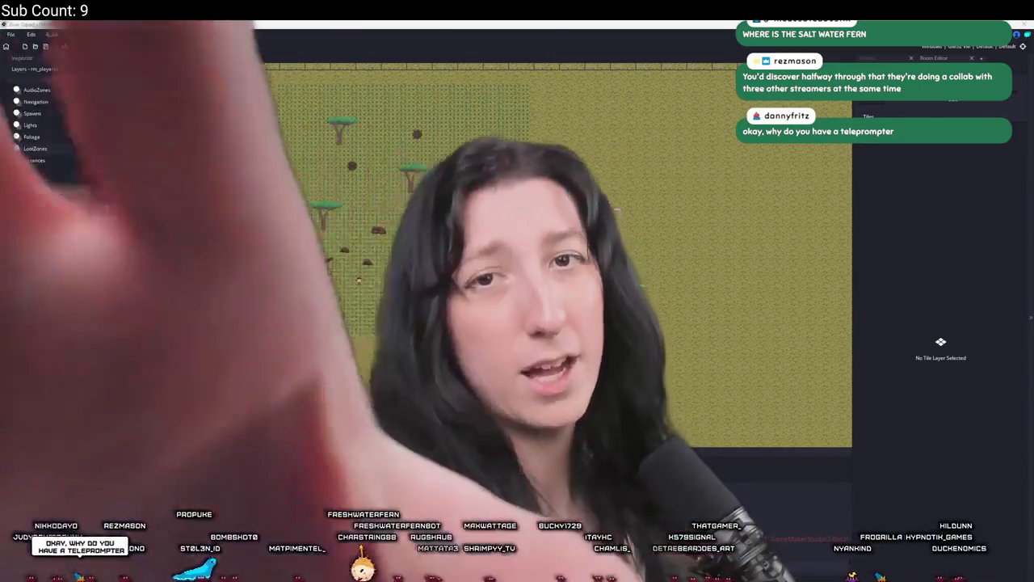
# Select the obj_loot_zone instance around the sandy structure in rm_playarea to see its position and scale.
pyautogui.click(566, 255)
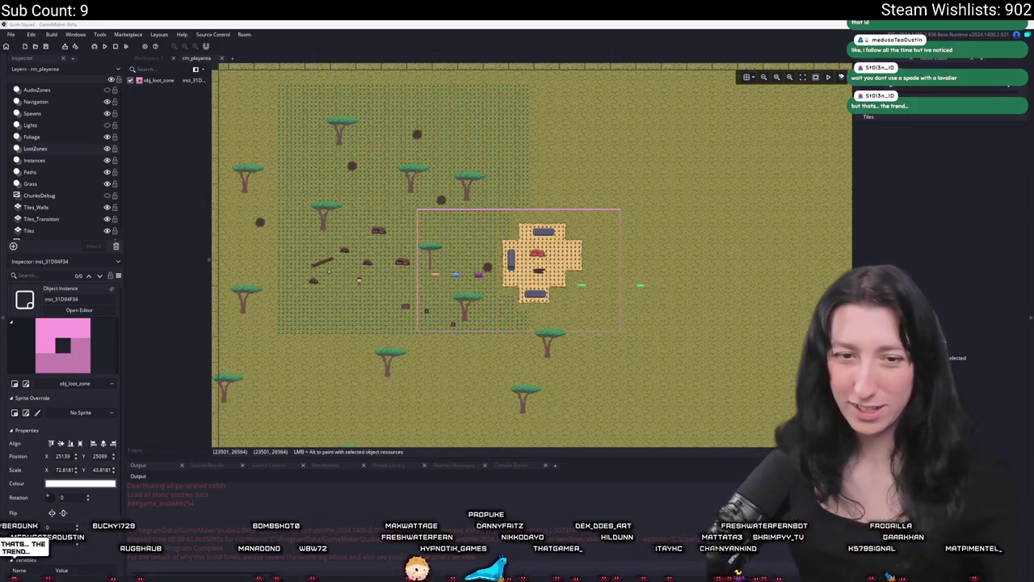
# Show the Asset Browser beside the room, with Extensions listing GMLive and Steamworks.
pyautogui.scroll(3, 420, 287)
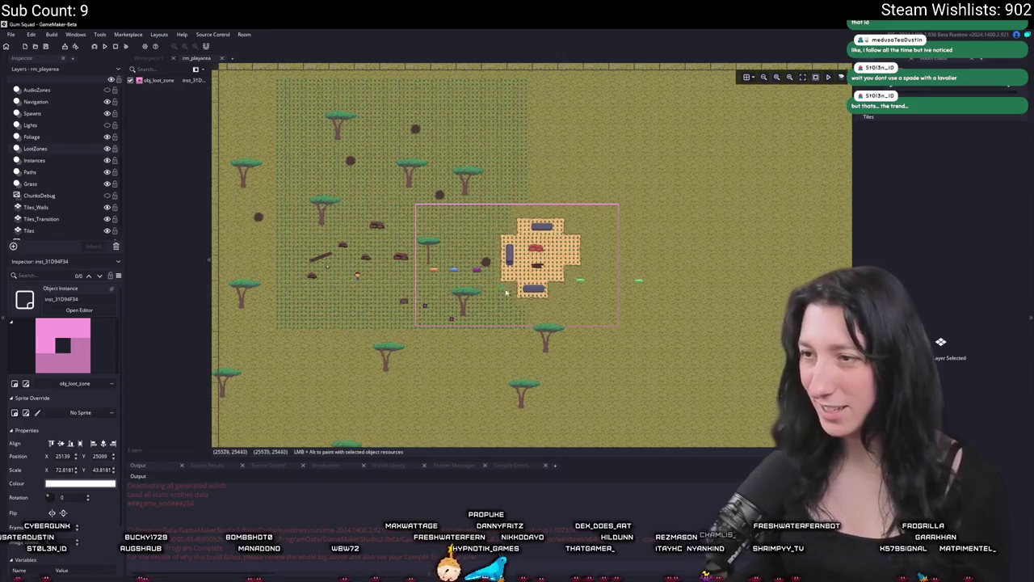
pyautogui.scroll(-2, 449, 279)
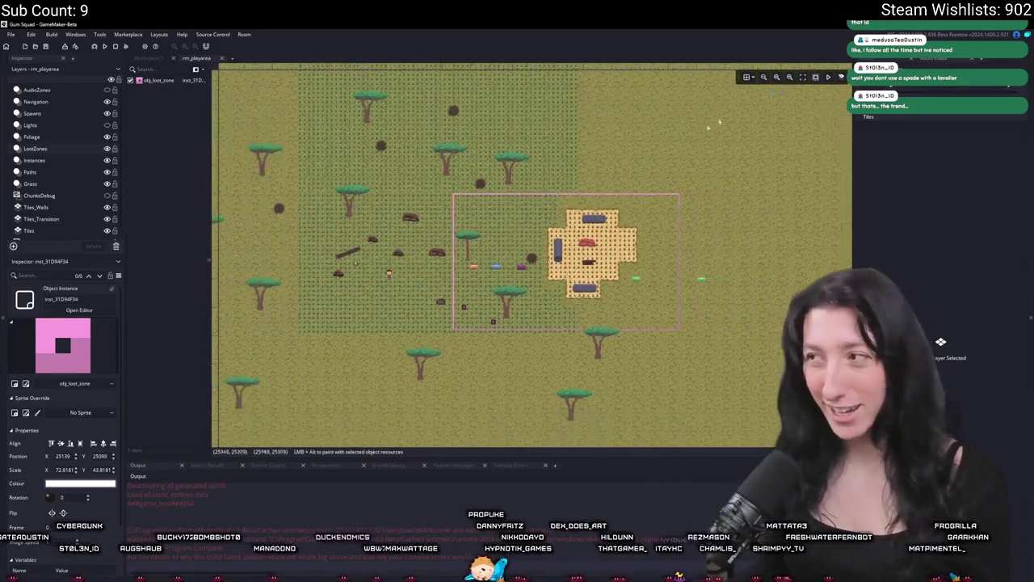
pyautogui.click(929, 62)
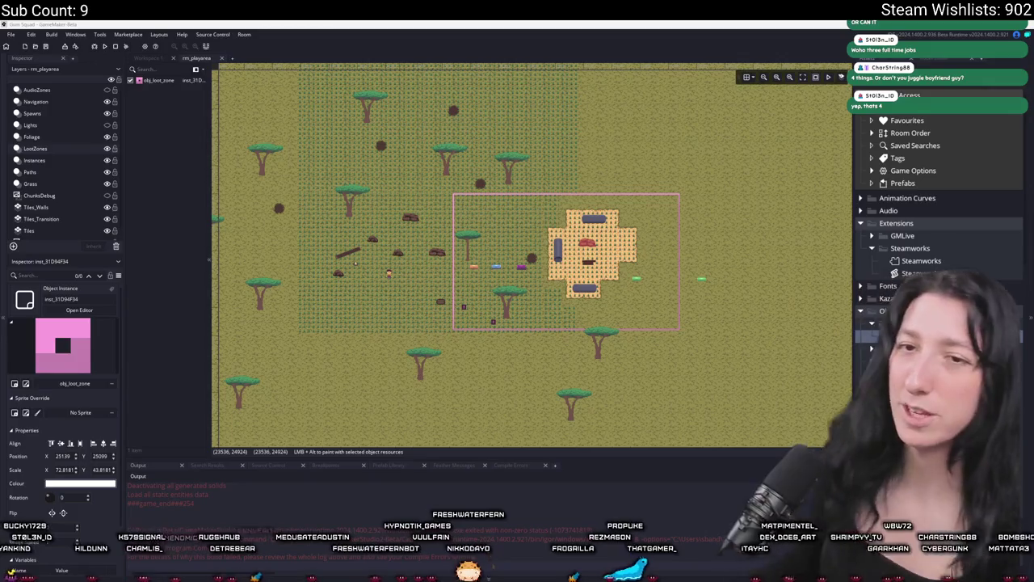
# Pan and zoom around the rm_playarea map, then bring up Windows search.
pyautogui.moveTo(639, 149); pyautogui.dragTo(676, 162)
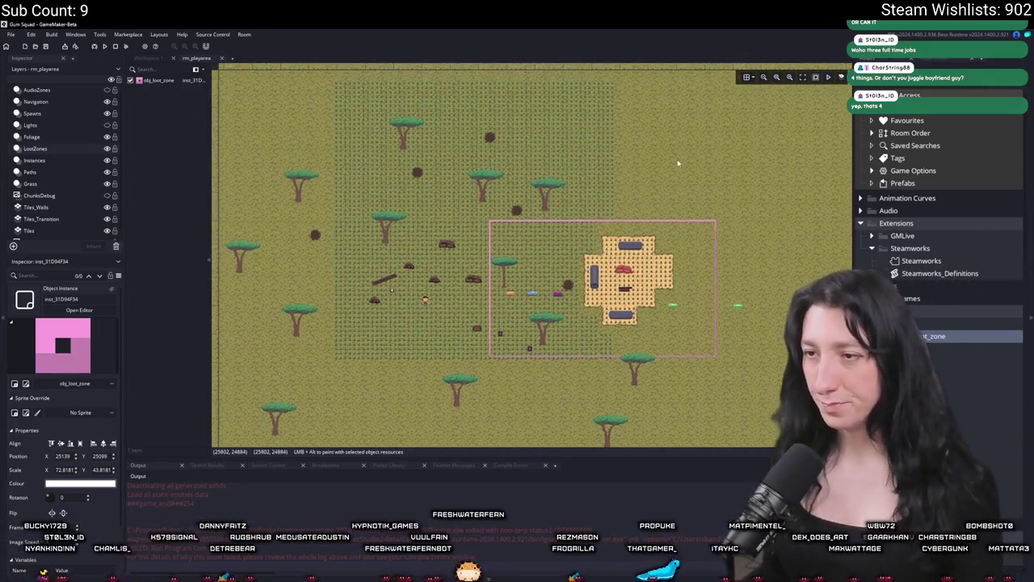
pyautogui.scroll(2, 566, 210)
pyautogui.scroll(-5, 524, 208)
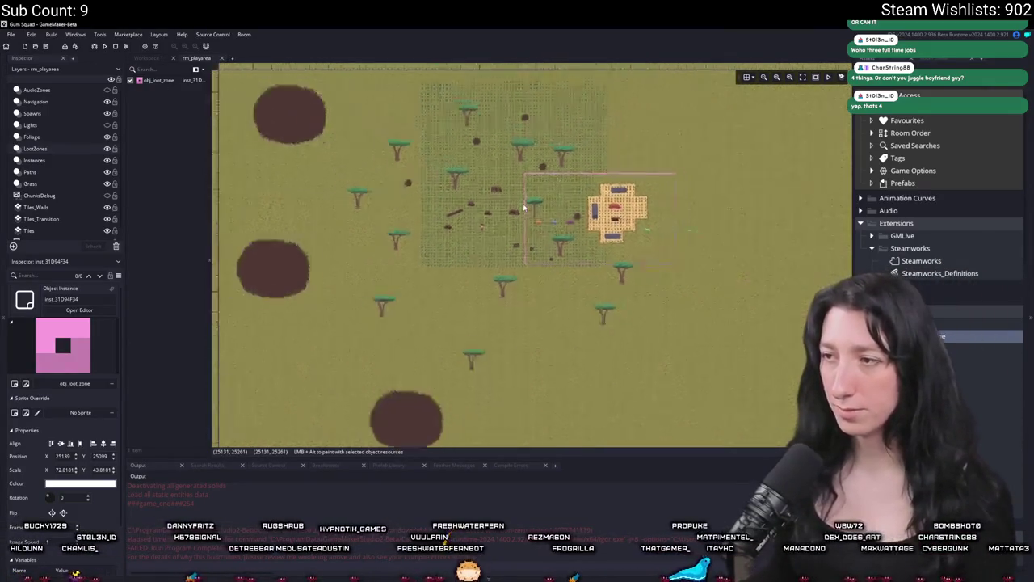
pyautogui.scroll(-4, 523, 208)
pyautogui.scroll(6, 526, 208)
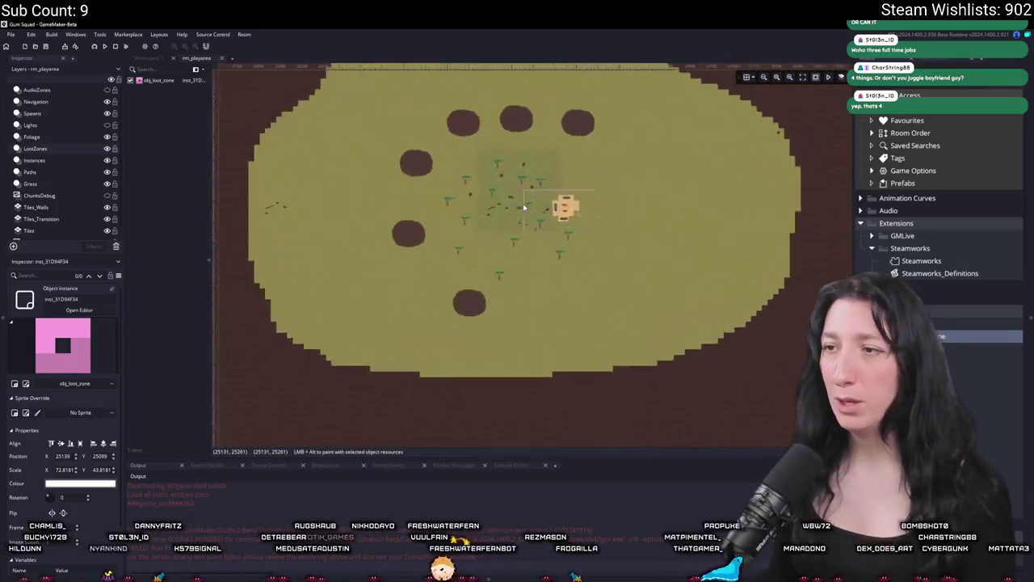
pyautogui.scroll(2, 479, 206)
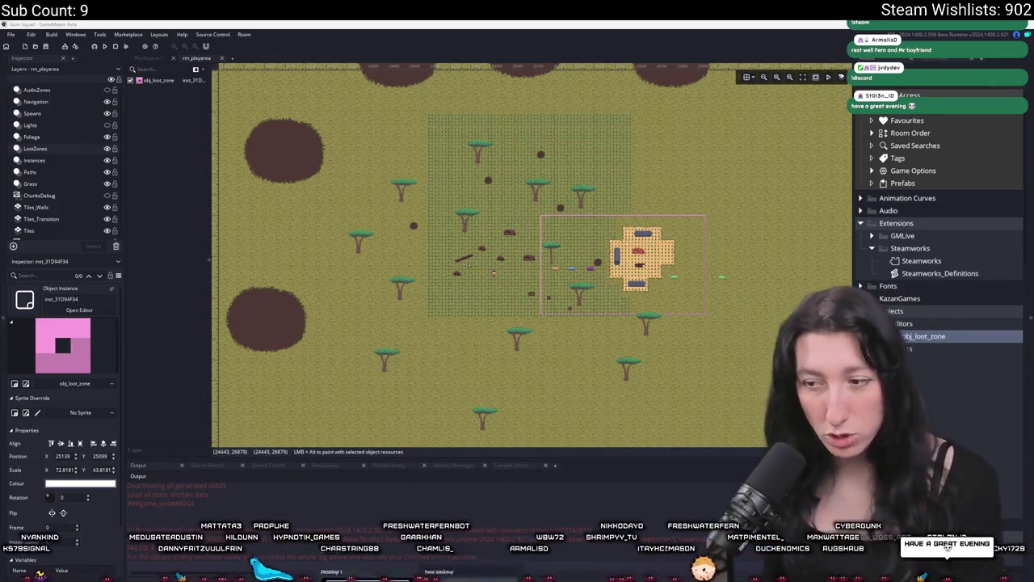
pyautogui.press('super')
# Launch Discord from Windows search and move its window to the other screen.
pyautogui.write('d')
pyautogui.click(399, 365)
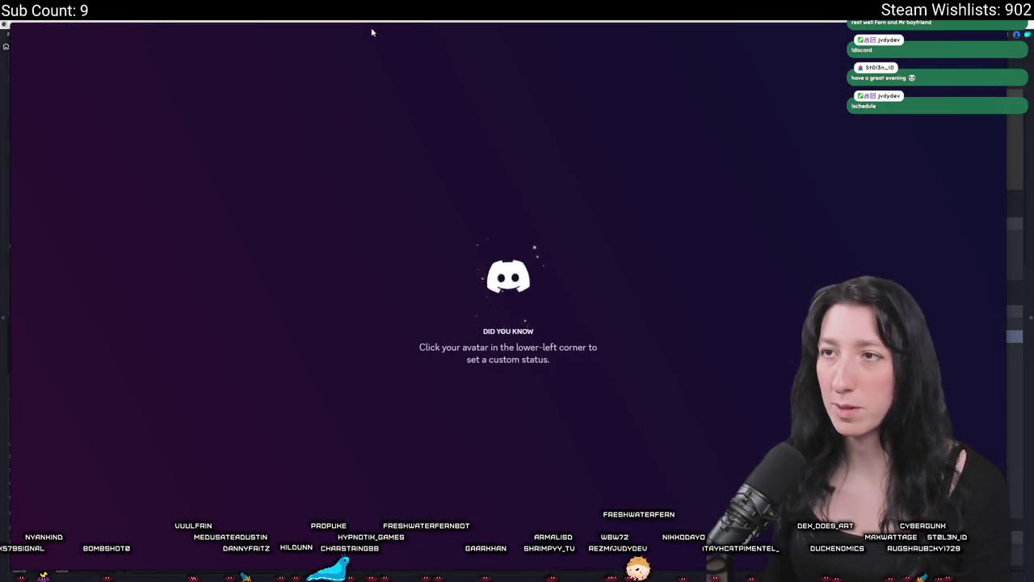
pyautogui.moveTo(372, 32); pyautogui.dragTo(1033, 33)
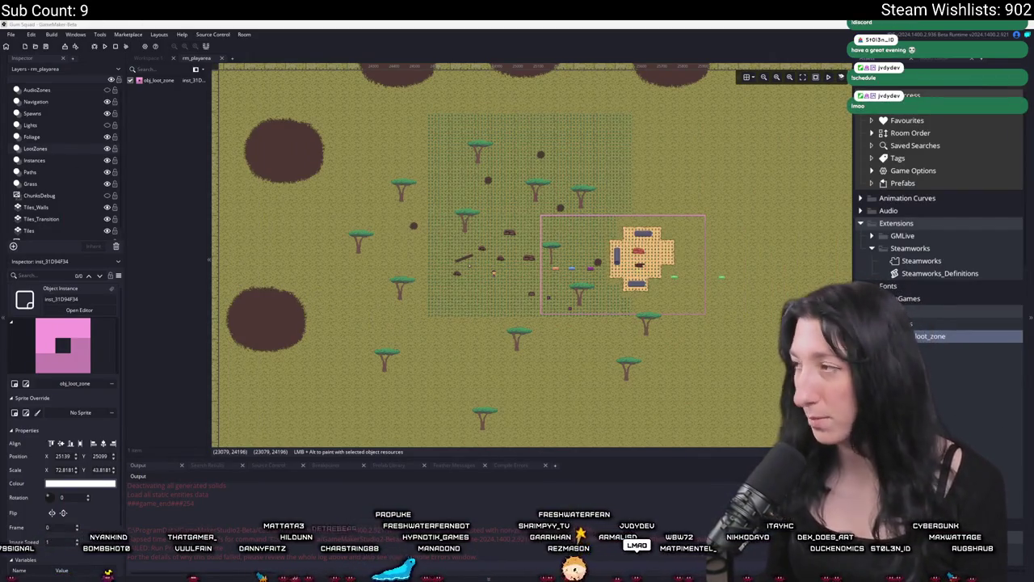
pyautogui.hotkey('alt', 'Tab')
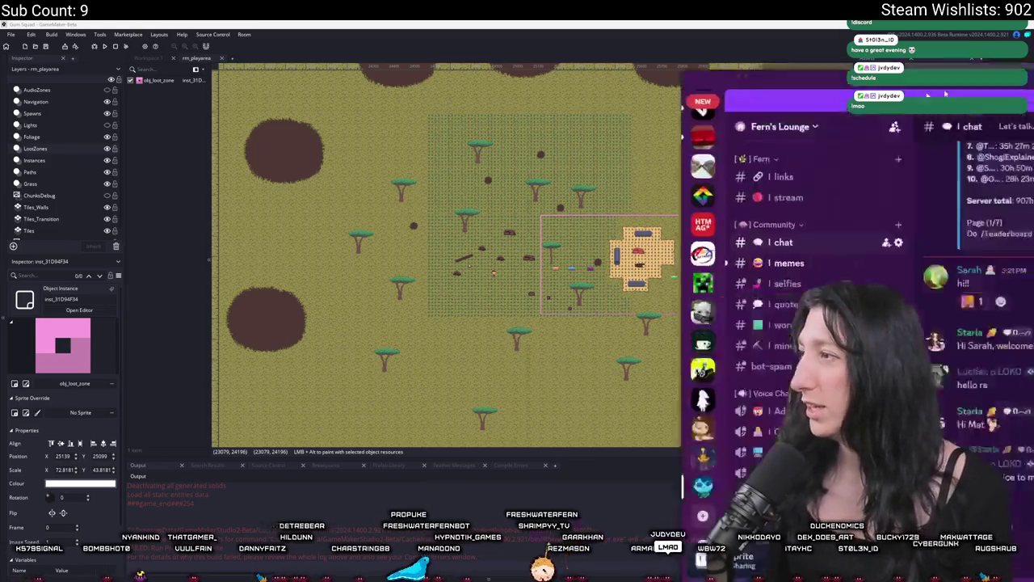
# Open the #selfies channel in Fern's Lounge and view a selfie enlarged.
pyautogui.scroll(-3, 109, 389)
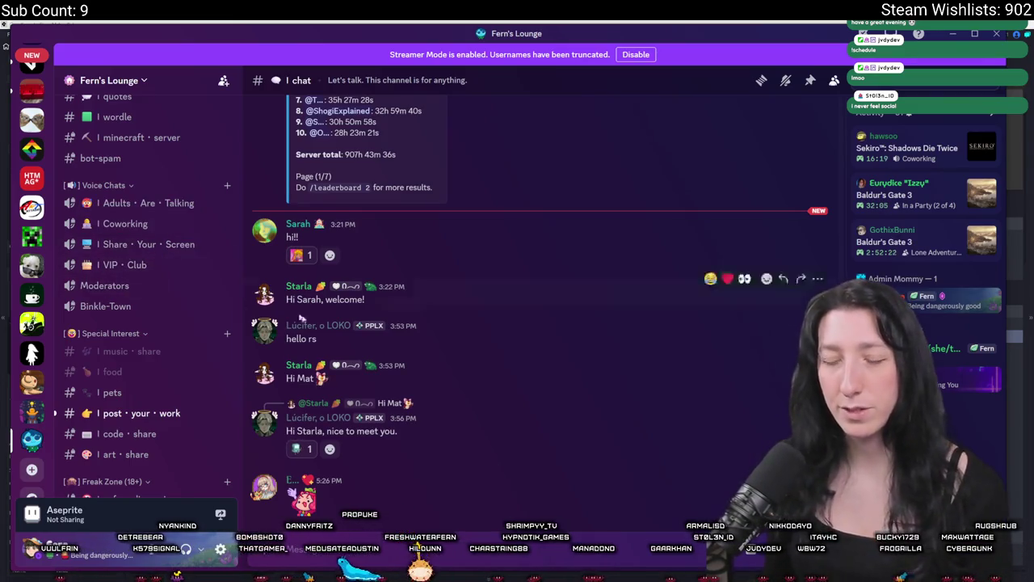
pyautogui.scroll(-3, 158, 388)
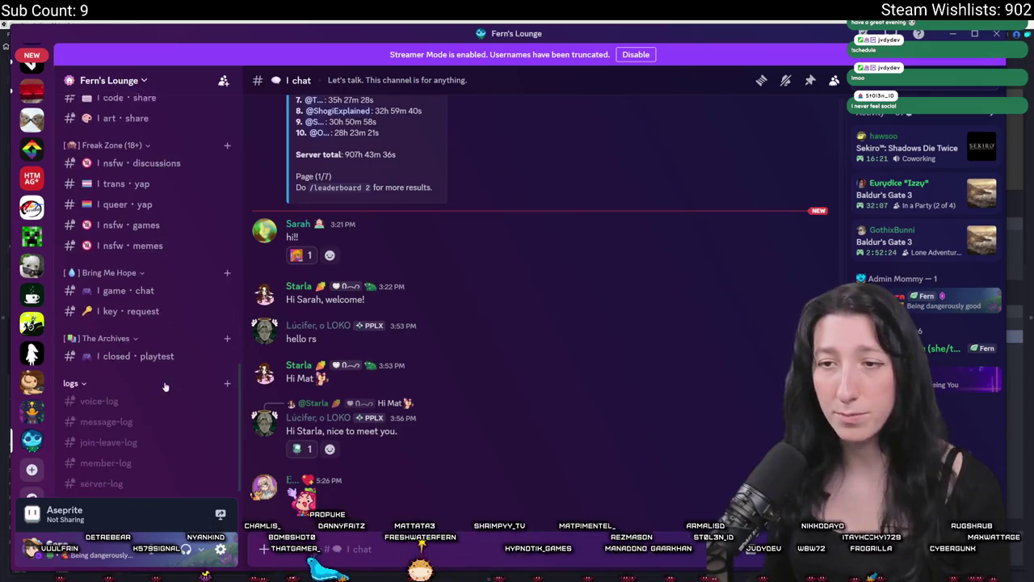
pyautogui.scroll(10, 154, 437)
pyautogui.click(121, 340)
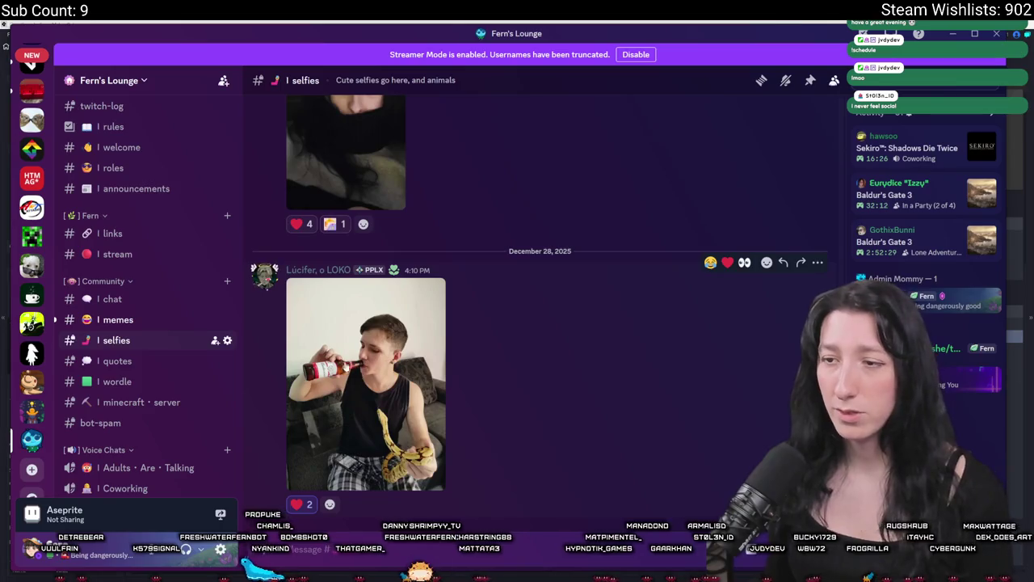
pyautogui.scroll(2, 371, 377)
pyautogui.click(357, 256)
pyautogui.click(771, 269)
# Browse older selfie posts and check a poster's profile card.
pyautogui.scroll(8, 552, 344)
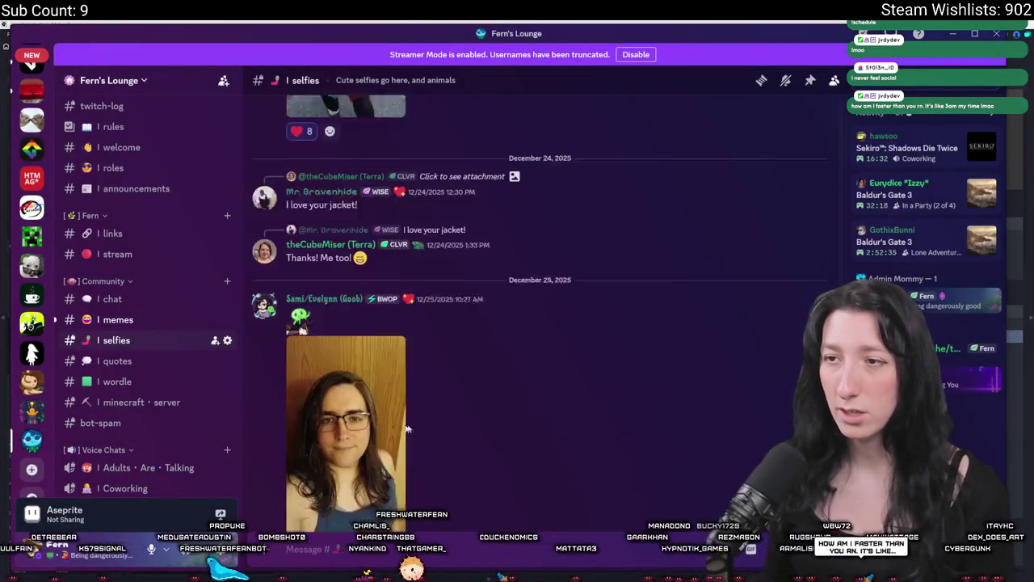
pyautogui.scroll(-3, 434, 426)
pyautogui.scroll(10, 445, 452)
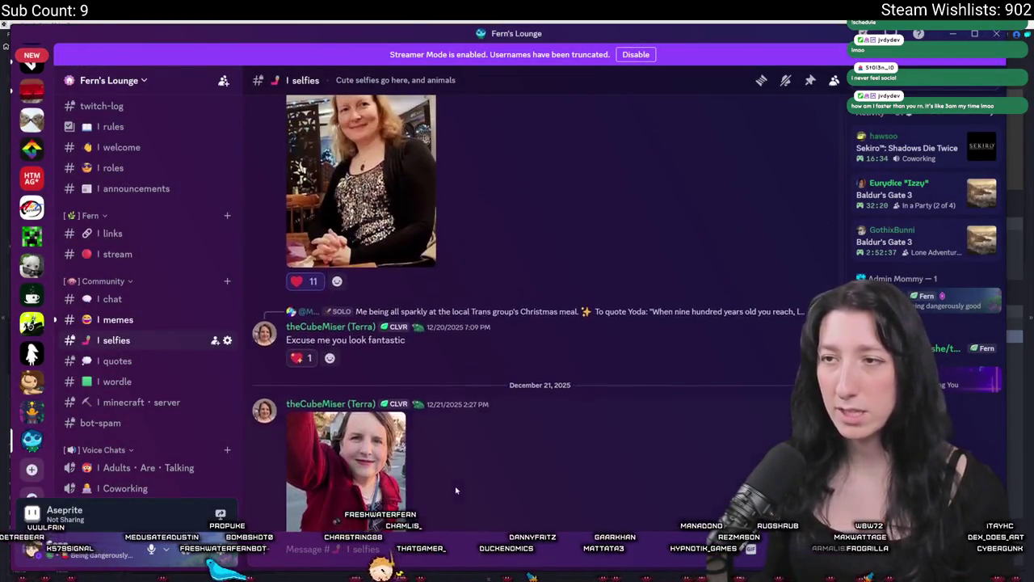
pyautogui.scroll(10, 456, 490)
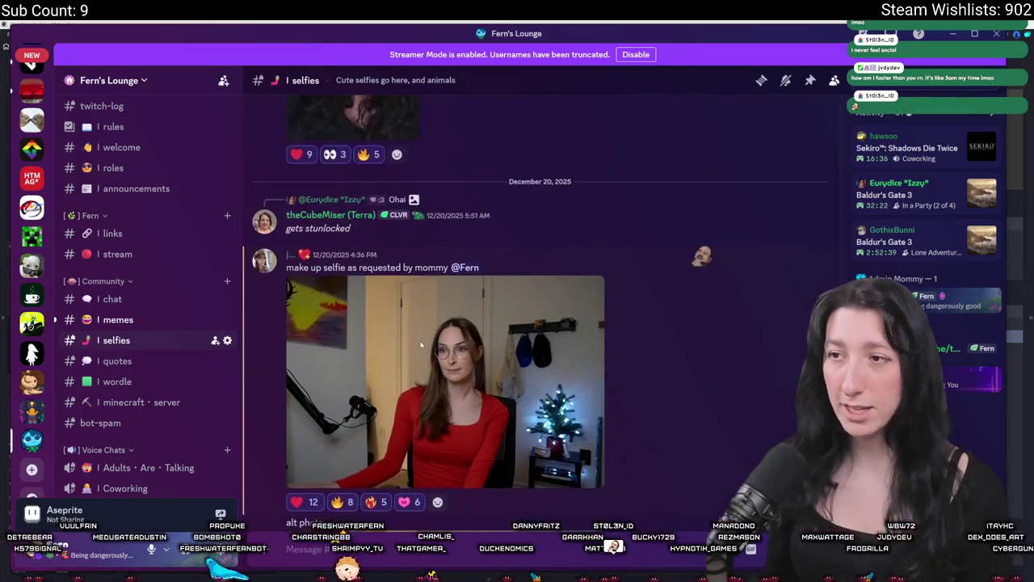
pyautogui.scroll(-2, 428, 323)
pyautogui.scroll(1, 428, 307)
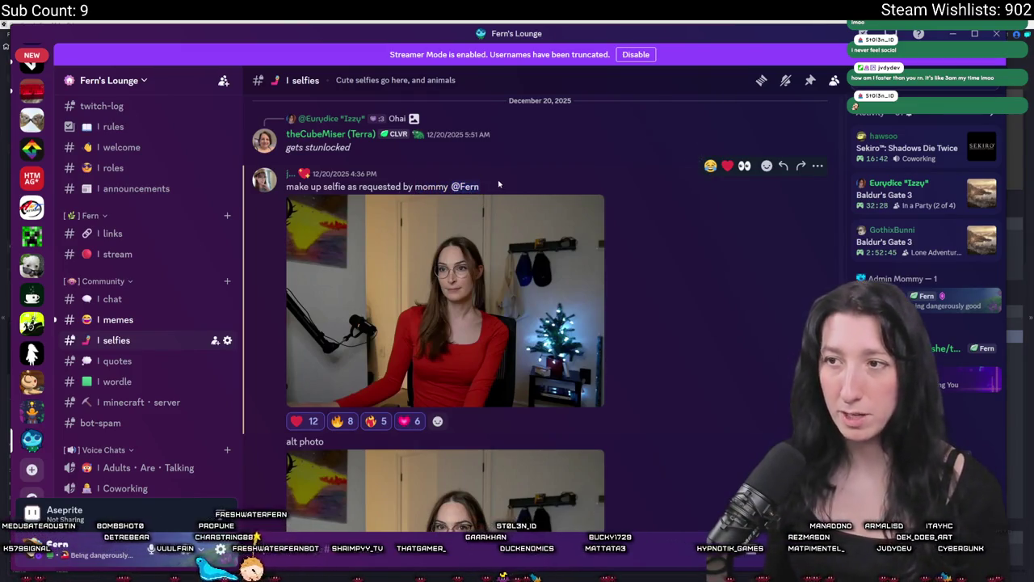
pyautogui.scroll(8, 593, 314)
pyautogui.scroll(-2, 593, 313)
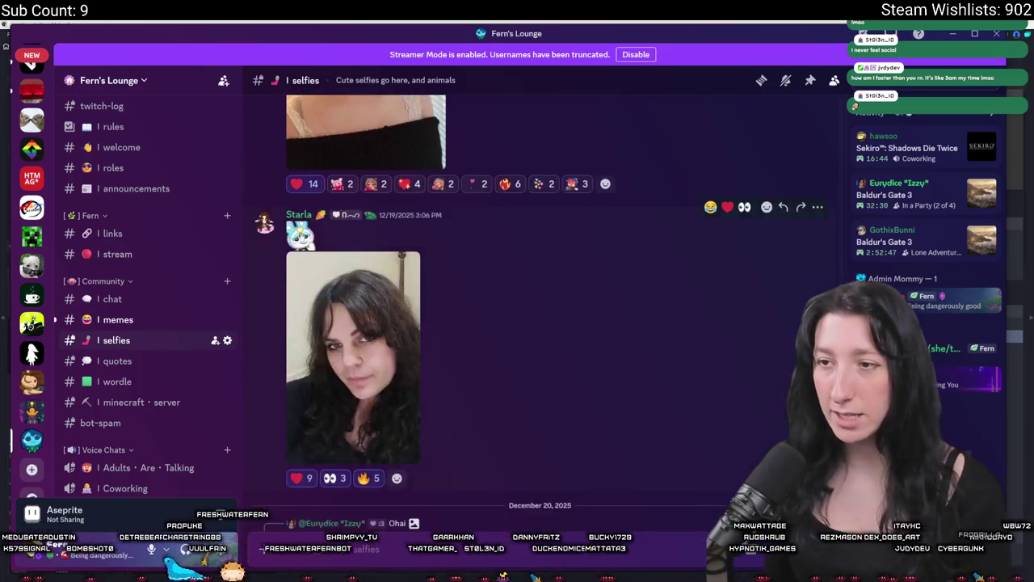
pyautogui.scroll(10, 388, 387)
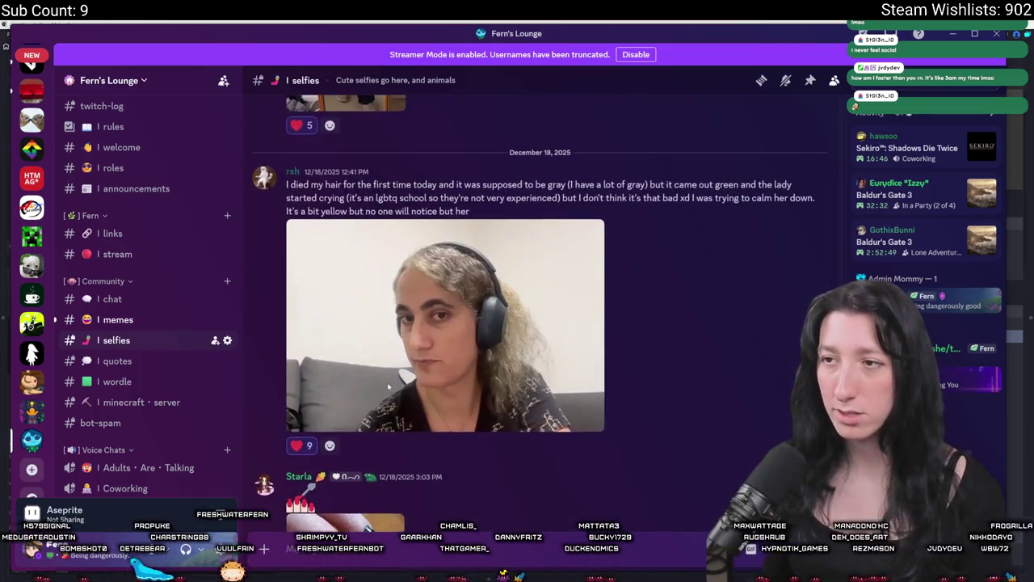
pyautogui.click(292, 173)
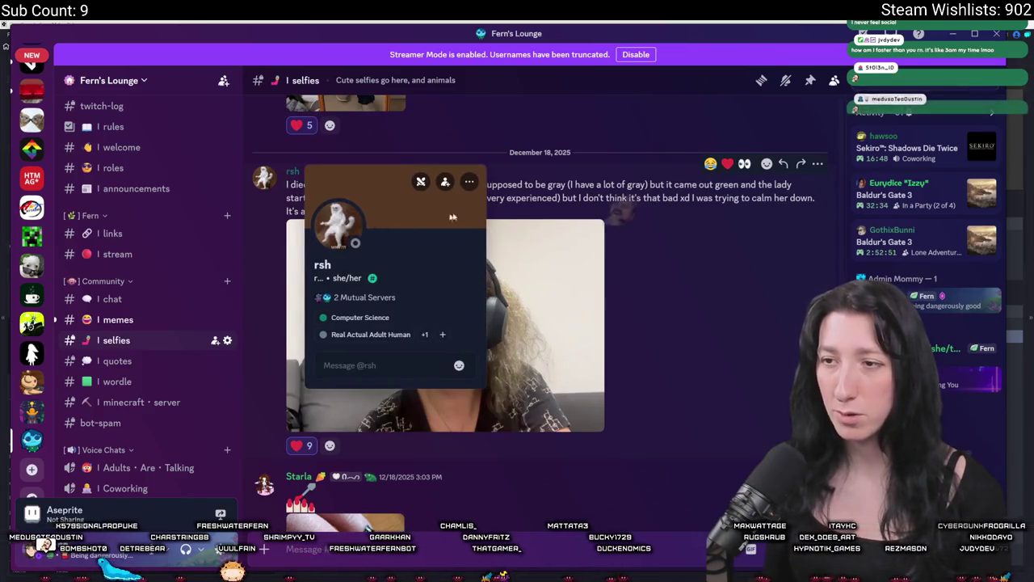
pyautogui.press('Escape')
# View the Treasuretronics image enlarged, then move to the #chat channel.
pyautogui.scroll(10, 444, 396)
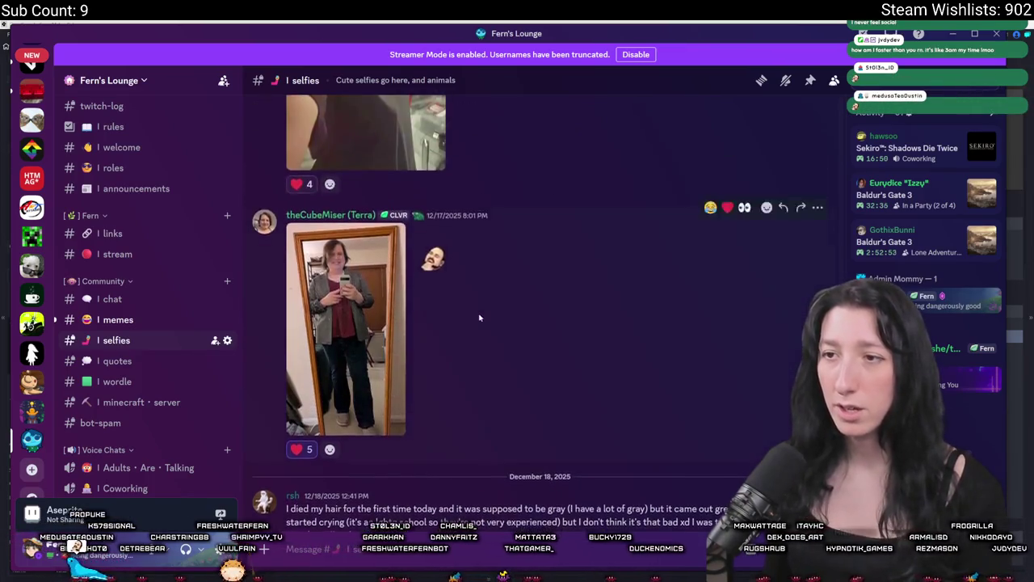
pyautogui.scroll(5, 443, 396)
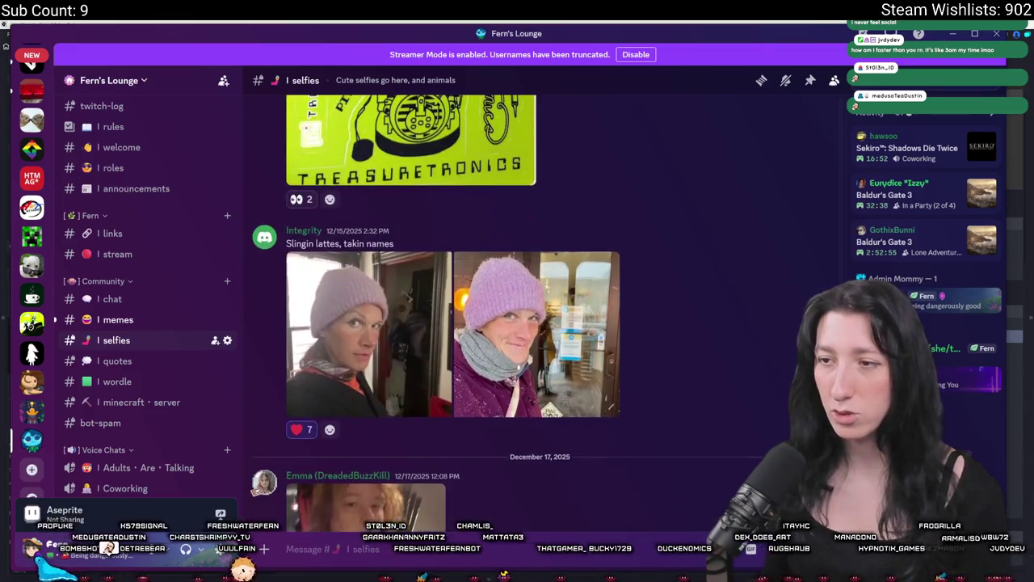
pyautogui.scroll(3, 428, 363)
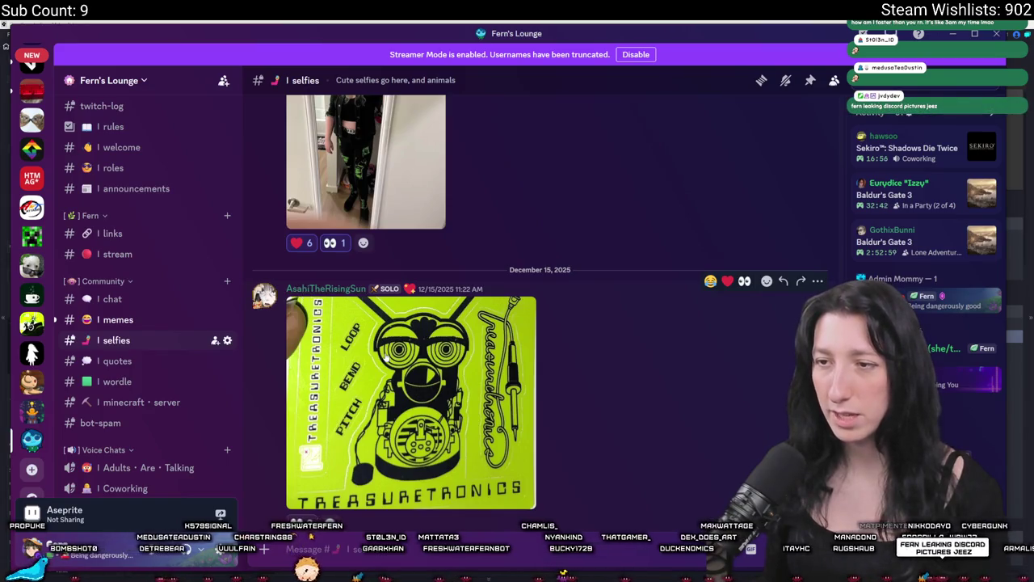
pyautogui.click(385, 357)
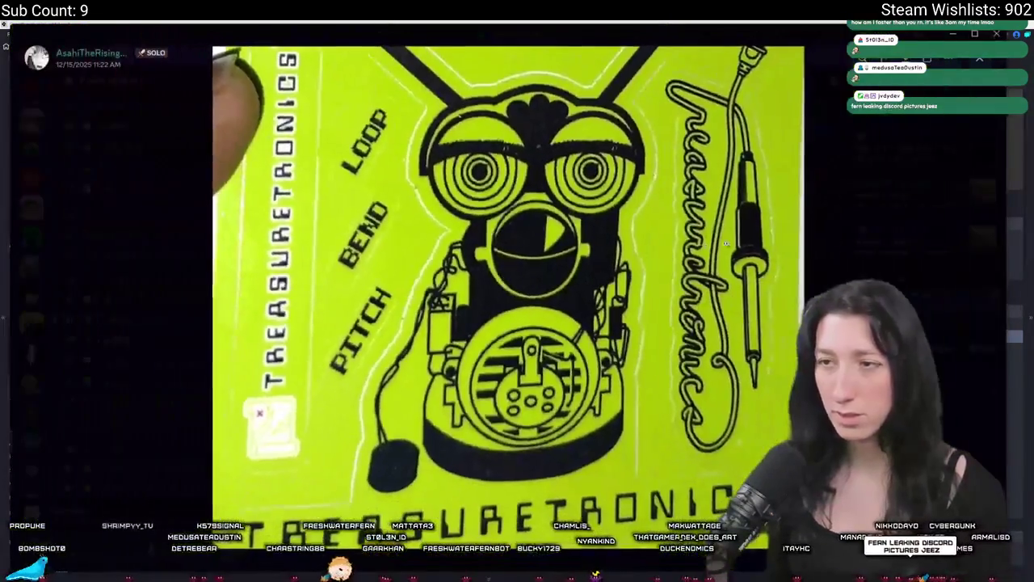
pyautogui.click(862, 235)
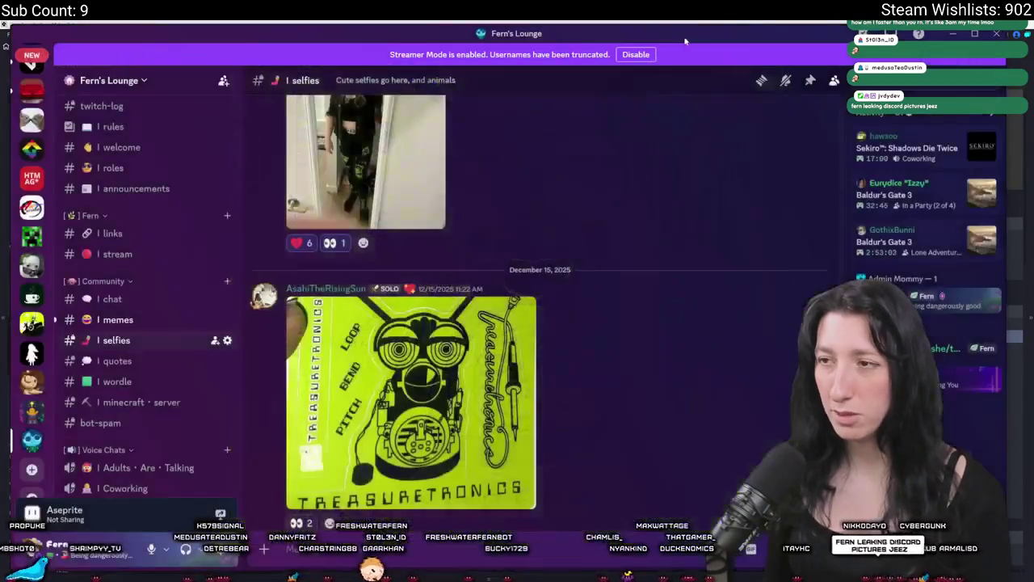
pyautogui.scroll(-5, 562, 189)
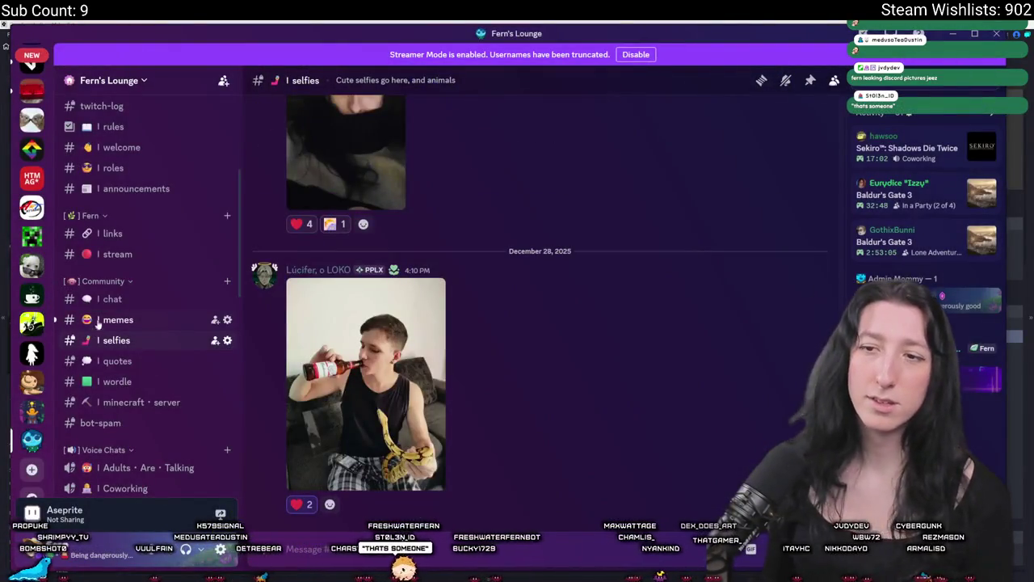
pyautogui.click(107, 299)
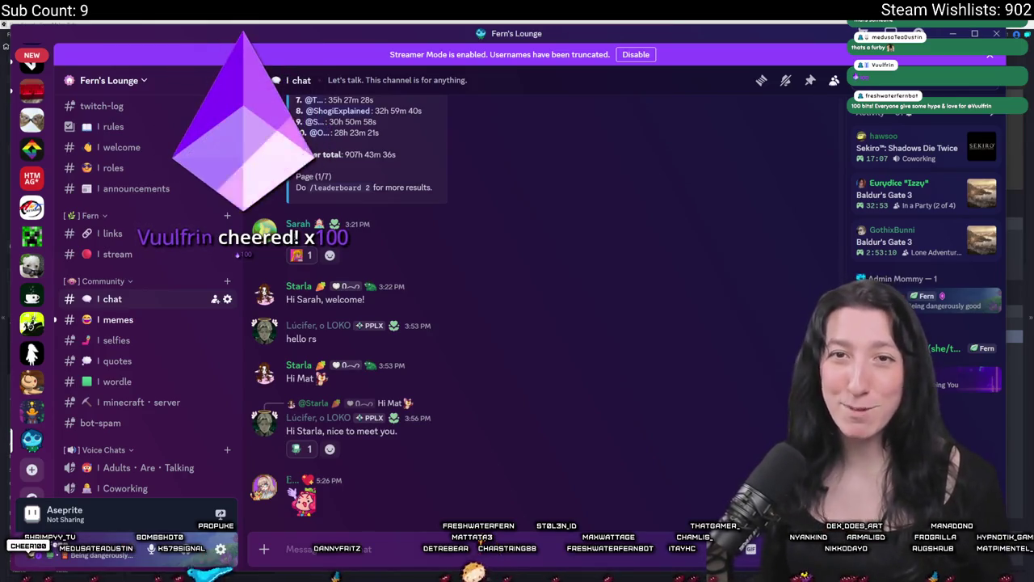
# Switch to the Twitch stream in the browser and expand the followed channels list.
pyautogui.hotkey('alt', 'Tab')
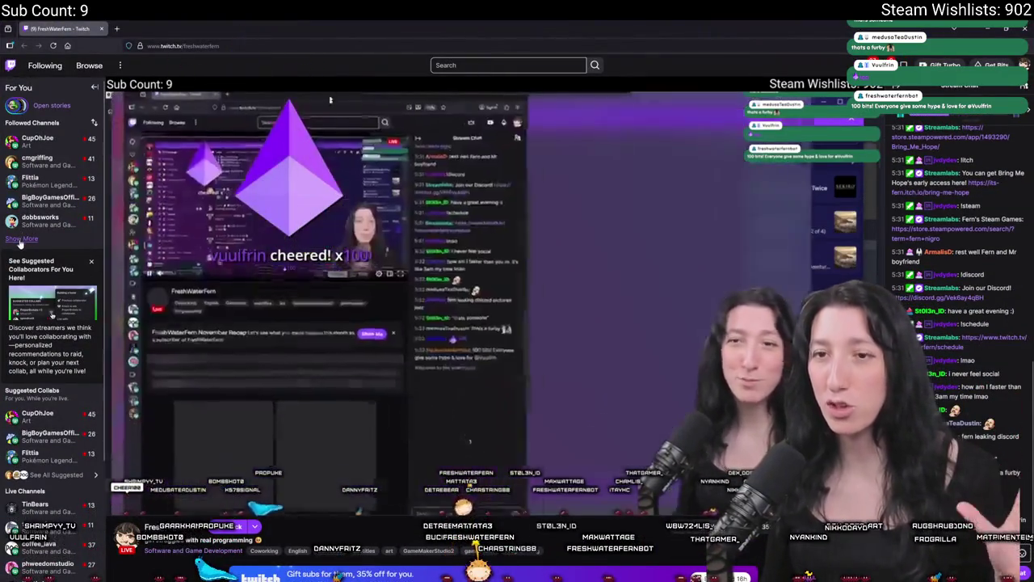
pyautogui.click(22, 239)
# Watch a followed channel's pixel-art stream and start a new tab addressed to twitch.tv/.
pyautogui.moveTo(94, 140)
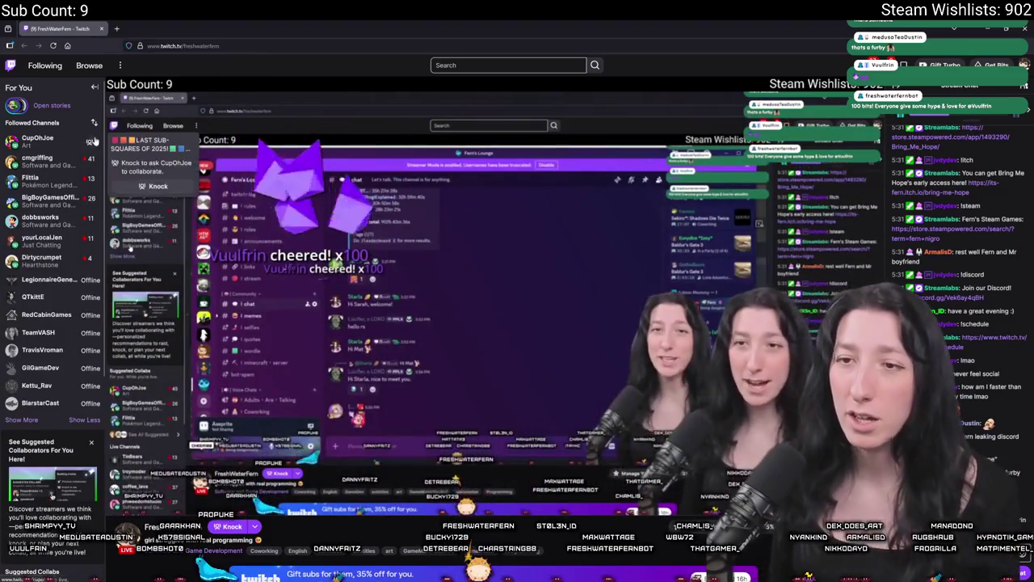
pyautogui.click(94, 141)
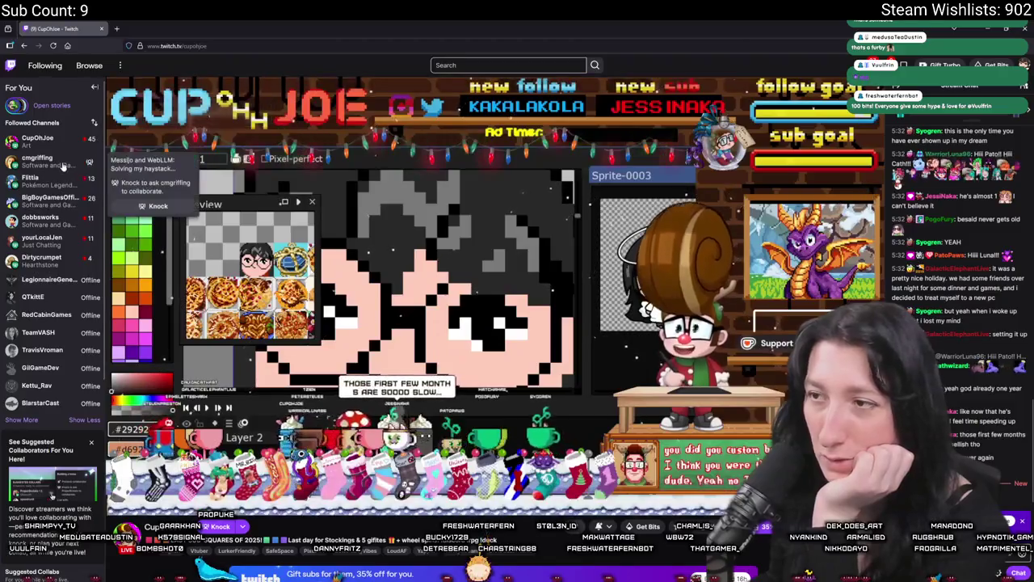
pyautogui.click(112, 28)
pyautogui.write('twitch.tv/')
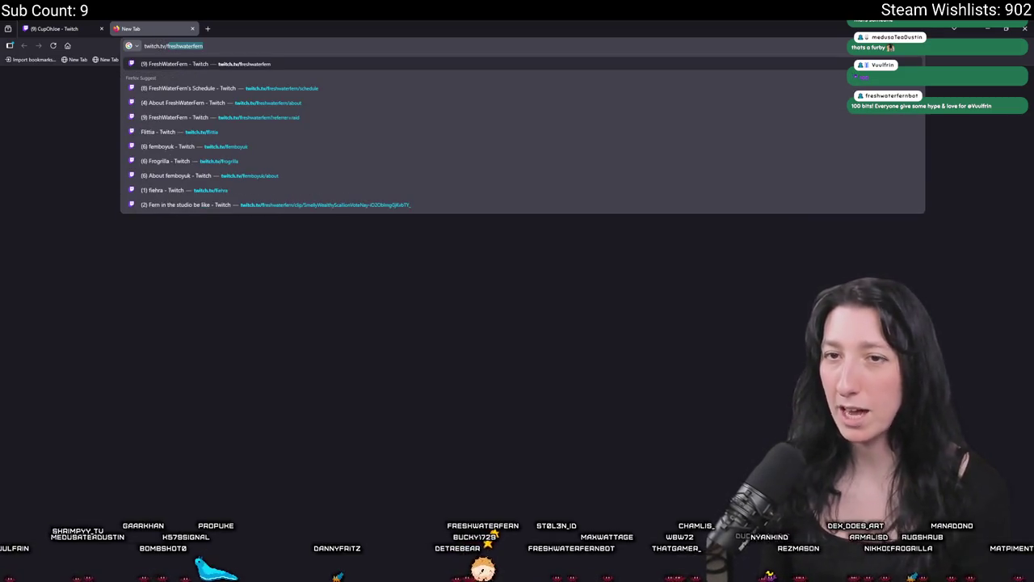
# Load the Twitch home page and go to the Software and Game Development category.
pyautogui.press('BackSpace')
pyautogui.press('Return')
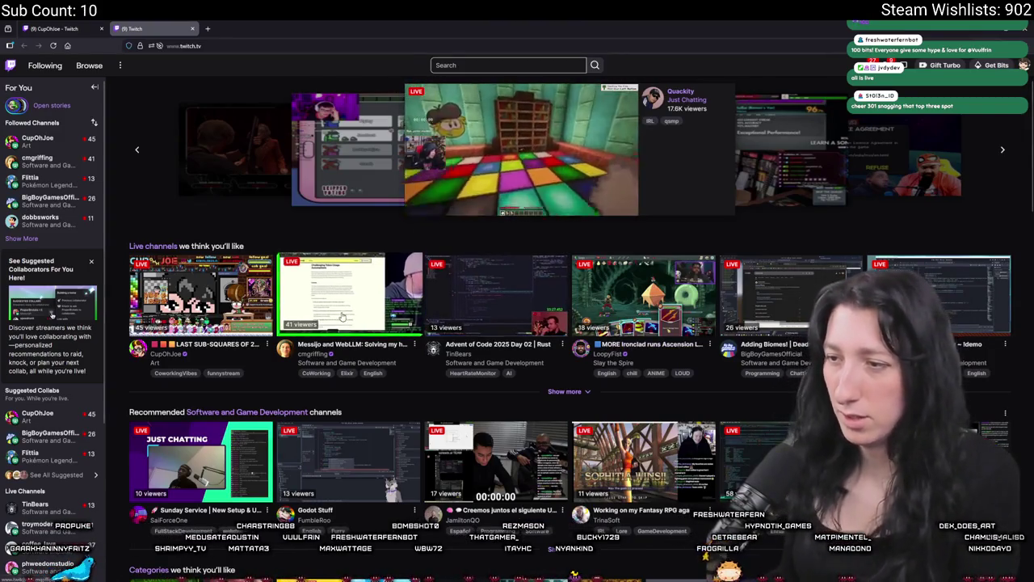
pyautogui.click(329, 362)
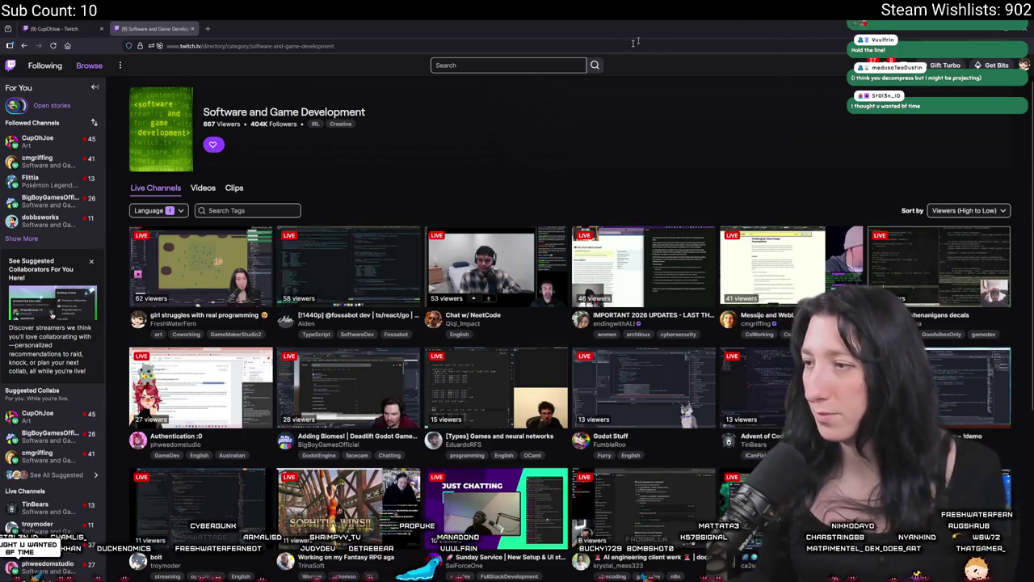
# Browse the Software and Game Development live channels, sorted by viewers high to low.
pyautogui.scroll(-5, 406, 156)
# Close the Software and Game Development tab and return to Discord's chat channel.
pyautogui.scroll(4, 330, 309)
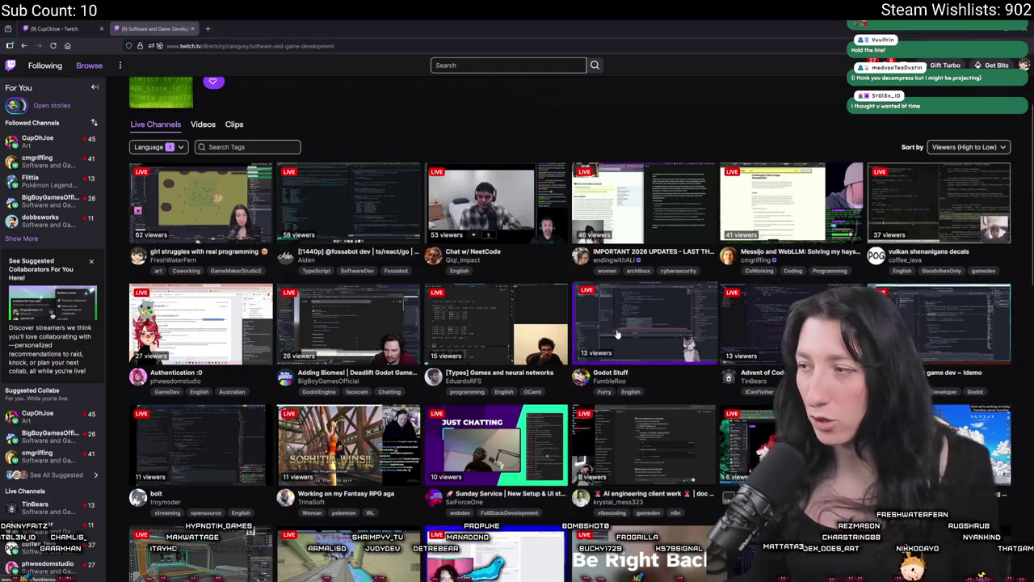
pyautogui.scroll(2, 532, 336)
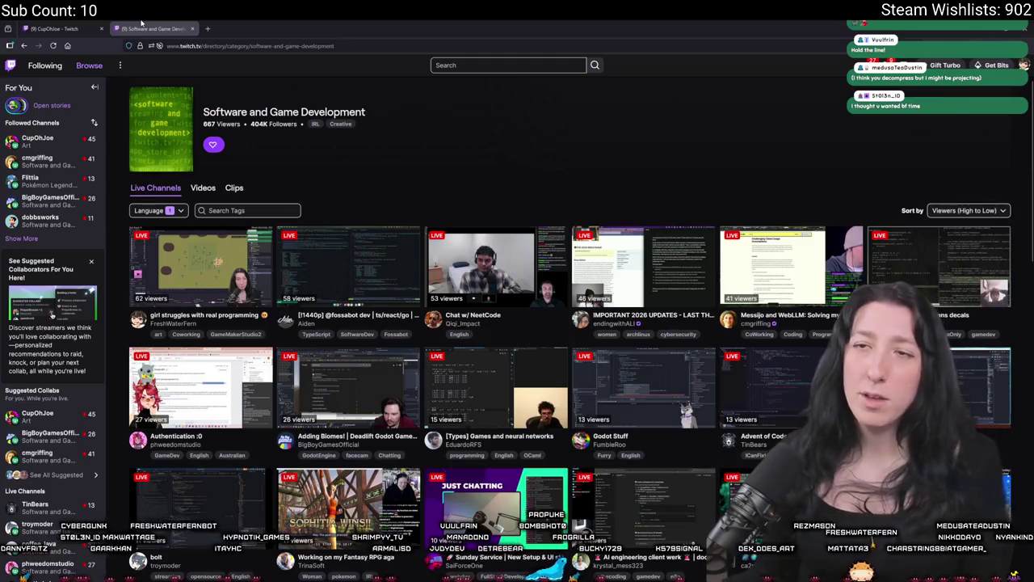
pyautogui.hotkey('ctrl', 'w')
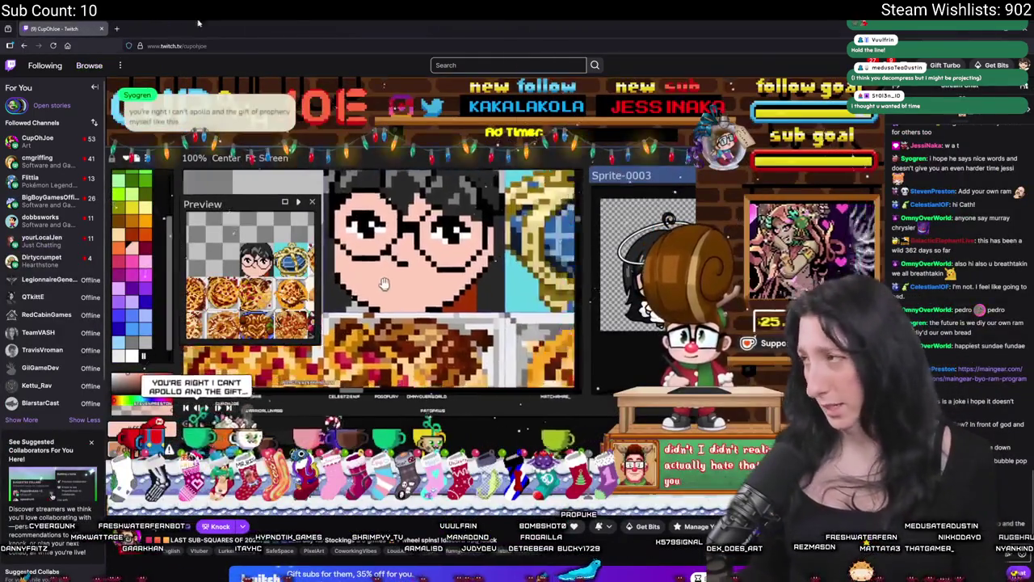
pyautogui.hotkey('alt', 'Tab')
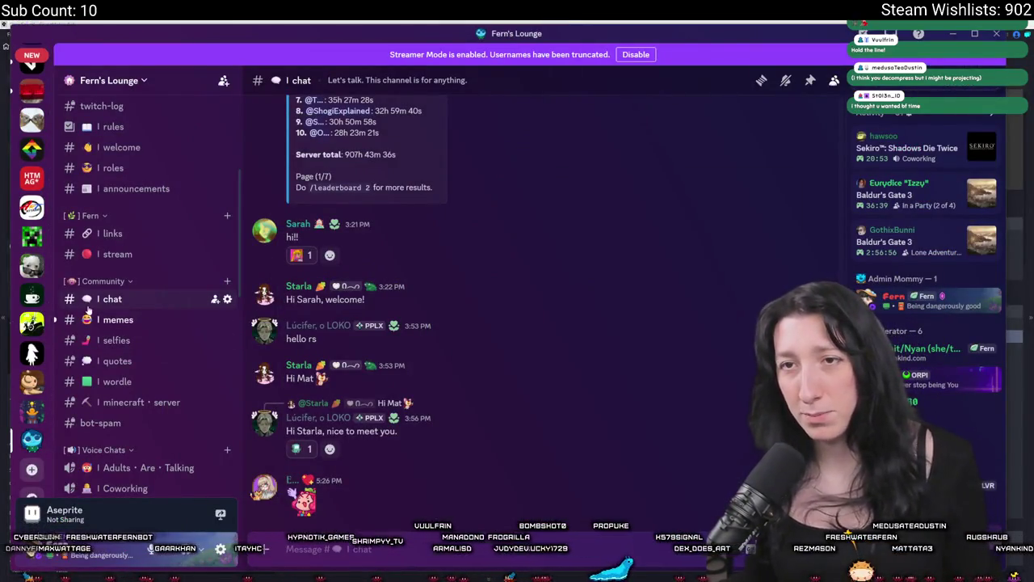
# Move Discord aside, bring up GameMaker's rm_playarea room, then switch to YouTube in the browser.
pyautogui.moveTo(442, 33); pyautogui.dragTo(976, 102)
pyautogui.hotkey('alt', 'Tab')
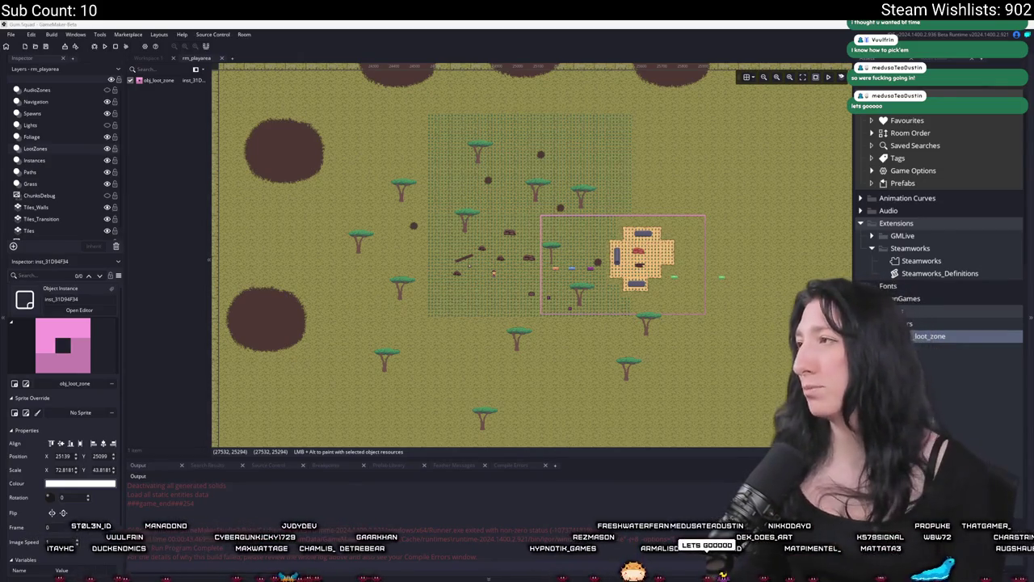
pyautogui.hotkey('alt', 'Tab')
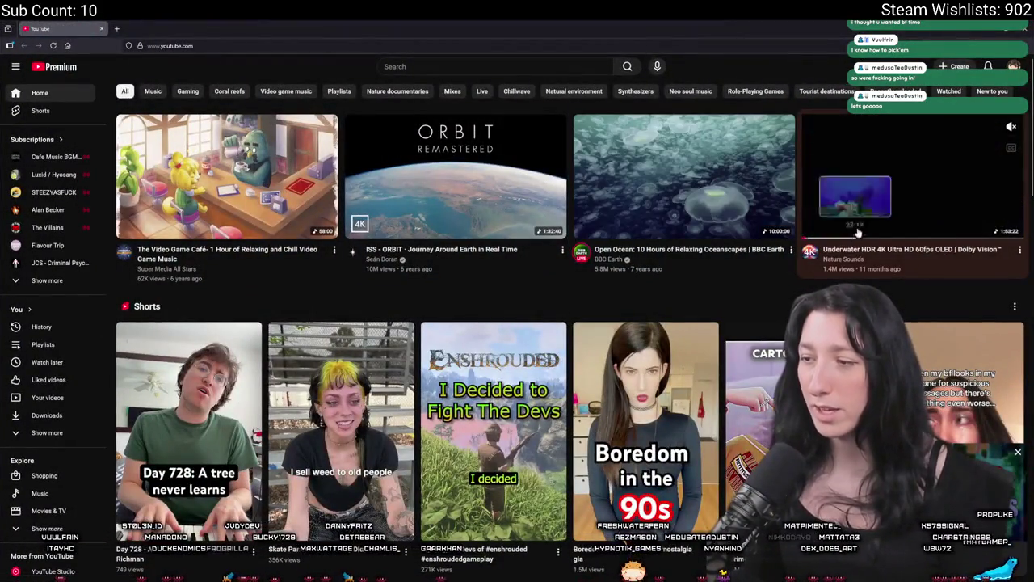
# Open the Calming Jellyfish Aquarium video, skip ahead, and watch it fullscreen before returning to windowed view.
pyautogui.scroll(-2, 908, 121)
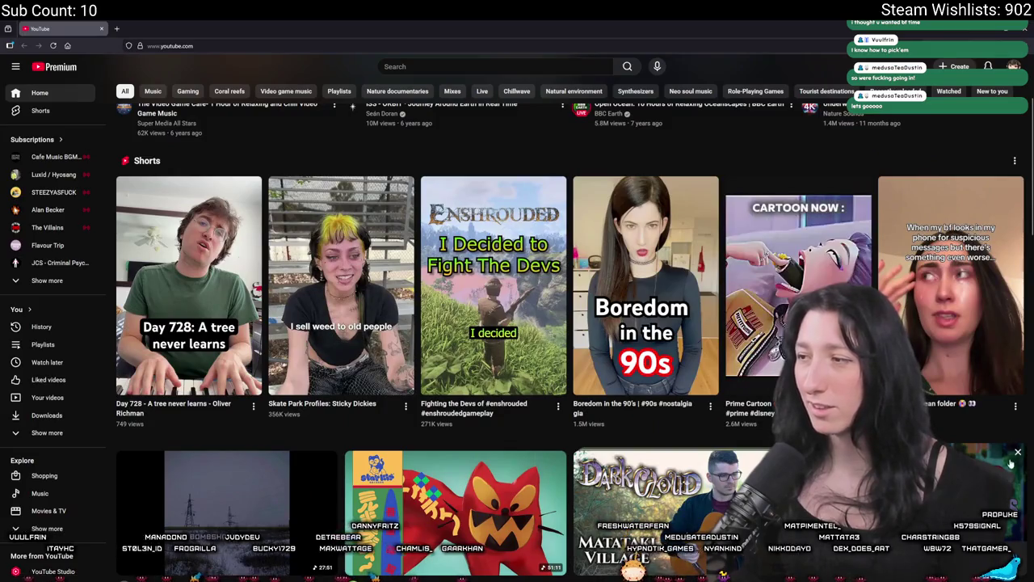
pyautogui.scroll(-4, 646, 322)
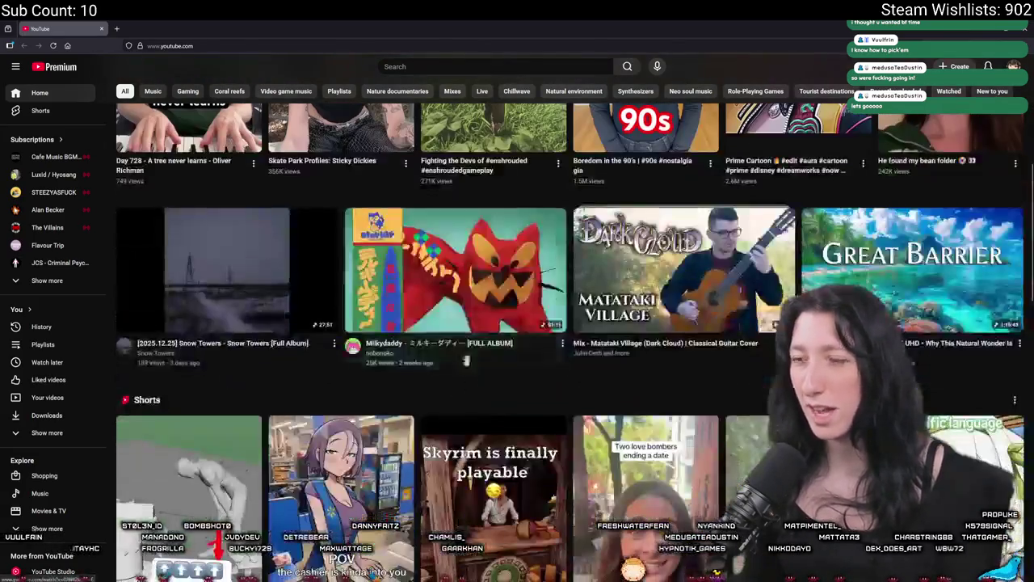
pyautogui.scroll(-6, 646, 321)
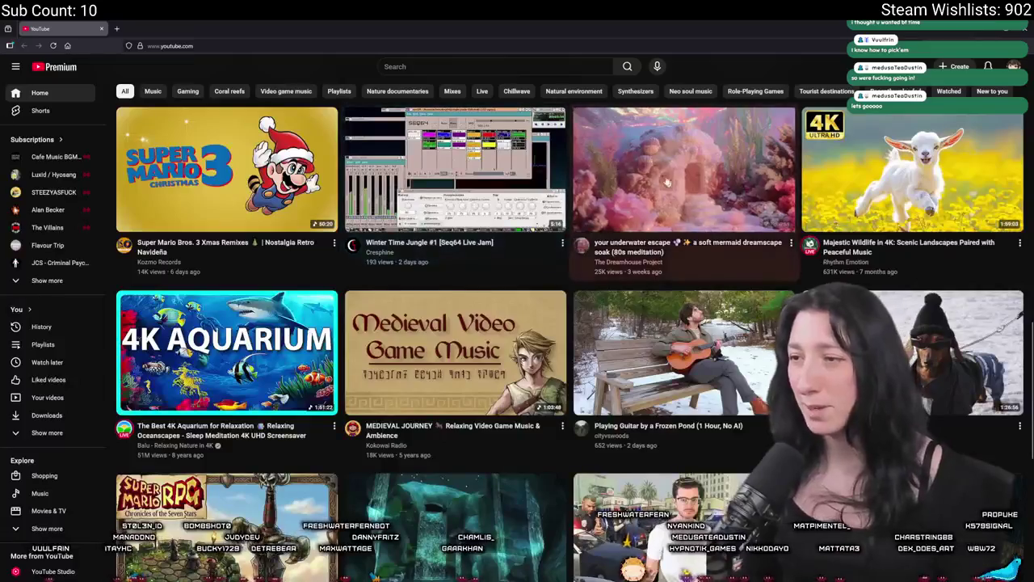
pyautogui.scroll(-2, 450, 265)
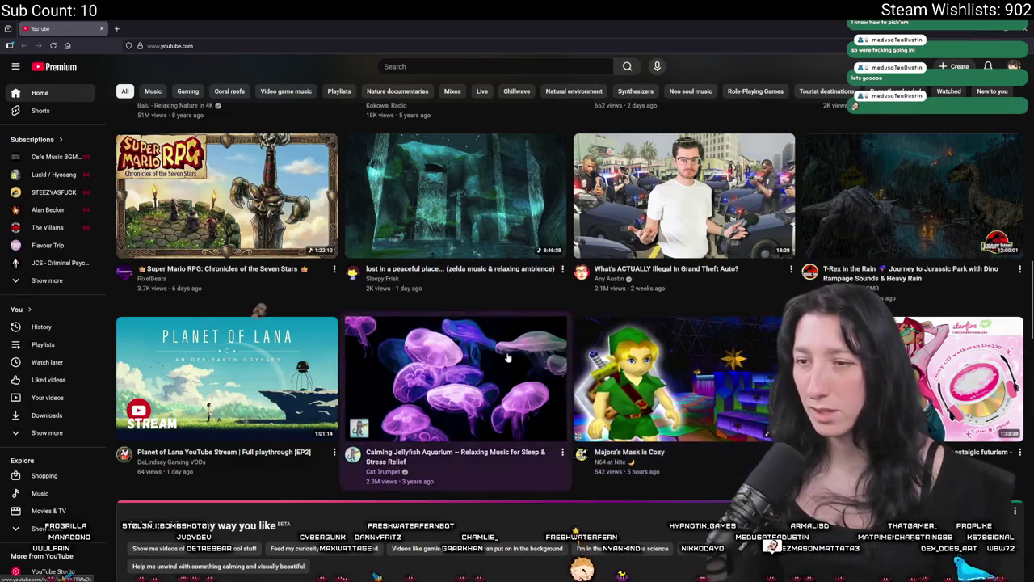
pyautogui.click(469, 387)
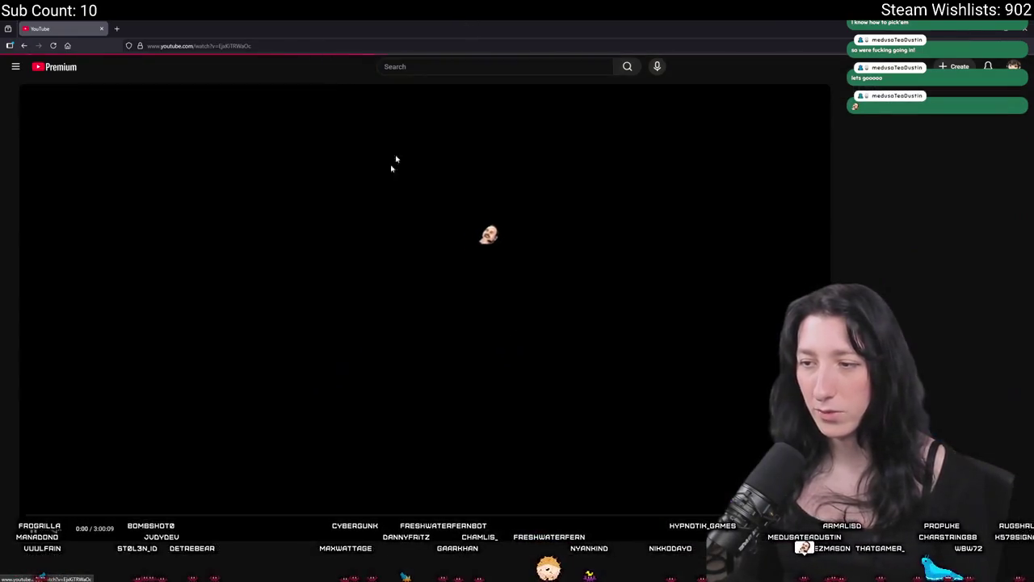
pyautogui.click(98, 514)
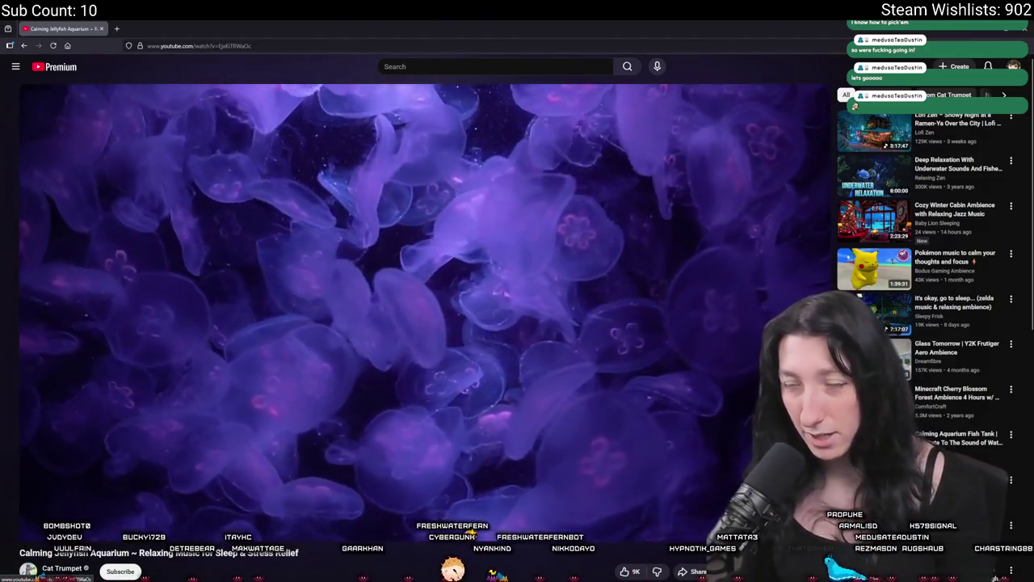
pyautogui.press('f')
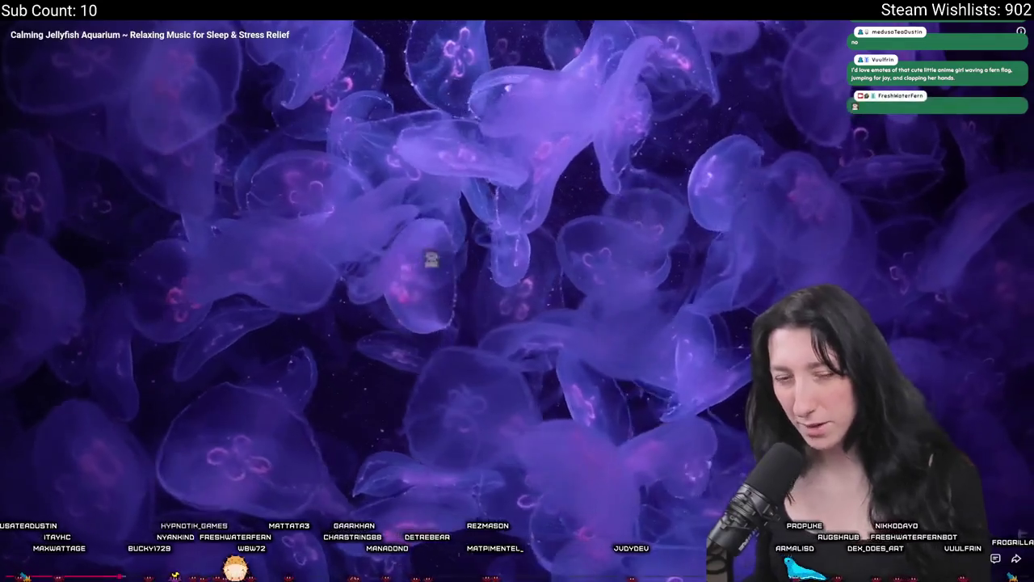
pyautogui.press('Escape')
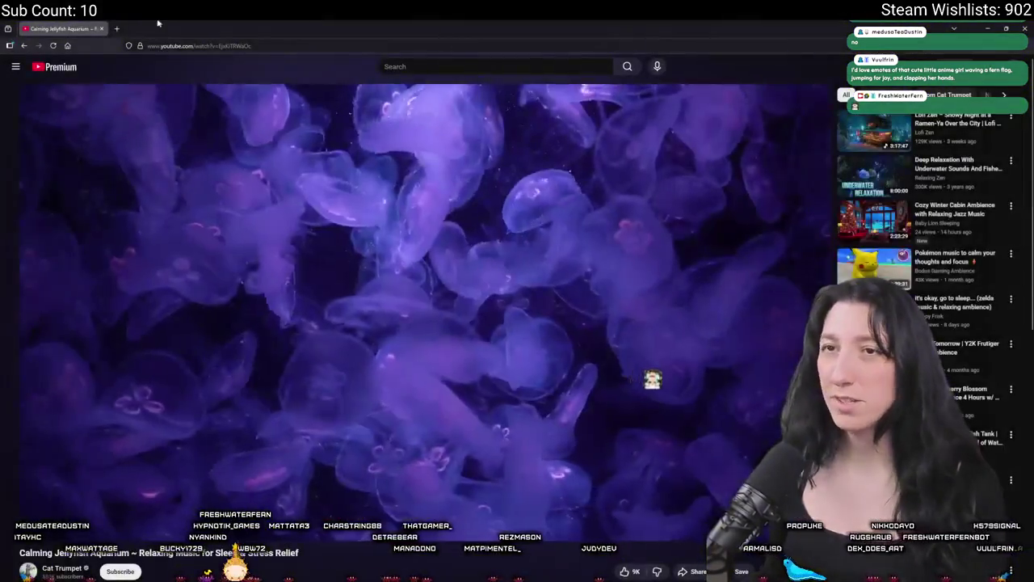
# Switch to GameMaker and pan the room editor to recentre the loot zone.
pyautogui.hotkey('alt', 'Tab')
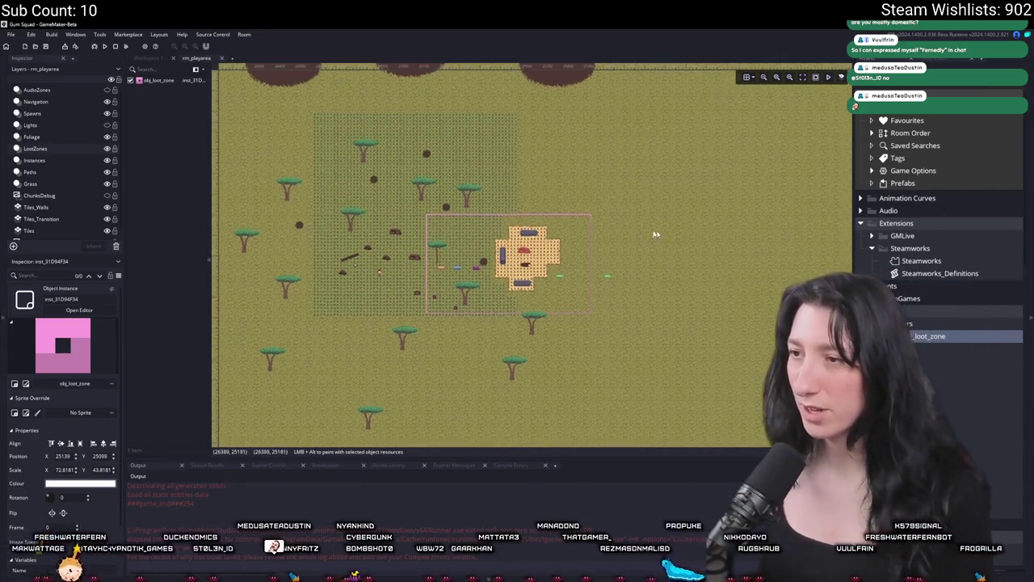
pyautogui.scroll(3, 546, 165)
pyautogui.scroll(-2, 546, 166)
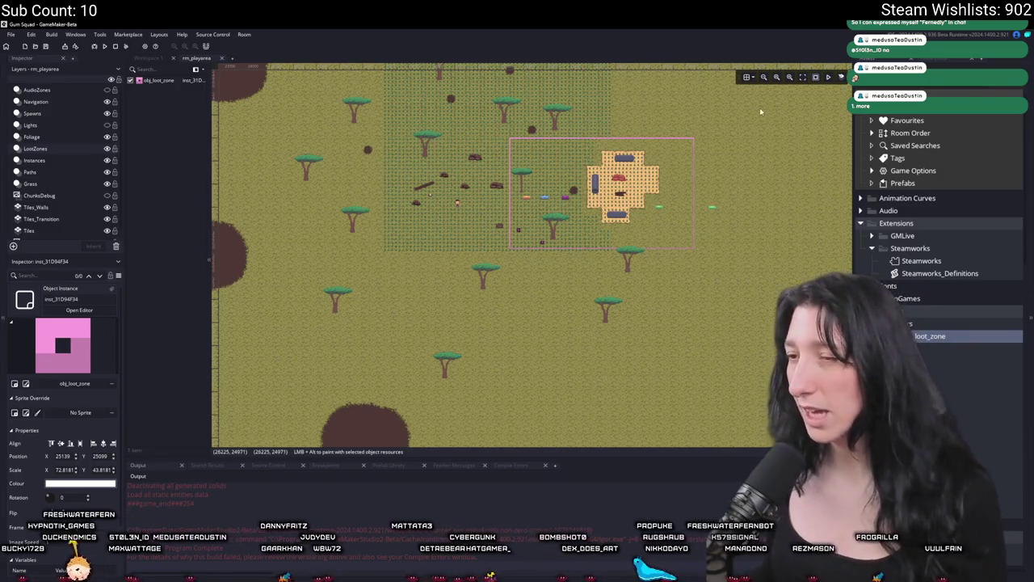
pyautogui.scroll(-2, 569, 192)
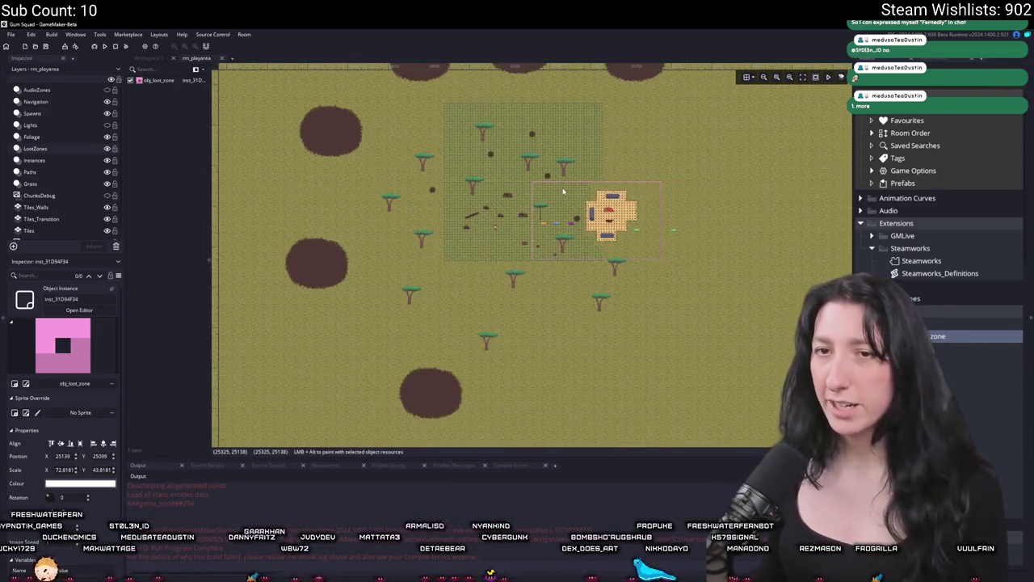
pyautogui.moveTo(559, 176); pyautogui.dragTo(507, 202)
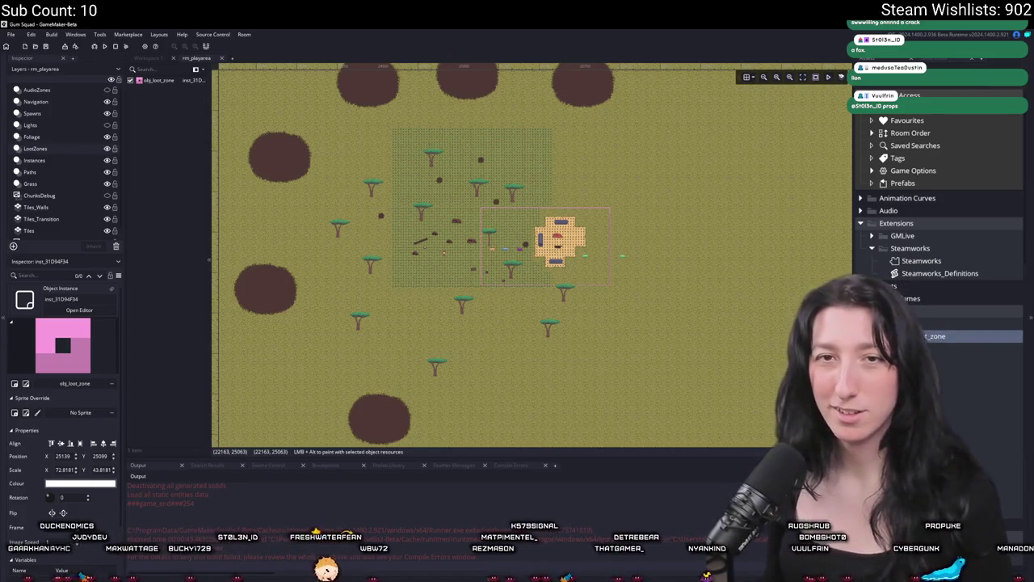
pyautogui.scroll(3, 351, 187)
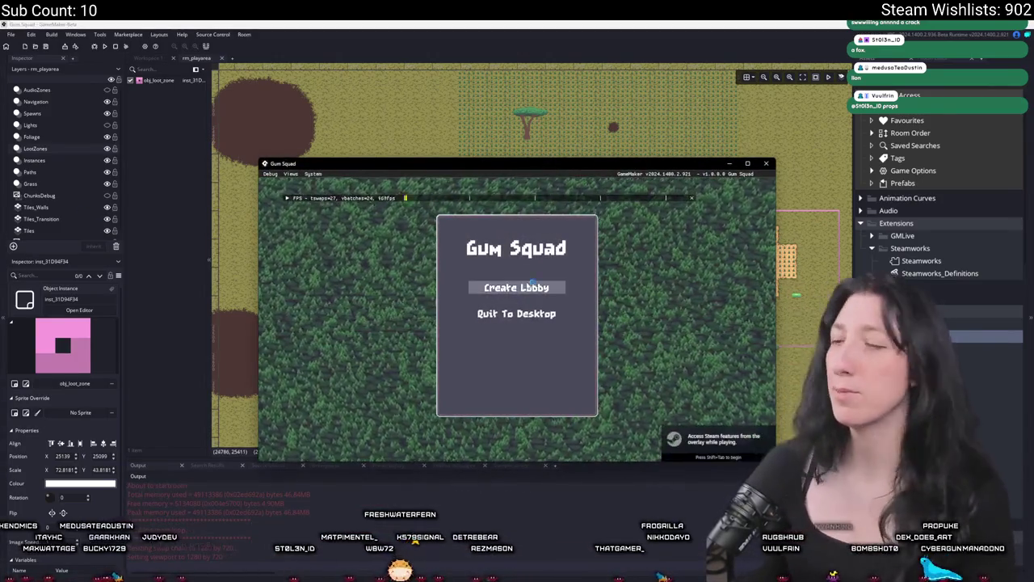
# Start a lobby, open the inventory, drag the shotgun and revolver between slots, and window the game.
pyautogui.click(517, 287)
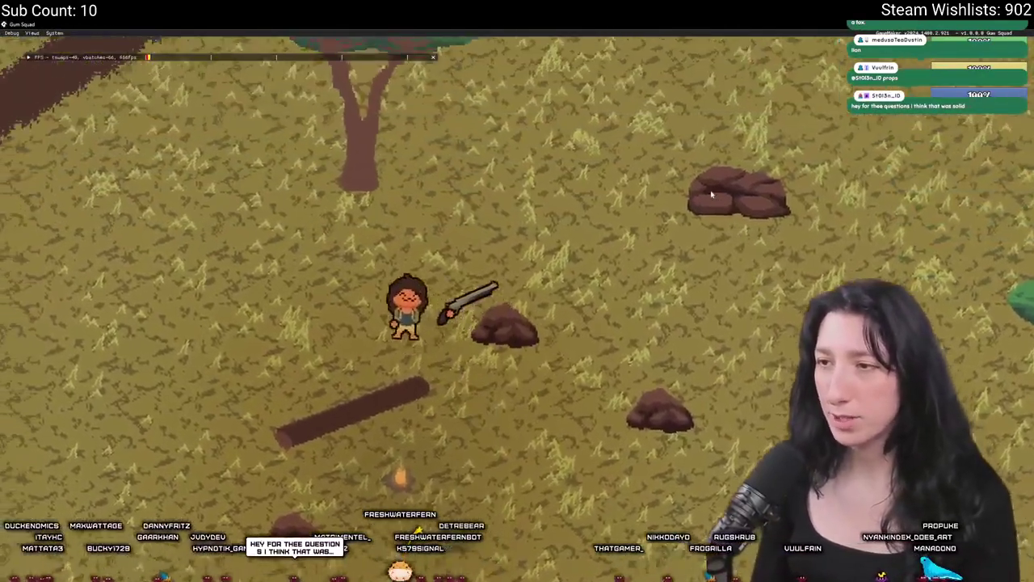
pyautogui.press('Tab')
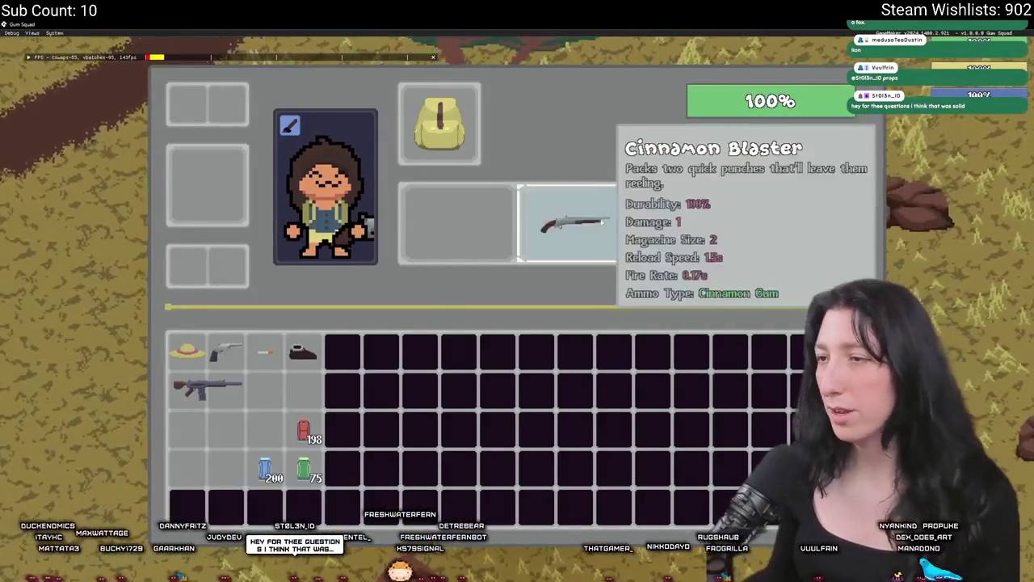
pyautogui.moveTo(569, 222)
pyautogui.mouseDown()
pyautogui.moveTo(565, 185)
pyautogui.moveTo(533, 115)
pyautogui.moveTo(452, 191)
pyautogui.moveTo(460, 292)
pyautogui.moveTo(470, 187)
pyautogui.moveTo(465, 250)
pyautogui.moveTo(475, 269)
pyautogui.moveTo(577, 259)
pyautogui.moveTo(560, 289)
pyautogui.moveTo(560, 276)
pyautogui.moveTo(566, 294)
pyautogui.moveTo(559, 279)
pyautogui.moveTo(279, 264)
pyautogui.moveTo(220, 218)
pyautogui.moveTo(212, 152)
pyautogui.moveTo(317, 396)
pyautogui.moveTo(243, 500)
pyautogui.moveTo(223, 502)
pyautogui.moveTo(224, 149)
pyautogui.moveTo(207, 104)
pyautogui.moveTo(187, 469)
pyautogui.moveTo(282, 381)
pyautogui.moveTo(235, 408)
pyautogui.moveTo(300, 419)
pyautogui.moveTo(285, 390)
pyautogui.mouseUp()
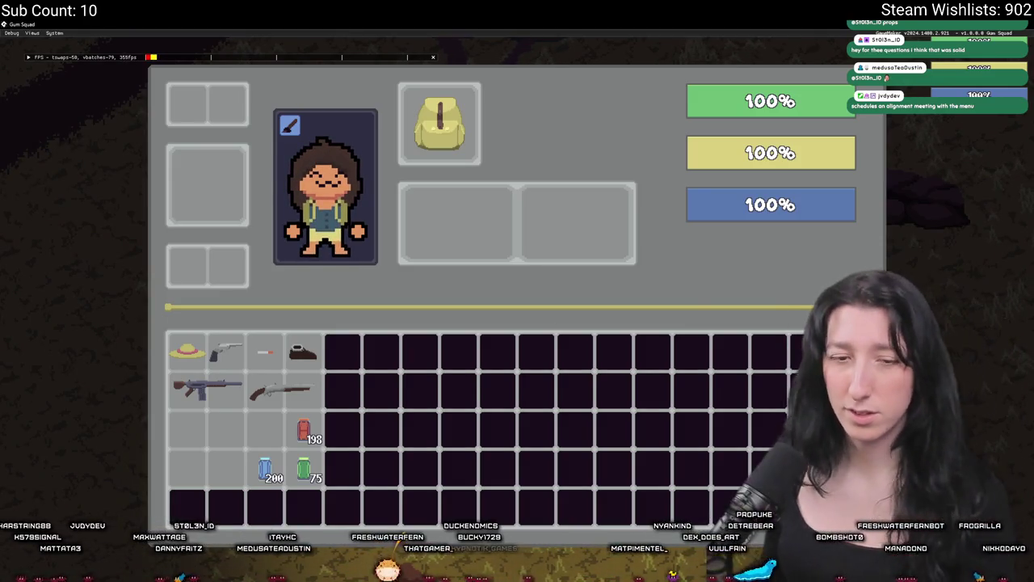
pyautogui.moveTo(226, 350)
pyautogui.mouseDown()
pyautogui.moveTo(225, 281)
pyautogui.moveTo(423, 254)
pyautogui.moveTo(226, 352)
pyautogui.moveTo(210, 118)
pyautogui.mouseUp()
pyautogui.press('F11')
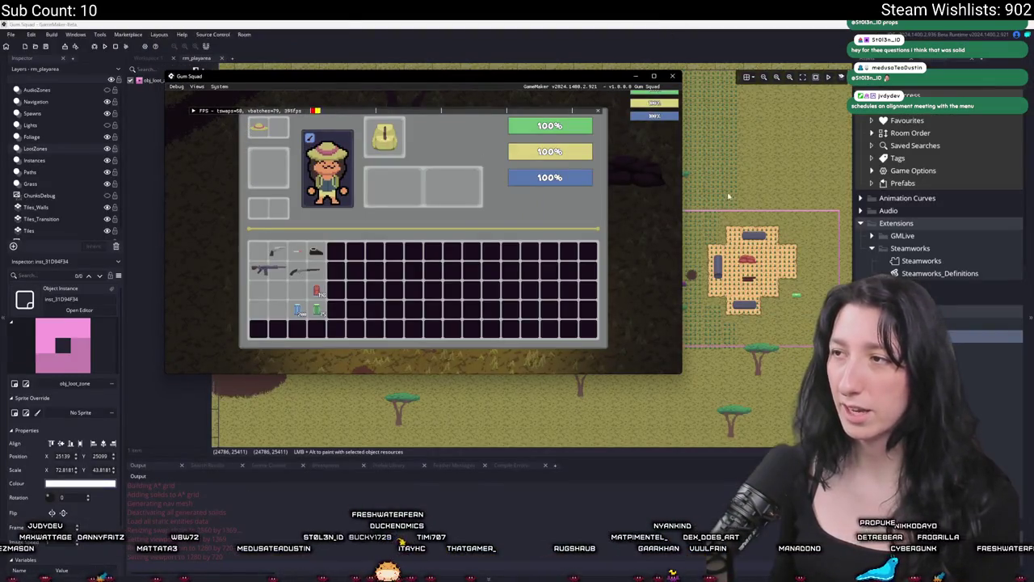
# Widen the game window and drag the rifle and Cinnamon Gum between inventory slots.
pyautogui.moveTo(681, 146); pyautogui.dragTo(849, 146)
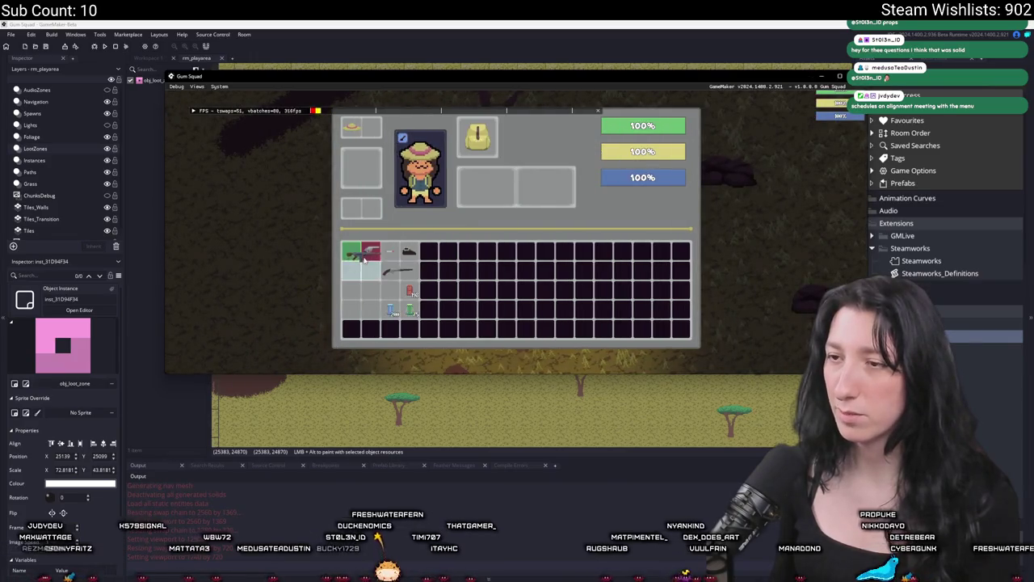
pyautogui.moveTo(361, 300)
pyautogui.mouseDown()
pyautogui.moveTo(364, 210)
pyautogui.moveTo(492, 239)
pyautogui.moveTo(481, 232)
pyautogui.moveTo(493, 171)
pyautogui.moveTo(488, 241)
pyautogui.moveTo(420, 300)
pyautogui.moveTo(369, 328)
pyautogui.moveTo(370, 305)
pyautogui.mouseUp()
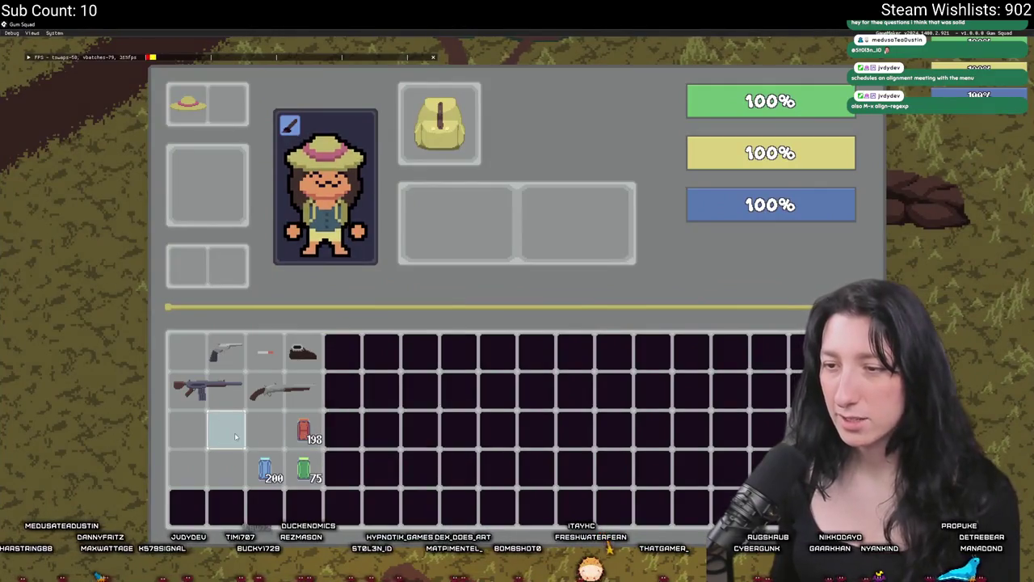
pyautogui.moveTo(303, 428)
pyautogui.mouseDown()
pyautogui.moveTo(226, 428)
pyautogui.moveTo(303, 428)
pyautogui.moveTo(265, 430)
pyautogui.moveTo(457, 223)
pyautogui.mouseUp()
pyautogui.moveTo(187, 351)
pyautogui.mouseDown()
pyautogui.moveTo(285, 426)
pyautogui.moveTo(303, 428)
pyautogui.mouseUp()
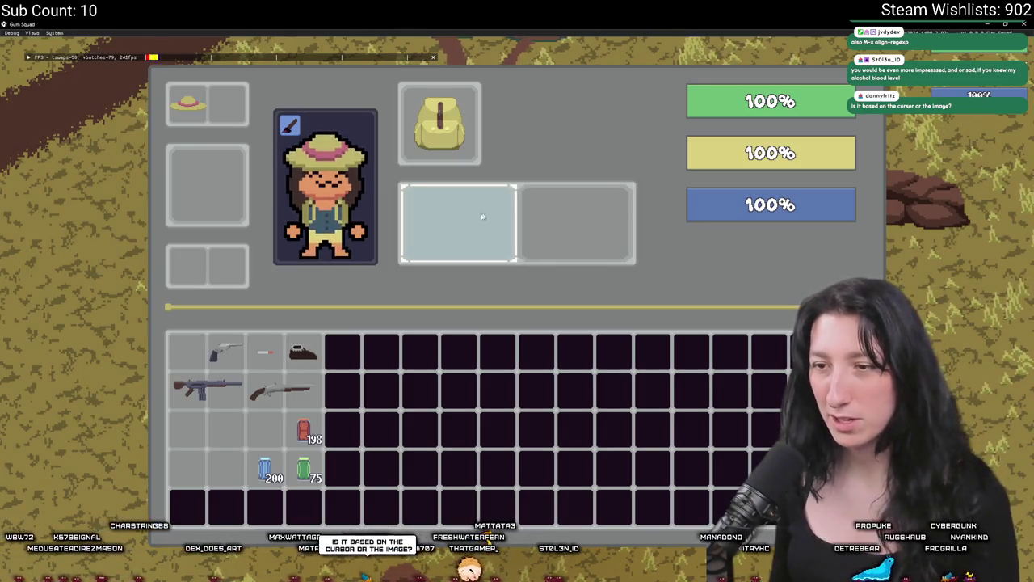
# Move the Pepper Minter rifle into the fourth inventory row, then close the inventory.
pyautogui.moveTo(193, 391)
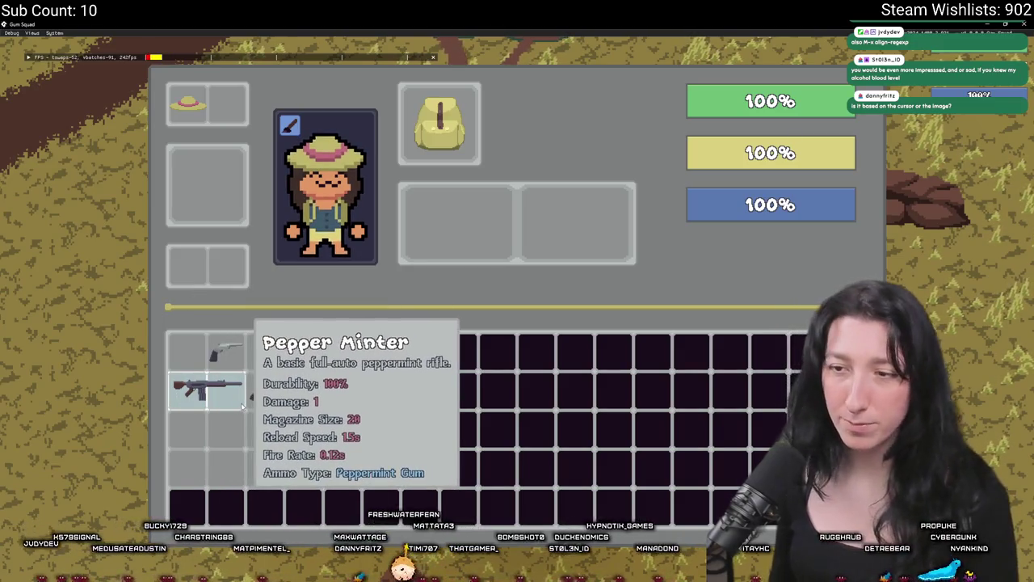
pyautogui.click(218, 387)
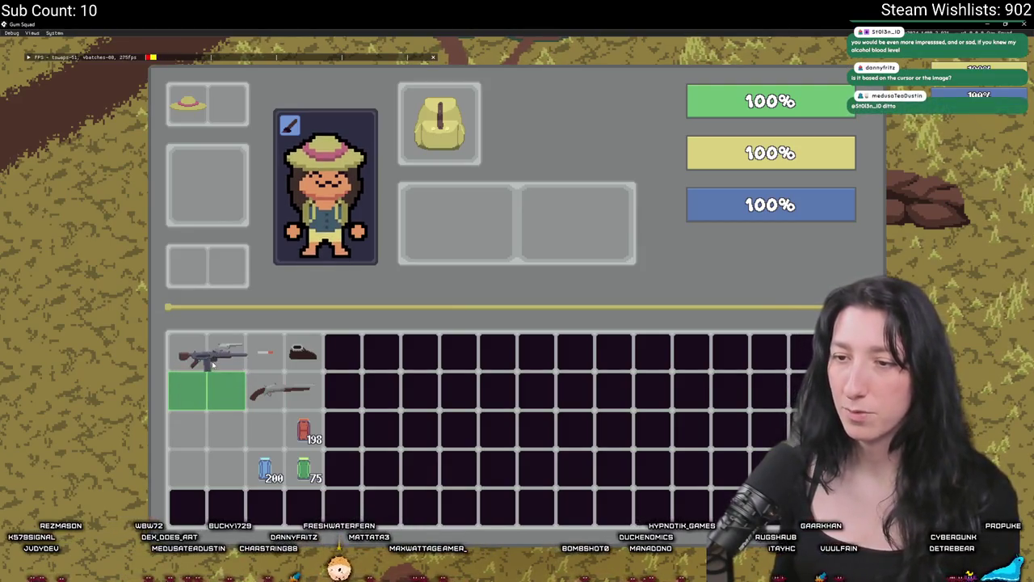
pyautogui.click(207, 390)
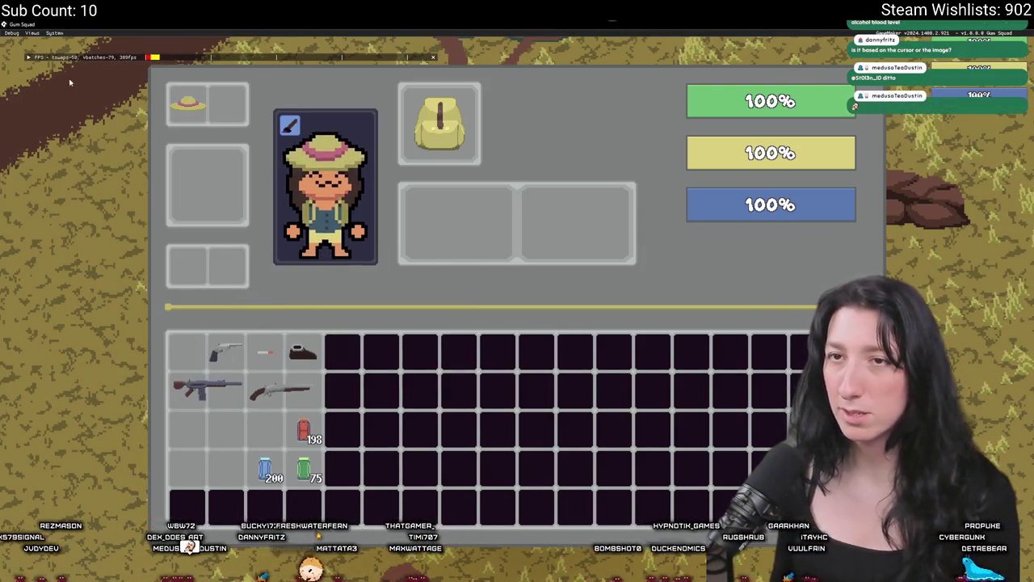
pyautogui.click(207, 389)
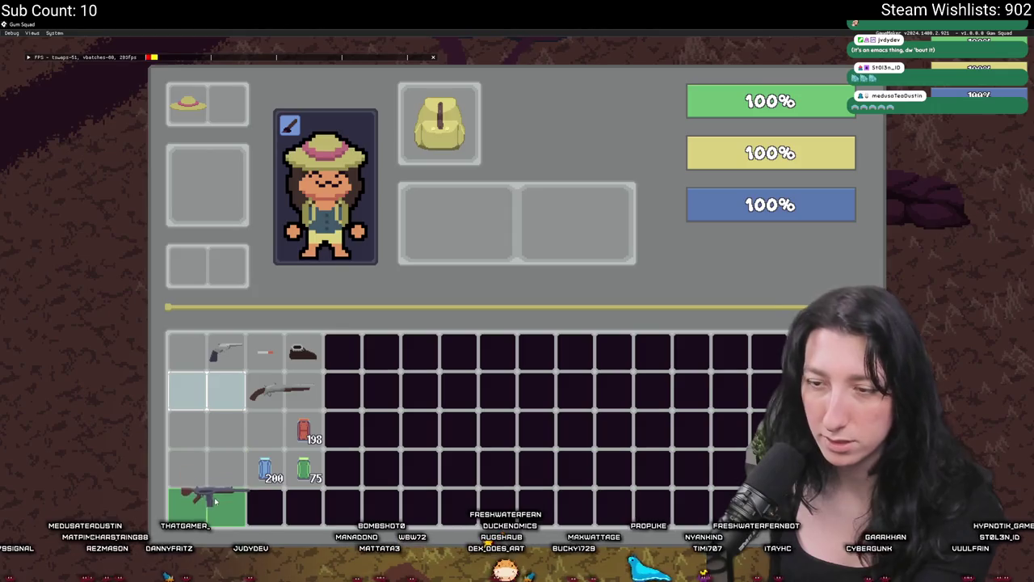
pyautogui.click(217, 472)
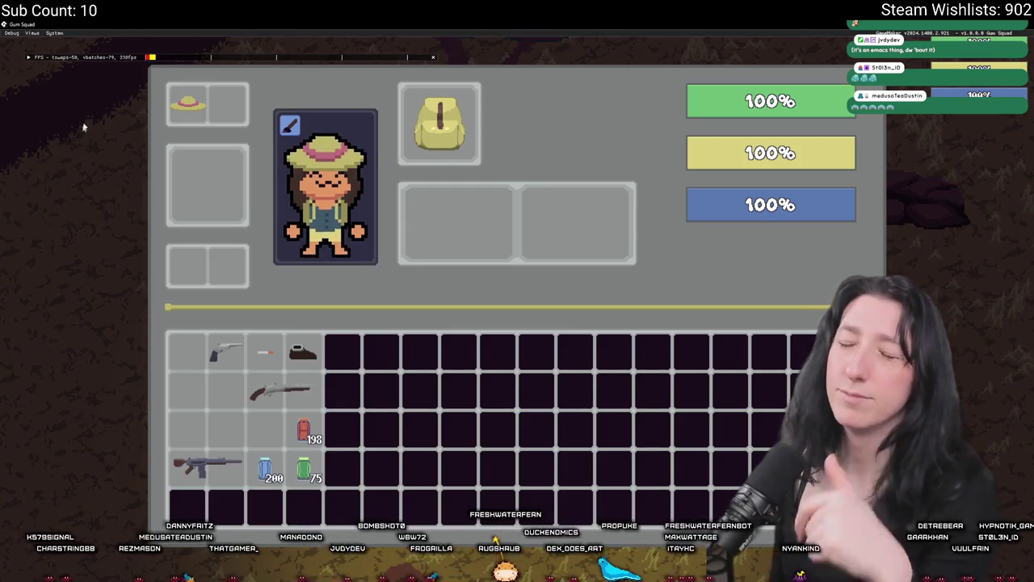
pyautogui.press('Tab')
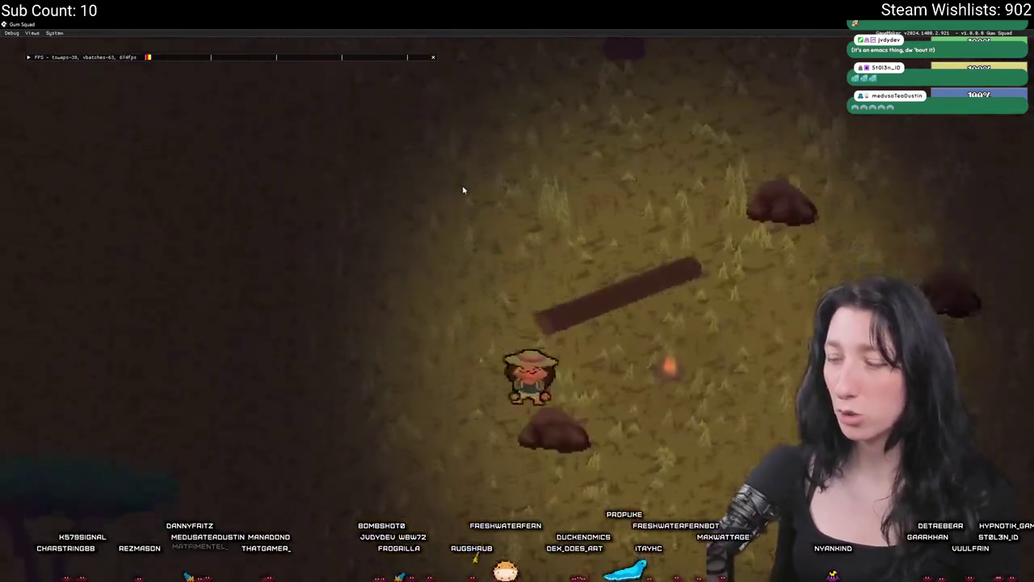
# Walk the character around the map with WASD, past the coloured chests toward the path.
pyautogui.press('d')
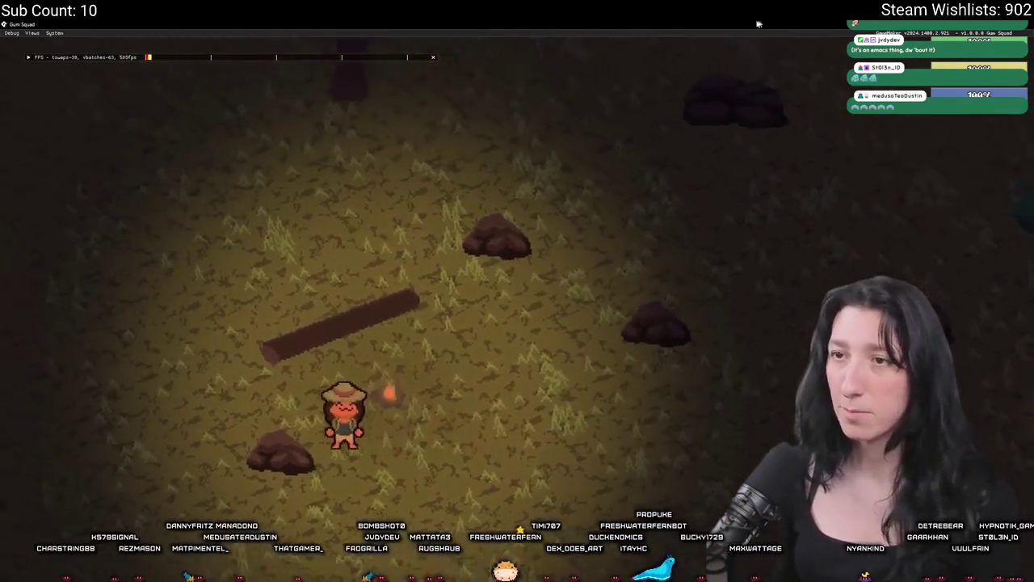
pyautogui.press('s')
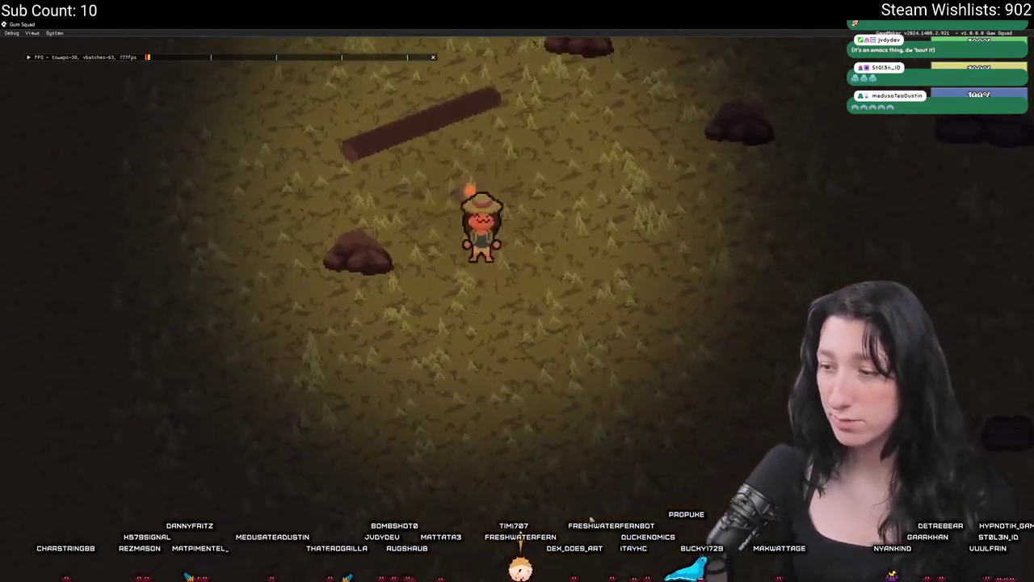
pyautogui.press('d')
pyautogui.press('w')
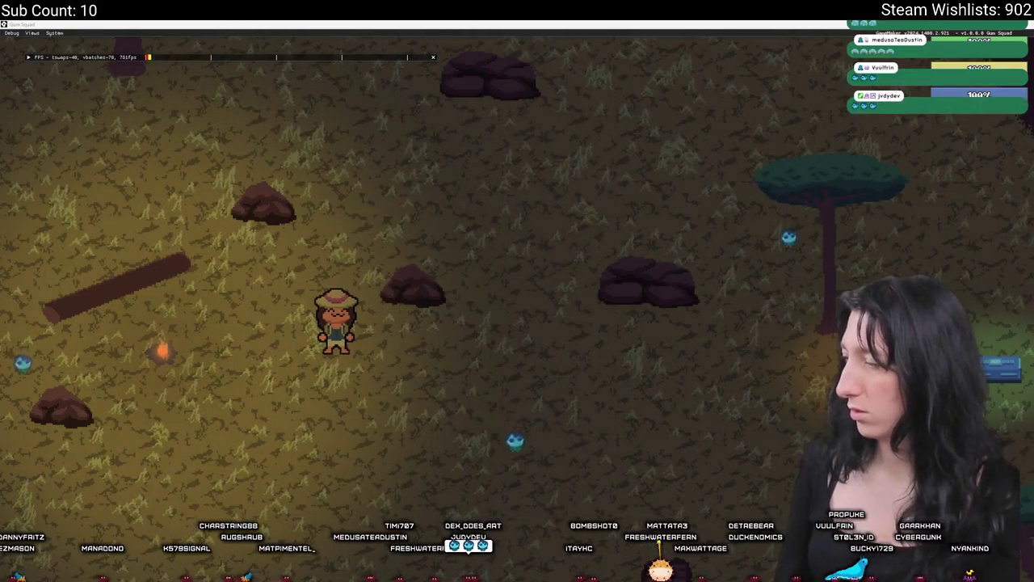
pyautogui.press('a')
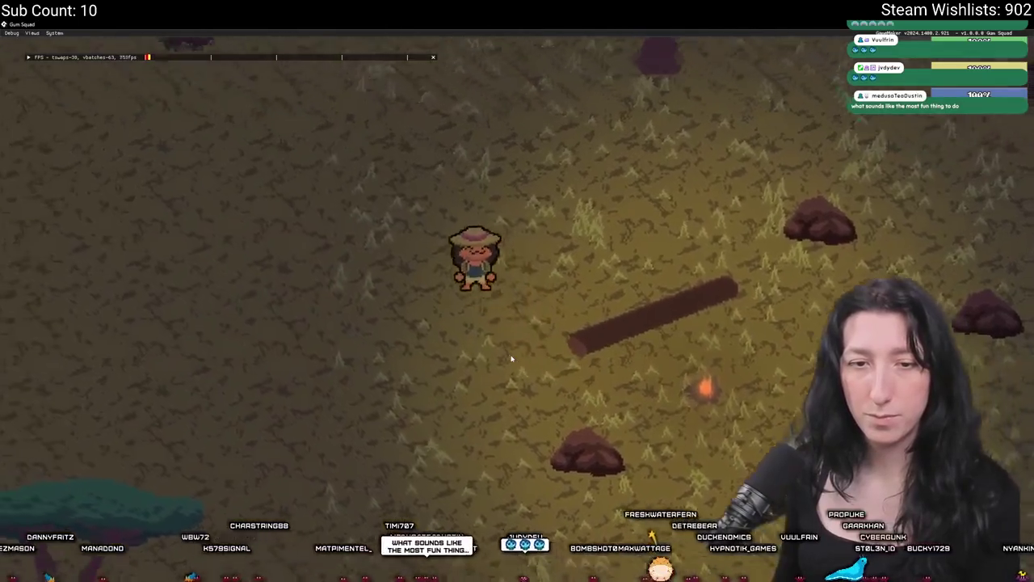
pyautogui.press('w')
pyautogui.press('d')
pyautogui.press('s')
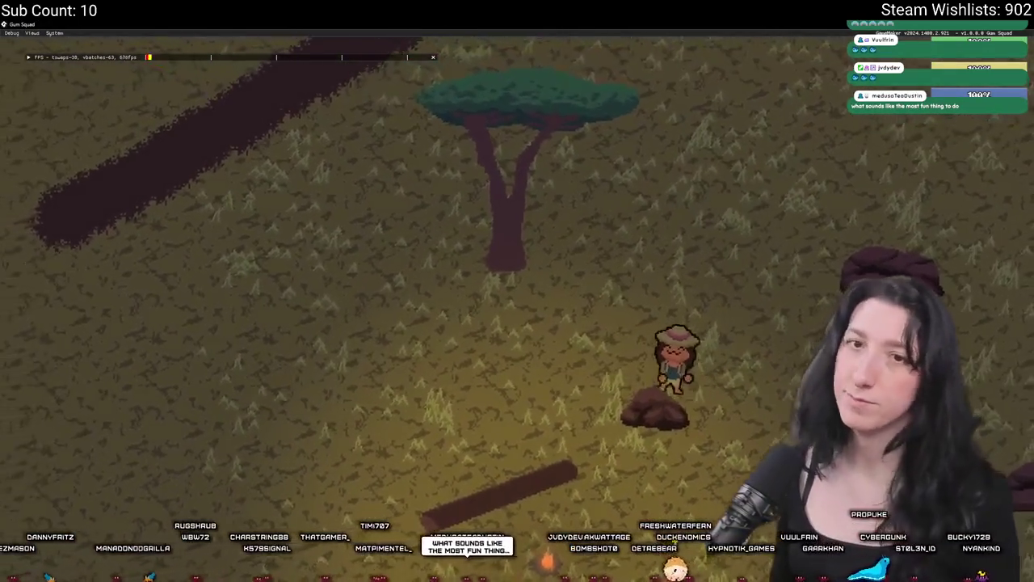
pyautogui.press('a')
pyautogui.press('w')
pyautogui.press('d')
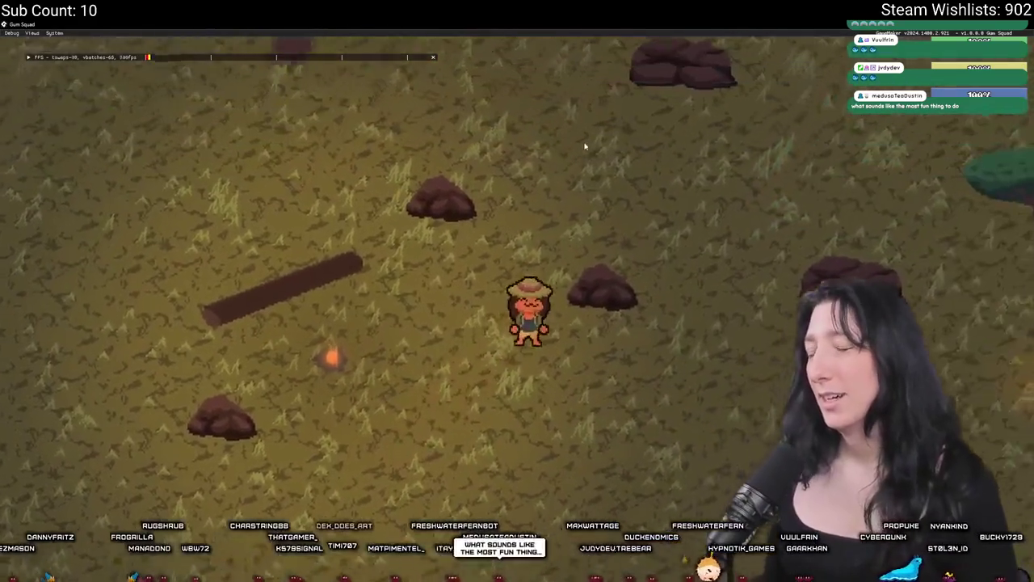
pyautogui.press('s')
pyautogui.press('w')
pyautogui.press('d')
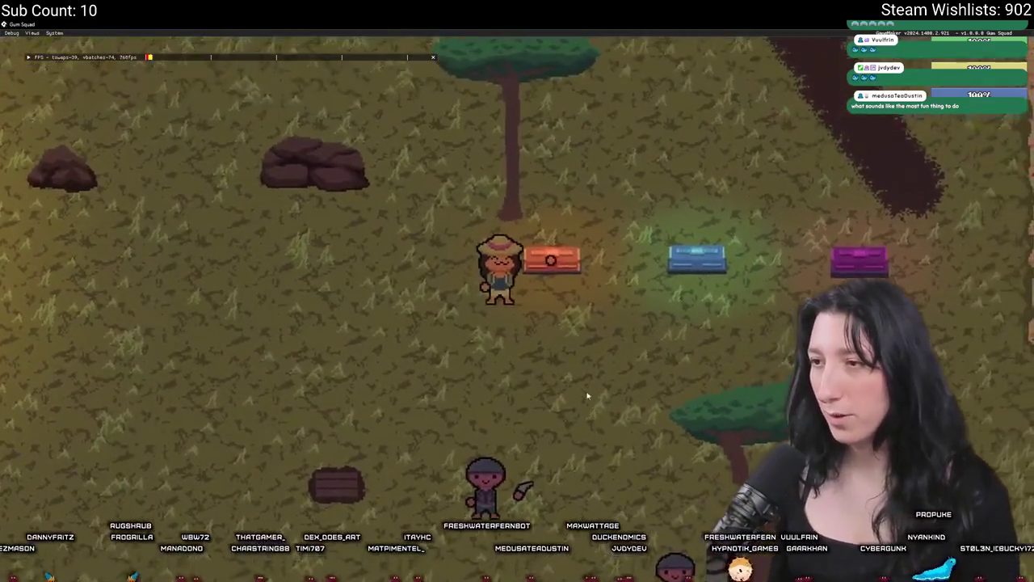
pyautogui.press('a')
pyautogui.press('w')
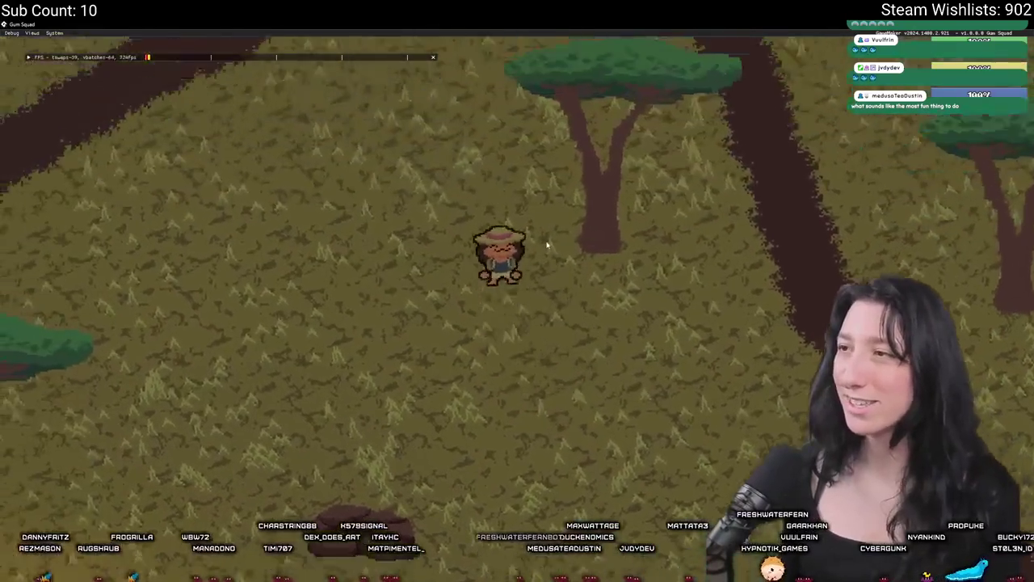
pyautogui.press('a')
# Zoom the camera, reopen the inventory, move the Loafer item, and return to the IDE.
pyautogui.scroll(-5, 544, 235)
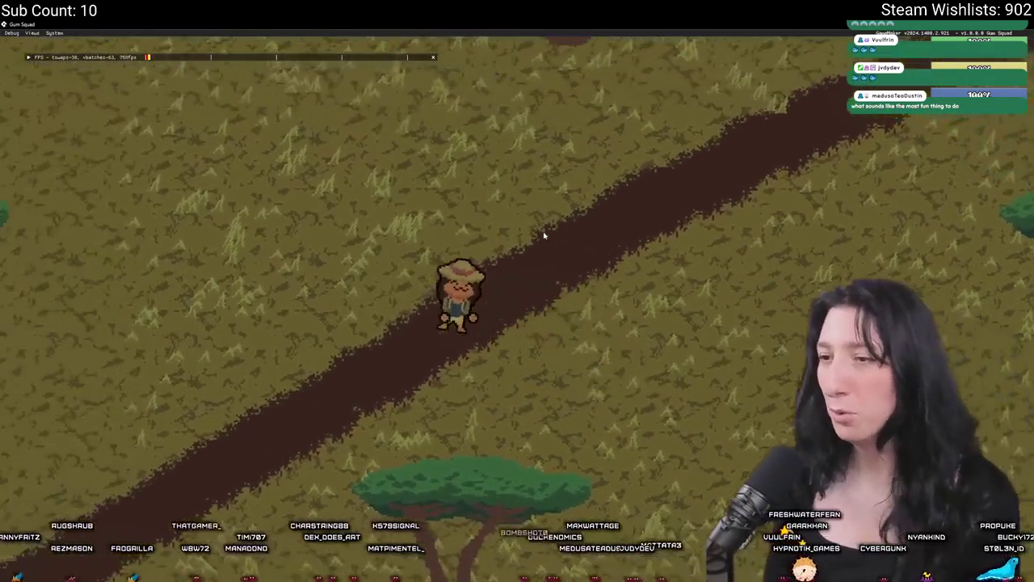
pyautogui.scroll(2, 544, 235)
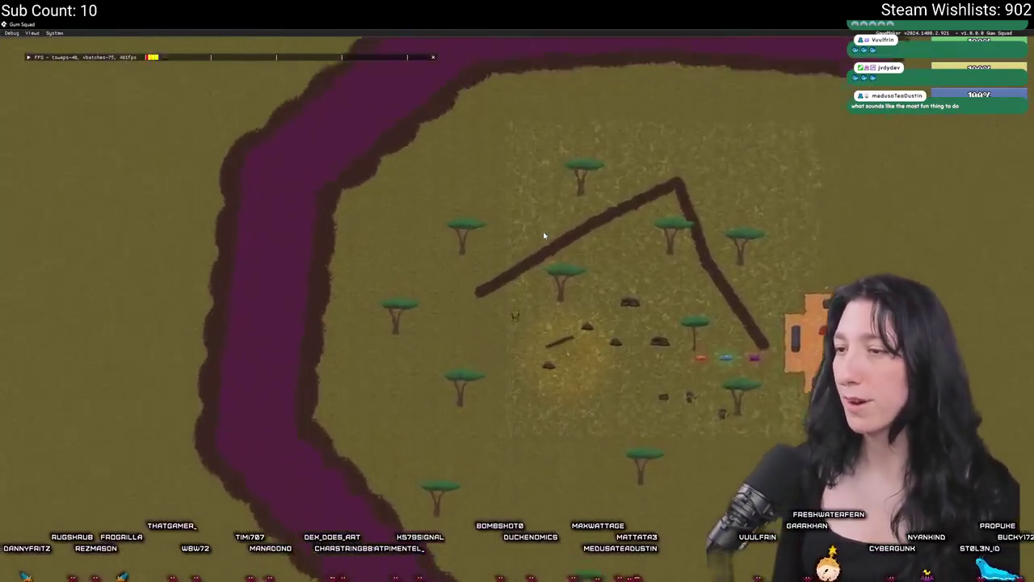
pyautogui.scroll(5, 544, 235)
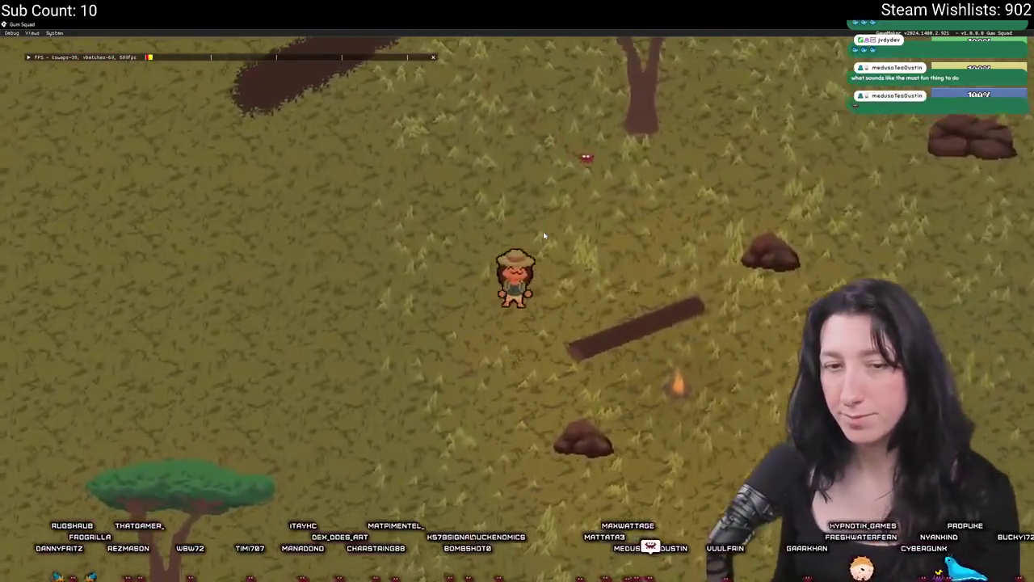
pyautogui.press('w')
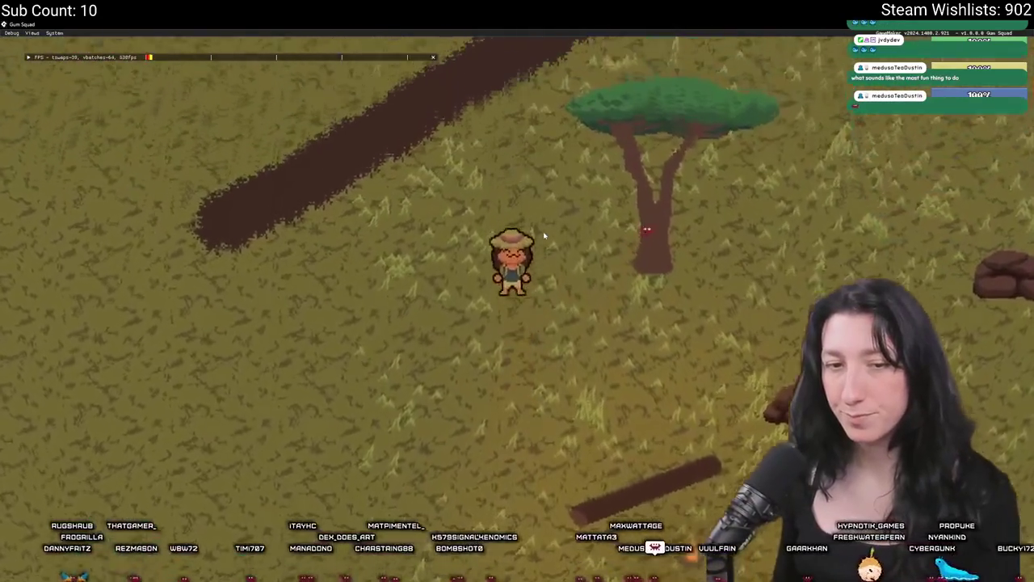
pyautogui.press('i')
pyautogui.click(308, 353)
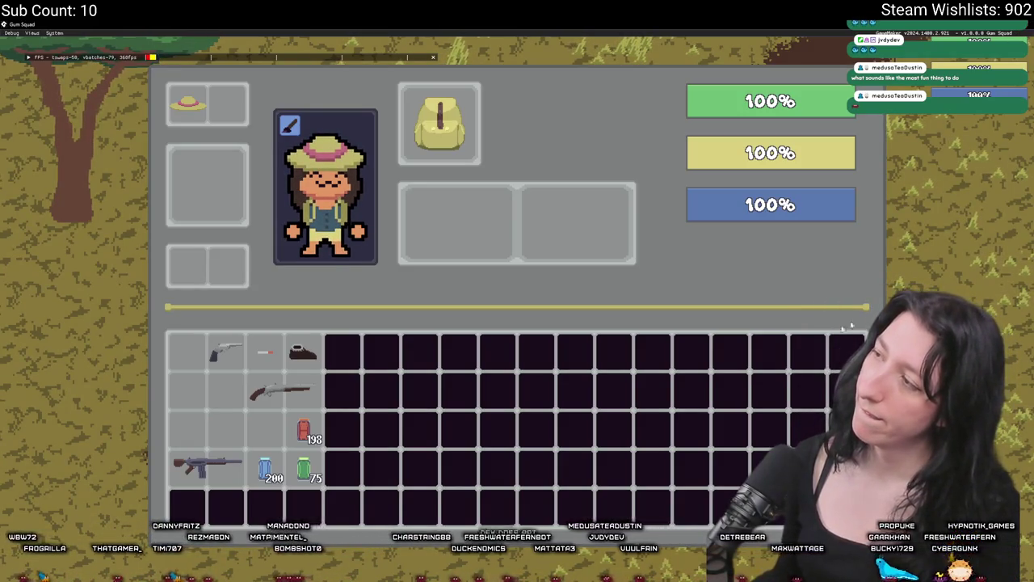
pyautogui.hotkey('alt', 'Tab')
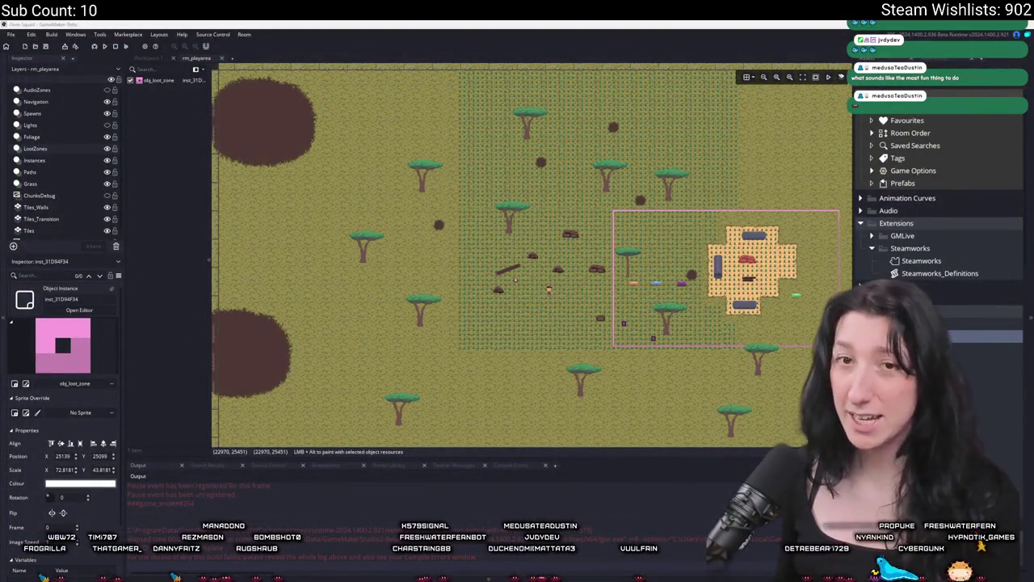
# Search assets for 'inventory' and open ui_draw_inventory_slot in the code editor.
pyautogui.moveTo(289, 288); pyautogui.dragTo(289, 272)
pyautogui.hotkey('ctrl', 't')
pyautogui.write('u')
pyautogui.press('BackSpace')
pyautogui.write('inventory')
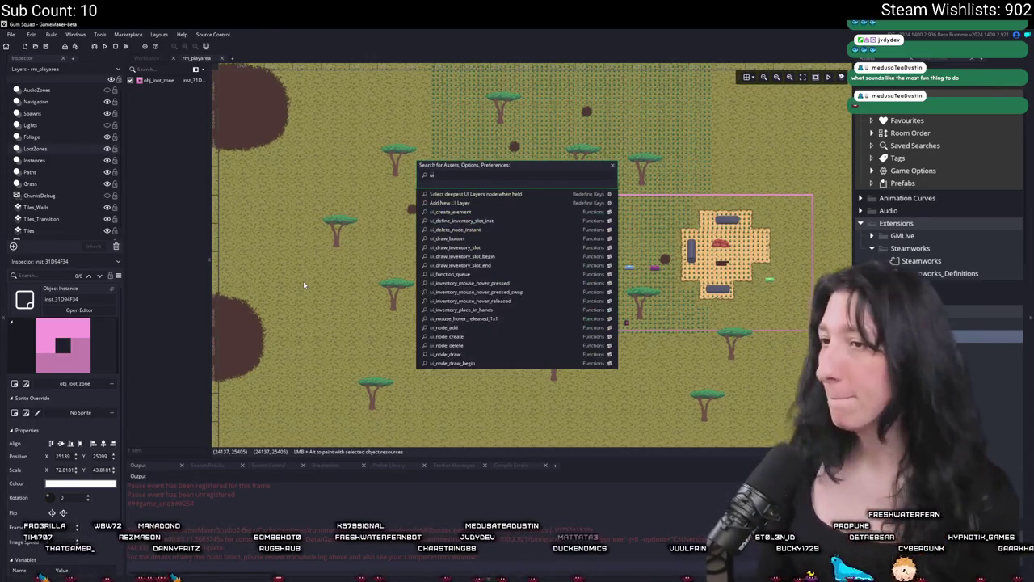
pyautogui.press('Down')
pyautogui.press('Down')
pyautogui.press('Down')
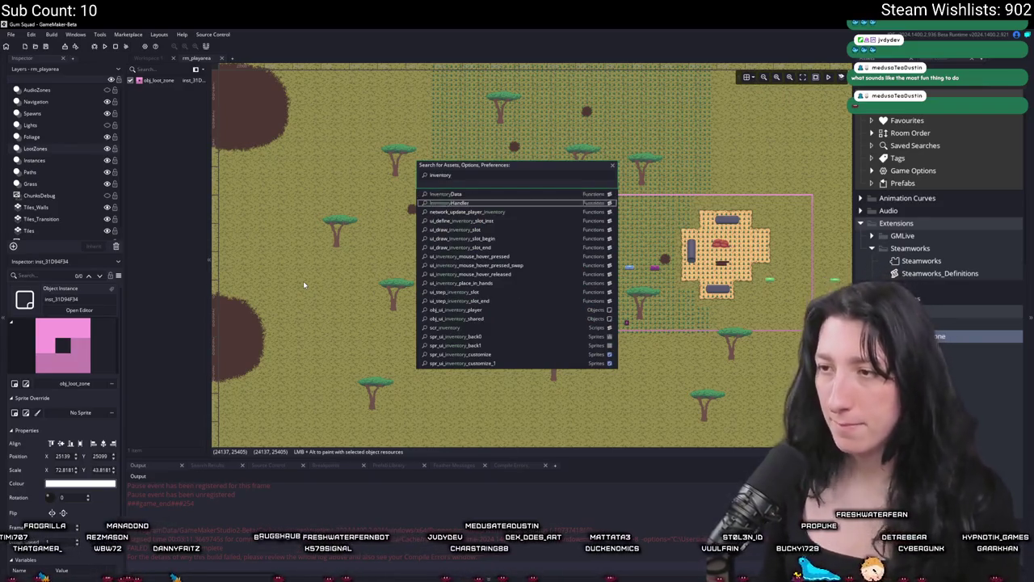
pyautogui.press('Up')
pyautogui.press('Up')
pyautogui.press('Up')
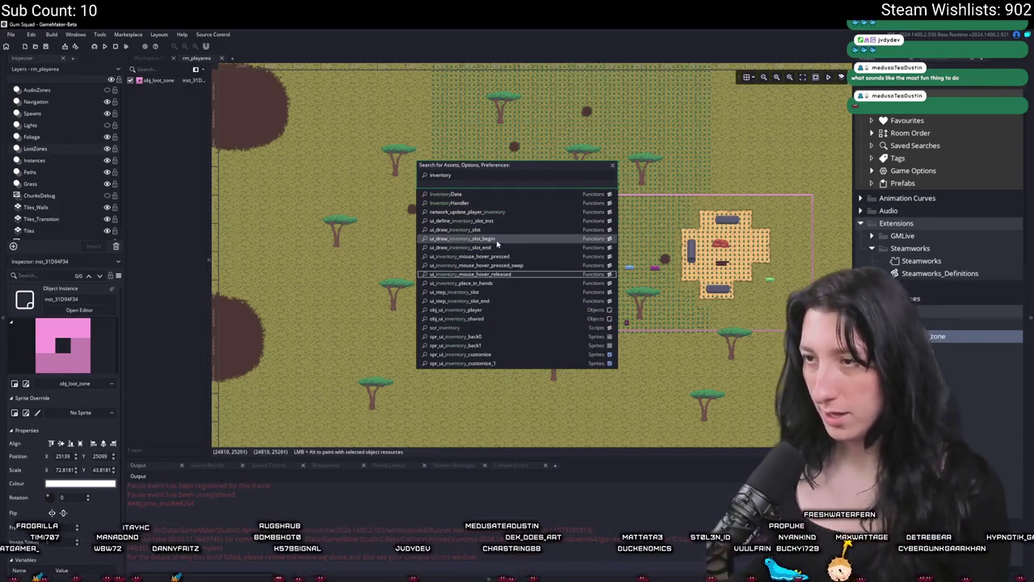
pyautogui.press('Return')
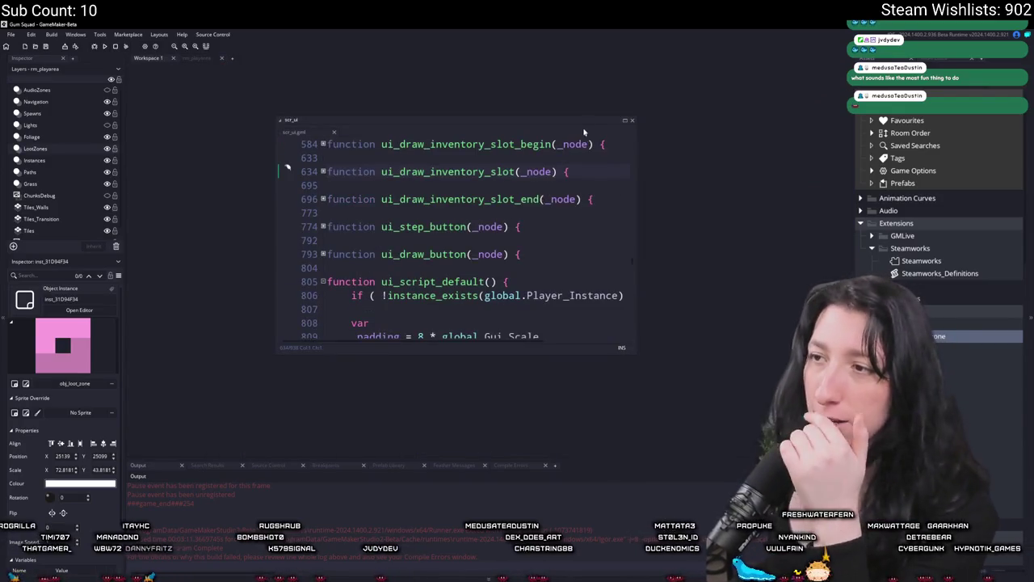
# Maximize the script editor and unfold the function's nested blocks down to the draw_sprite_center call.
pyautogui.click(622, 122)
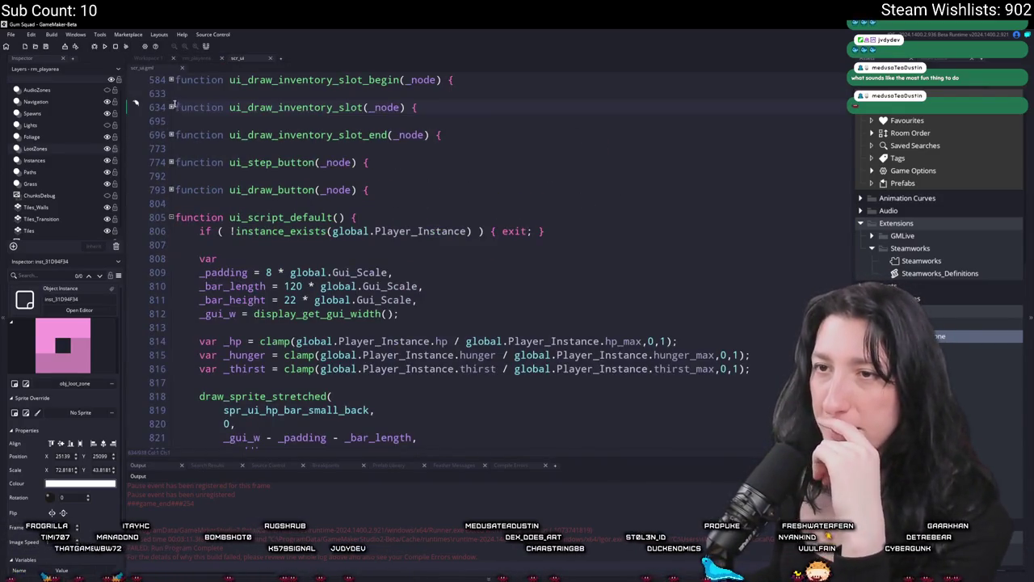
pyautogui.click(171, 107)
pyautogui.click(171, 204)
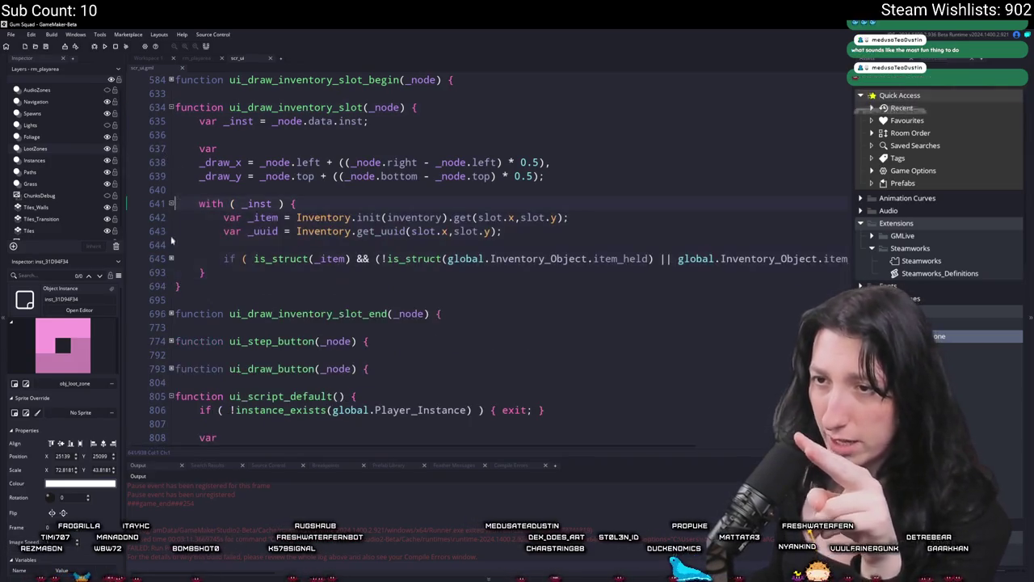
pyautogui.click(171, 258)
pyautogui.click(171, 355)
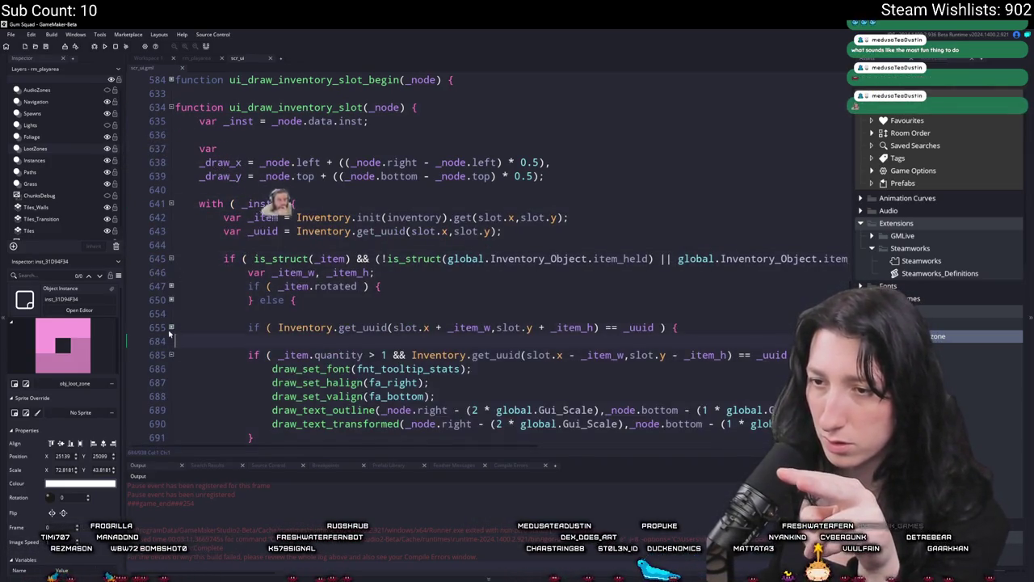
pyautogui.click(171, 327)
pyautogui.click(171, 300)
pyautogui.click(172, 286)
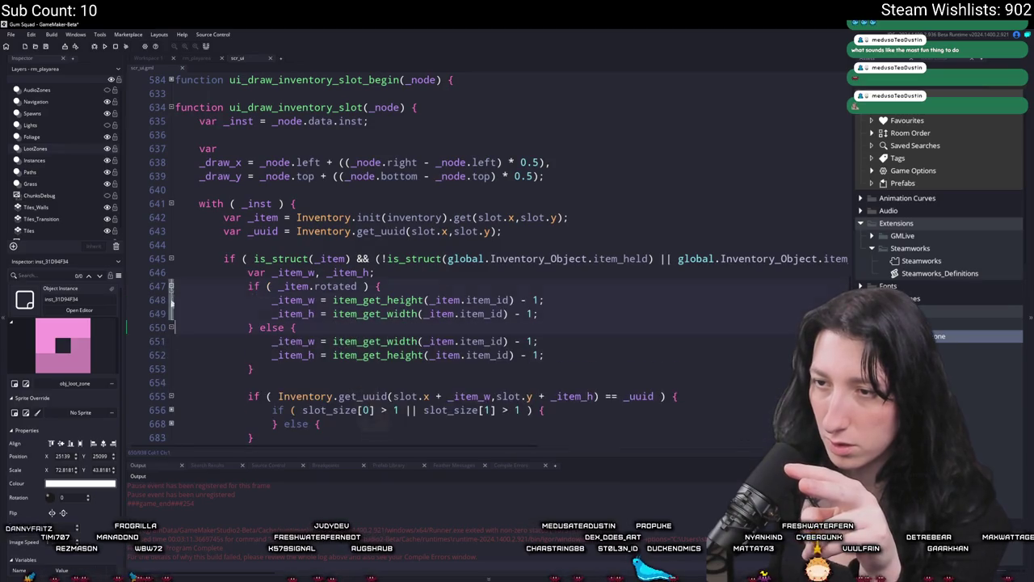
pyautogui.click(172, 410)
pyautogui.click(172, 423)
pyautogui.scroll(-3, 303, 338)
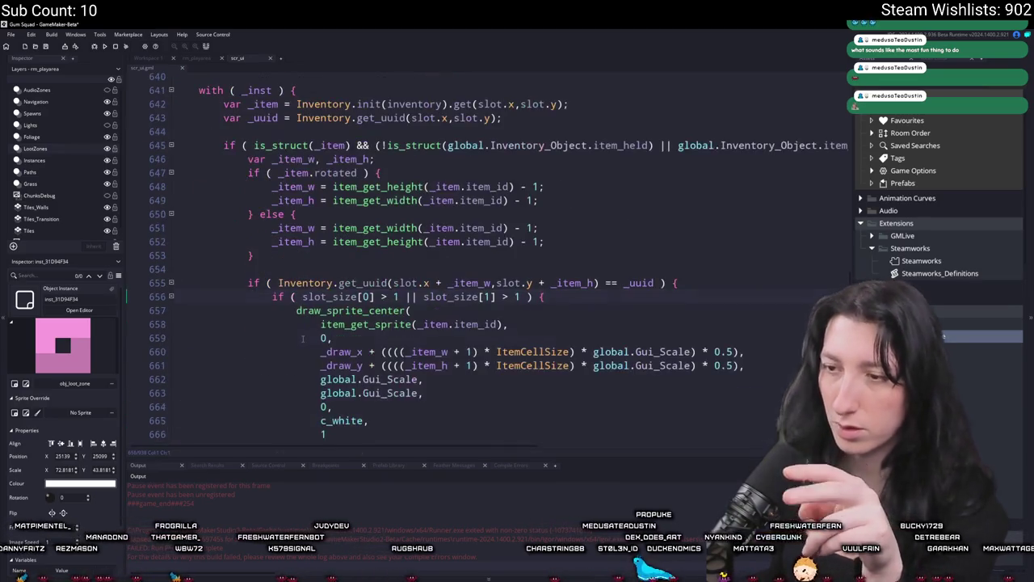
# Find 'selected =' in the script and unfold the held-item blocks at lines 454 and 462.
pyautogui.hotkey('ctrl', 'f')
pyautogui.scroll(-9, 303, 340)
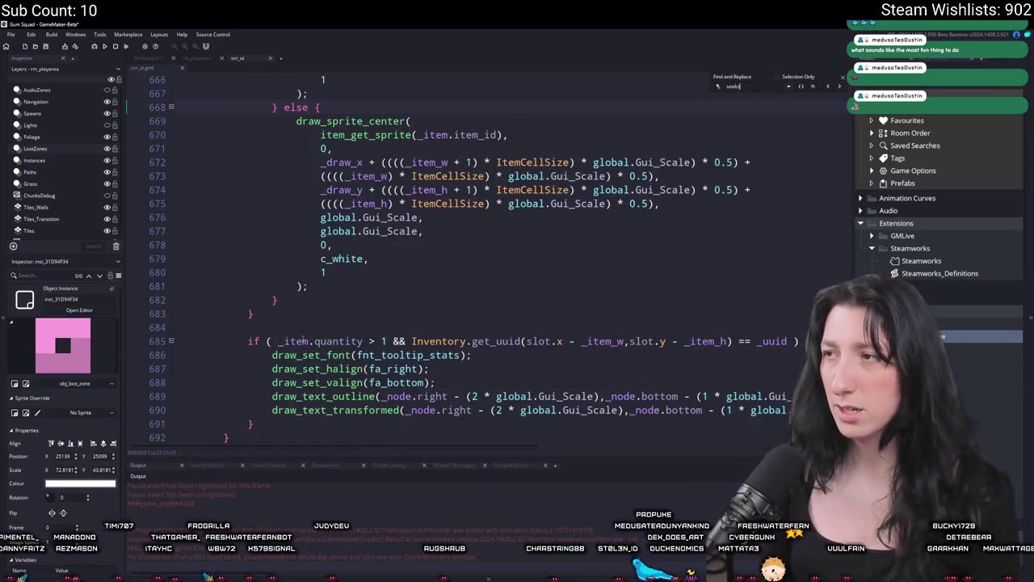
pyautogui.scroll(-6, 303, 341)
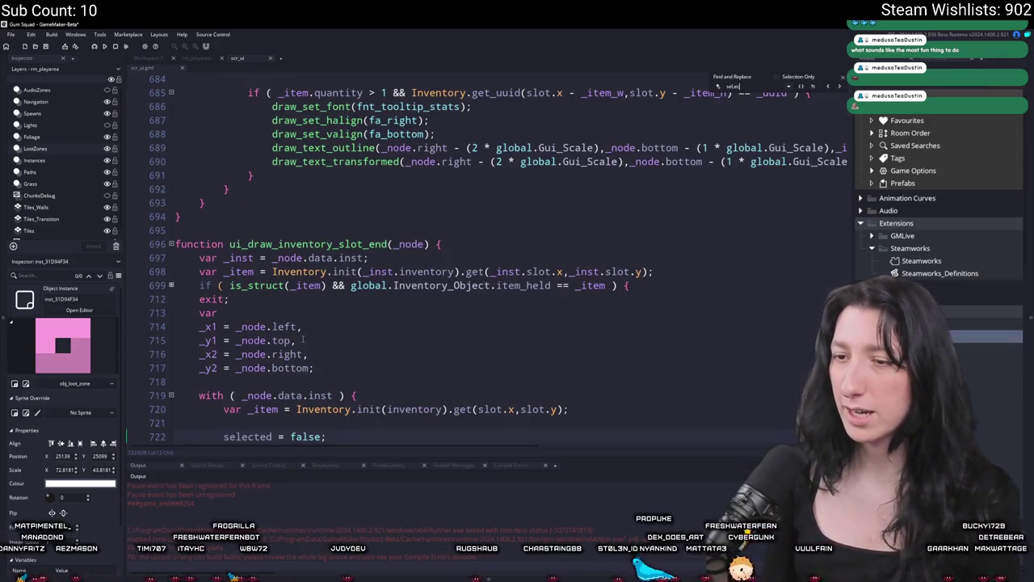
pyautogui.write('ect')
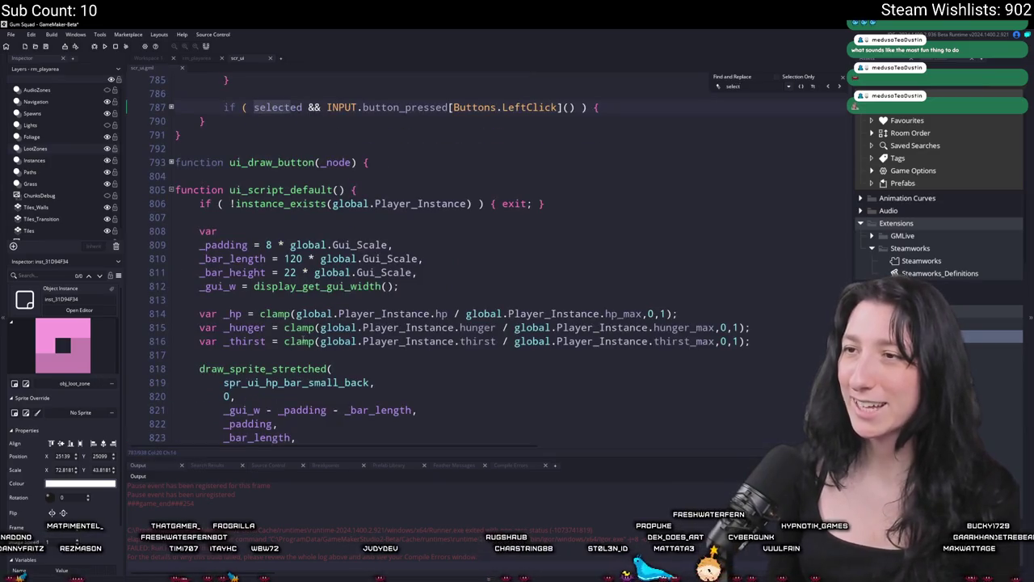
pyautogui.write('ed =')
pyautogui.scroll(-3, 234, 351)
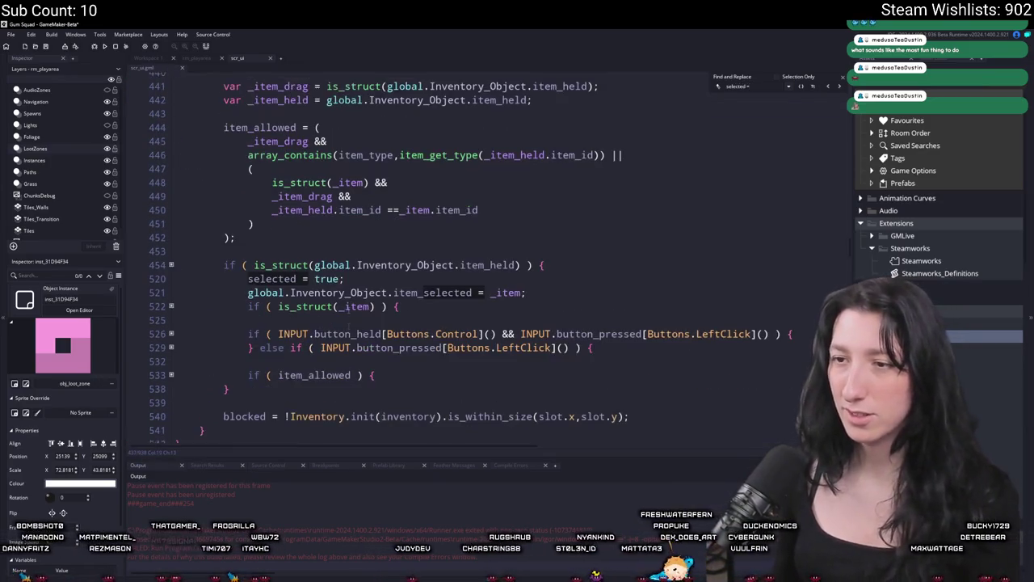
pyautogui.click(172, 216)
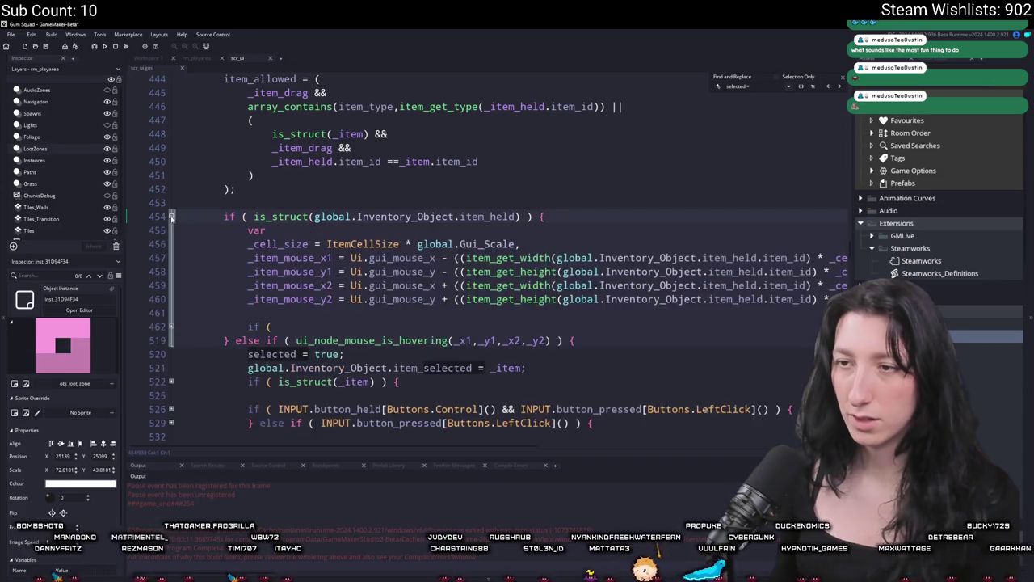
pyautogui.scroll(-2, 171, 242)
pyautogui.click(171, 261)
pyautogui.scroll(-2, 288, 305)
pyautogui.scroll(-2, 289, 305)
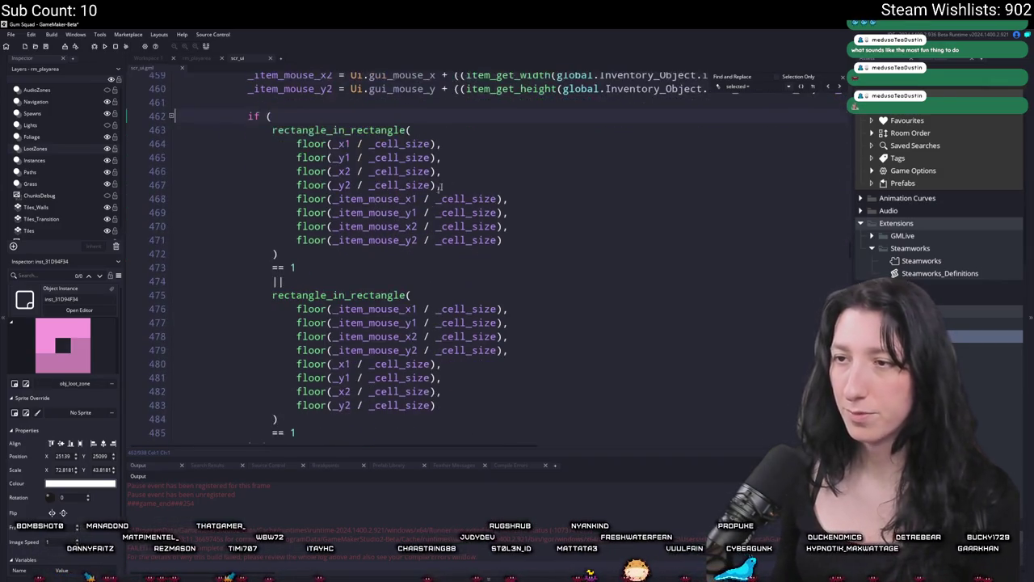
# Close the find bar, hide the side docks, and select the _item_mouse_x1 variable name.
pyautogui.click(838, 81)
pyautogui.scroll(2, 745, 248)
pyautogui.click(737, 247)
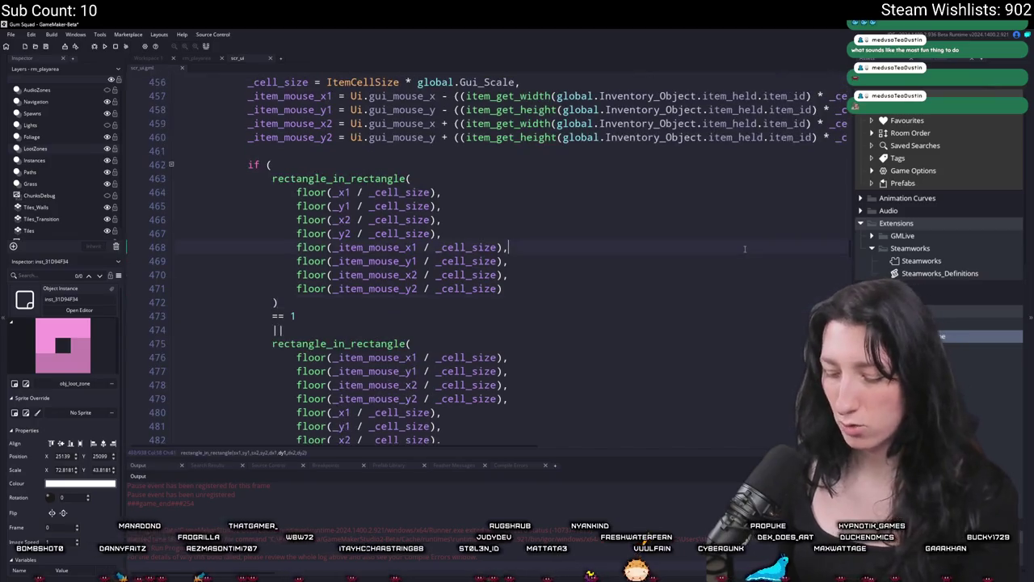
pyautogui.press('F12')
pyautogui.scroll(4, 419, 334)
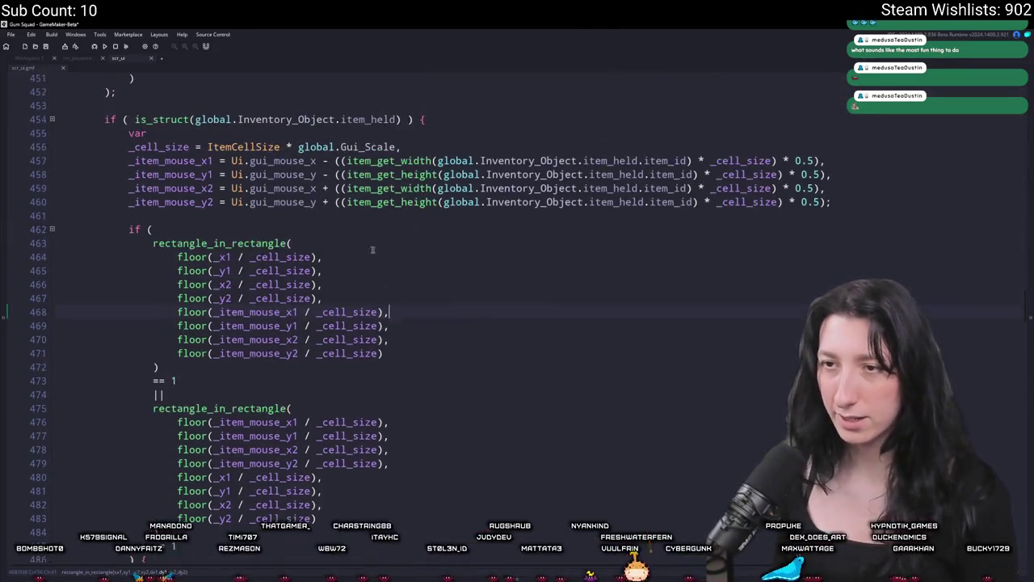
pyautogui.doubleClick(179, 229)
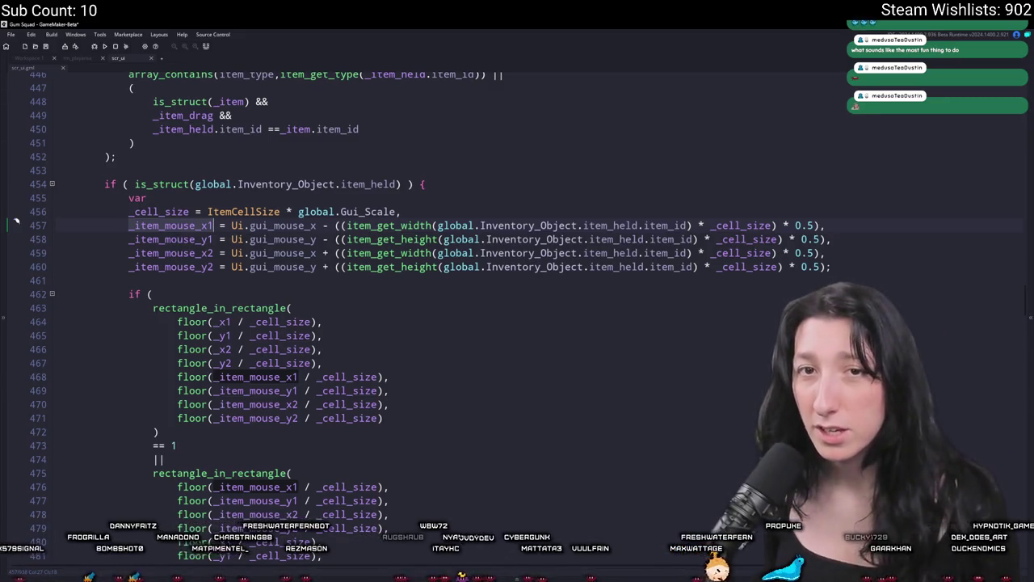
pyautogui.hotkey('alt', 'Tab')
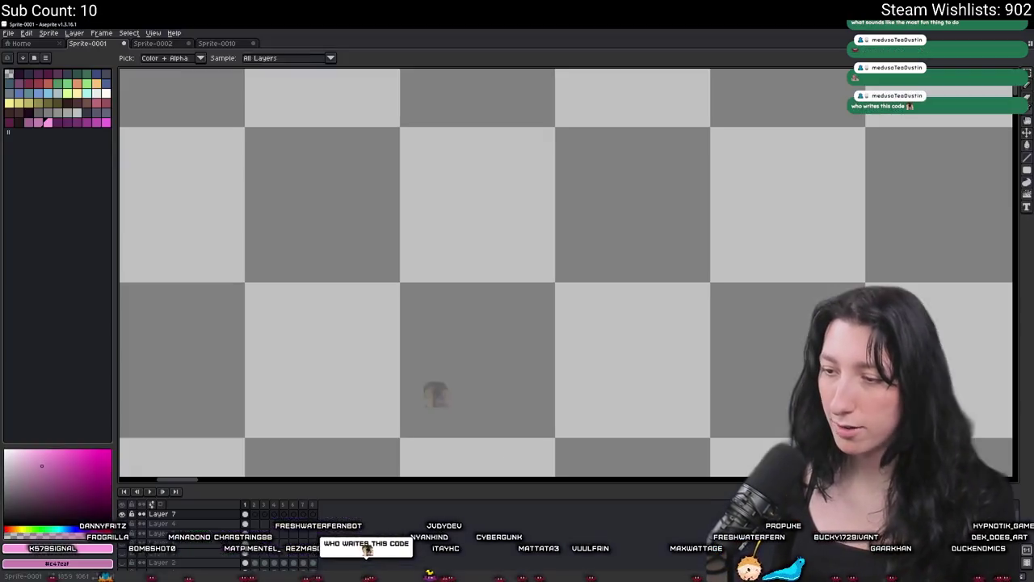
# Fill the top-left square purple and the square beside it brown.
pyautogui.scroll(1, 370, 256)
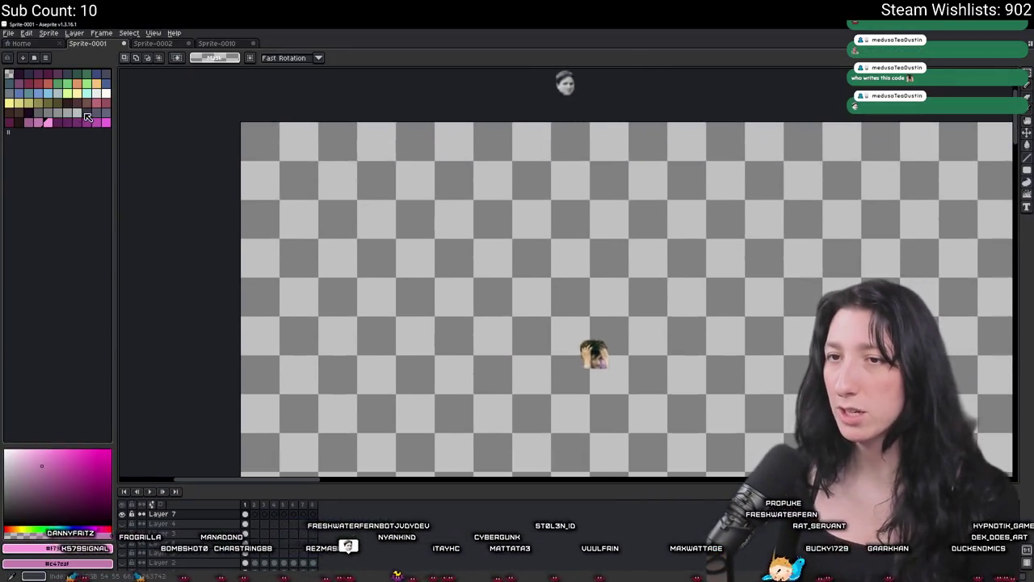
pyautogui.click(94, 126)
pyautogui.scroll(2, 299, 161)
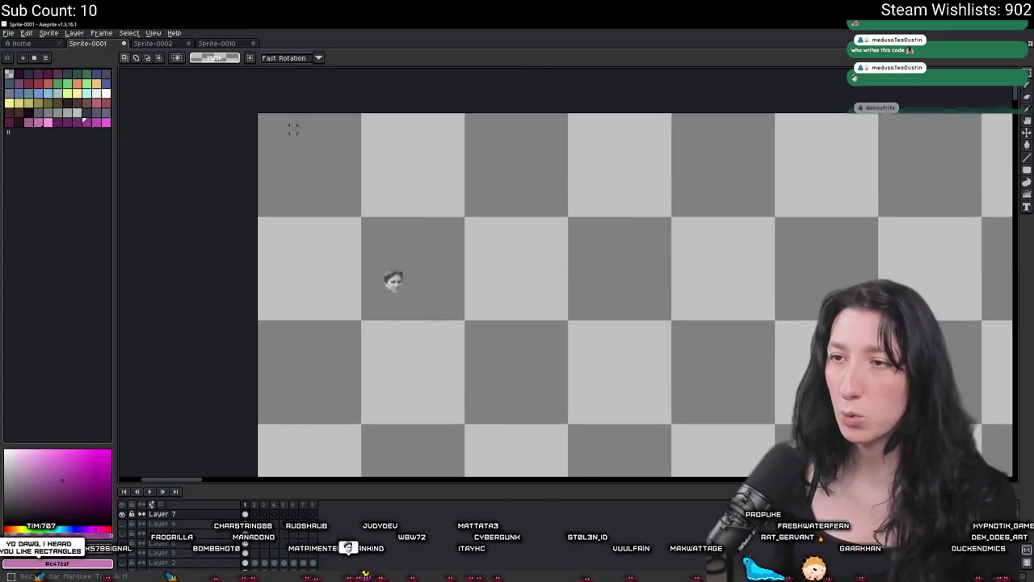
pyautogui.click(286, 129)
pyautogui.press('g')
pyautogui.click(323, 185)
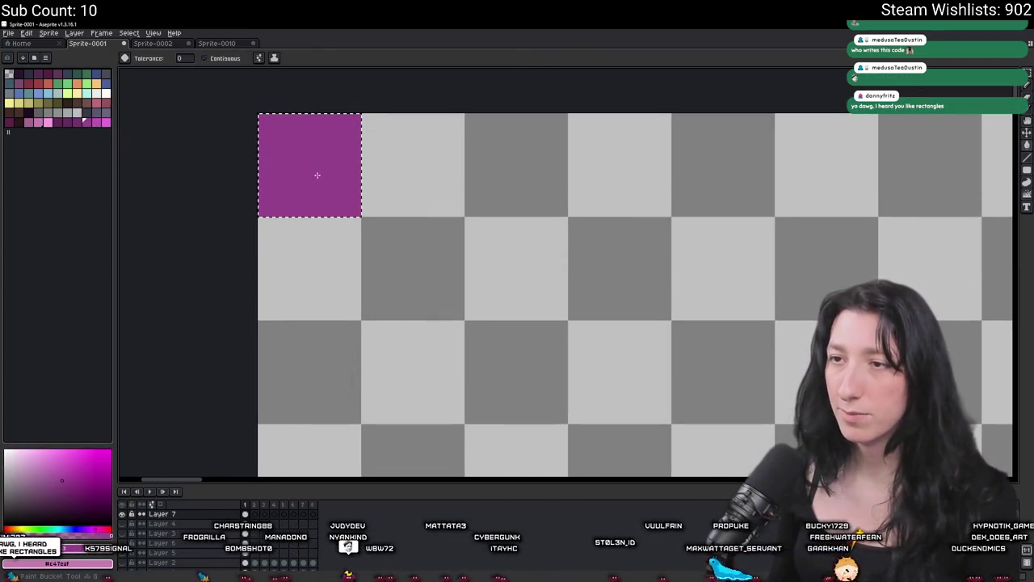
pyautogui.hotkey('ctrl', 'z')
pyautogui.press('m')
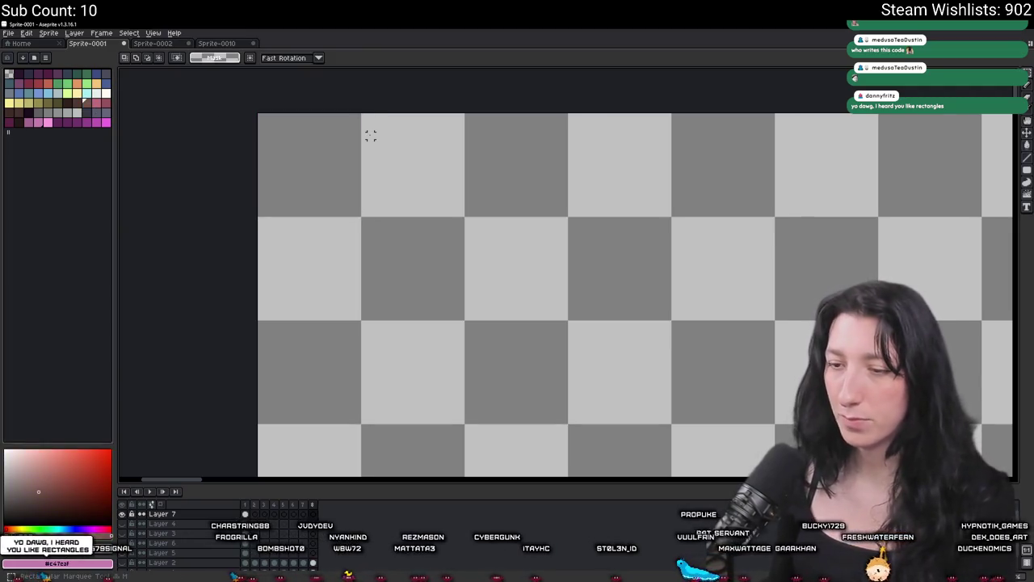
pyautogui.hotkey('ctrl', 'y')
pyautogui.click(370, 134)
pyautogui.press('g')
pyautogui.click(395, 159)
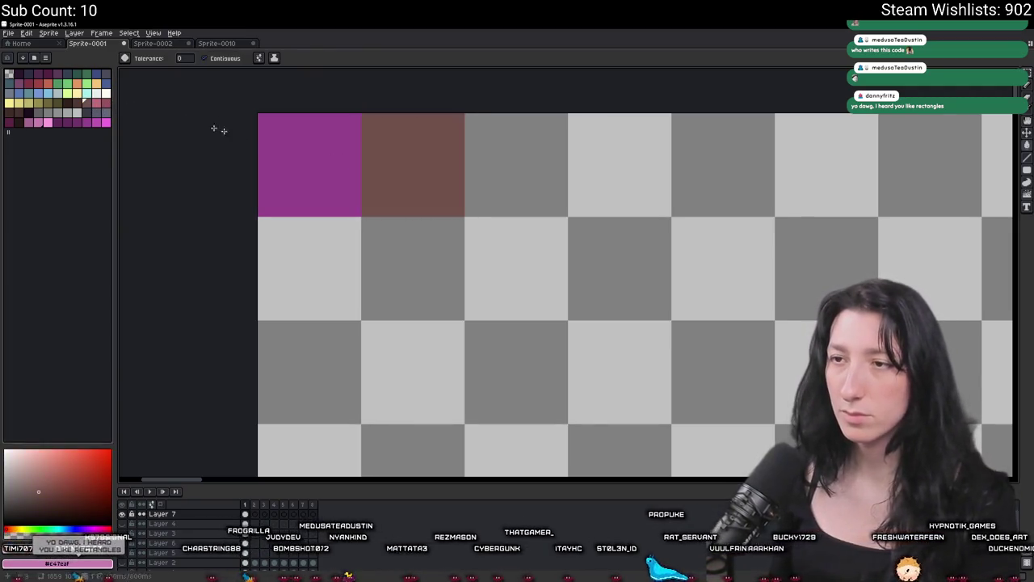
pyautogui.press('m')
# Duplicate the purple and brown squares across the corner to build a checkerboard block.
pyautogui.moveTo(402, 194); pyautogui.dragTo(312, 286)
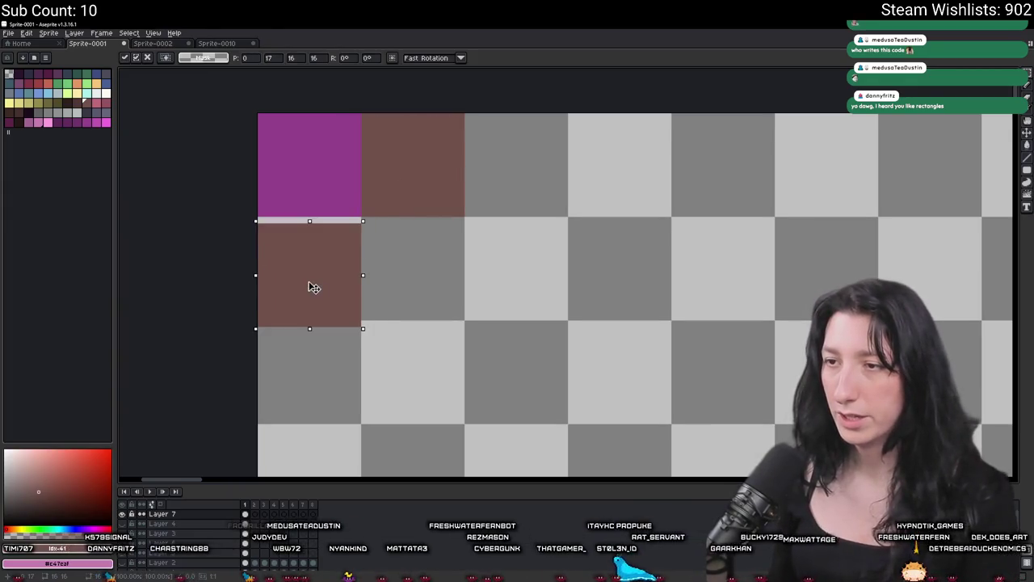
pyautogui.moveTo(259, 115); pyautogui.dragTo(360, 215)
pyautogui.moveTo(312, 179)
pyautogui.mouseDown()
pyautogui.moveTo(411, 286)
pyautogui.moveTo(423, 277)
pyautogui.moveTo(267, 130)
pyautogui.mouseUp()
pyautogui.hotkey('ctrl', 'd')
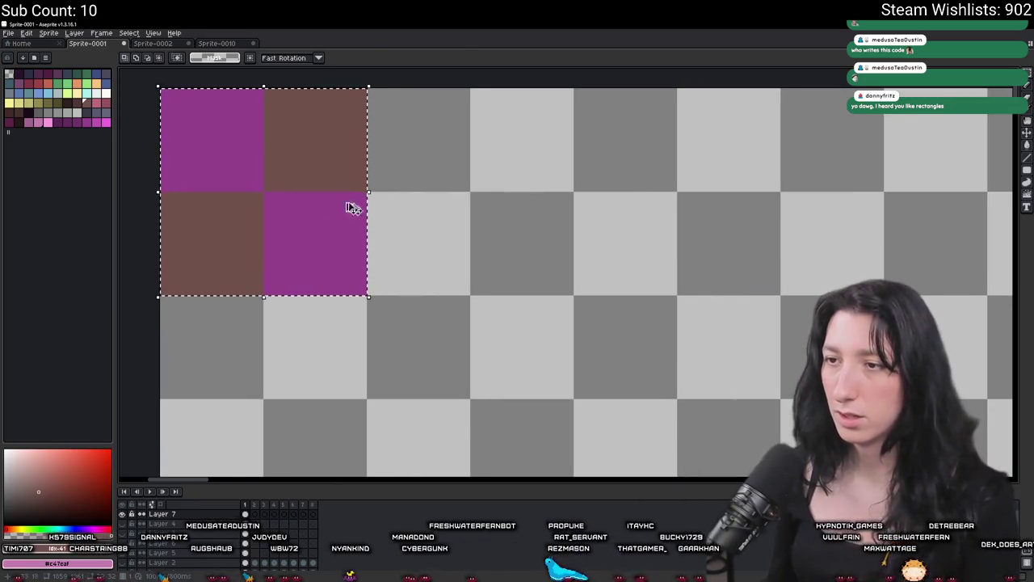
pyautogui.moveTo(353, 208)
pyautogui.mouseDown()
pyautogui.moveTo(528, 208)
pyautogui.moveTo(485, 197)
pyautogui.moveTo(309, 234)
pyautogui.moveTo(323, 393)
pyautogui.mouseUp()
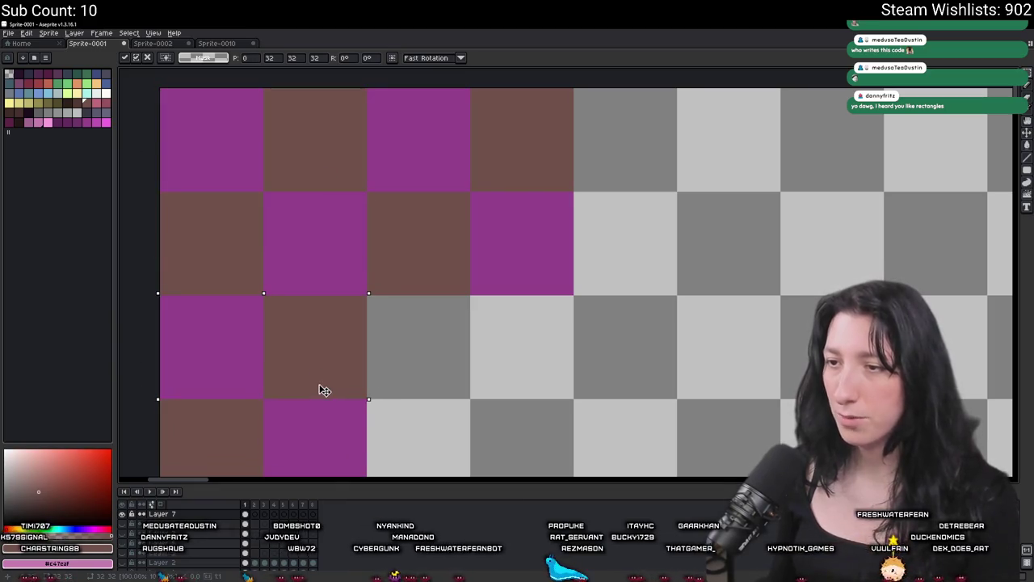
pyautogui.scroll(-1, 323, 393)
pyautogui.press('Return')
pyautogui.moveTo(353, 236); pyautogui.dragTo(162, 76)
pyautogui.moveTo(254, 166); pyautogui.dragTo(455, 368)
pyautogui.press('Return')
pyautogui.scroll(-4, 429, 233)
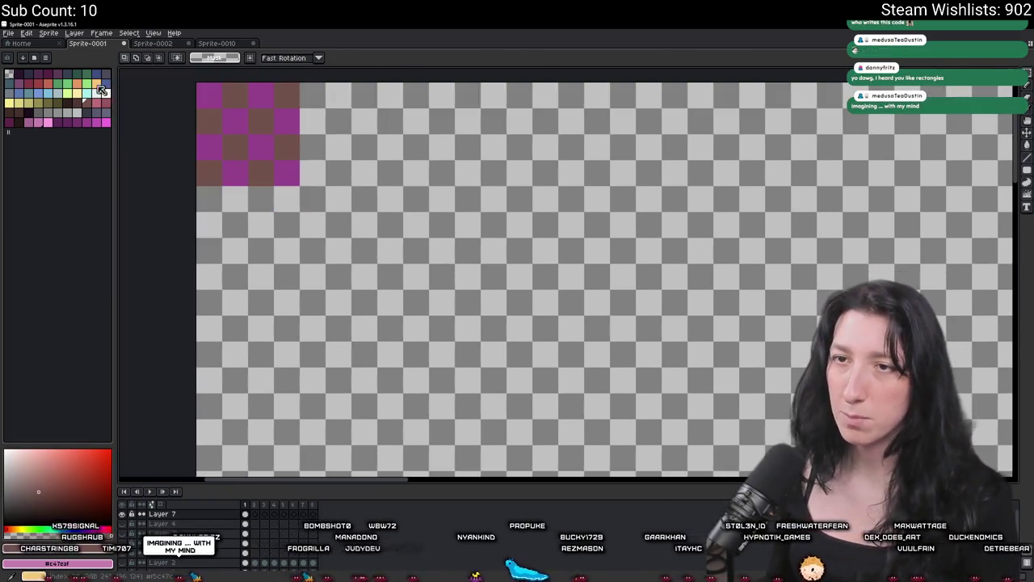
# Draw a green rectangle outline with the pencil below-right of the checkerboard.
pyautogui.click(87, 84)
pyautogui.press('b')
pyautogui.scroll(2, 450, 266)
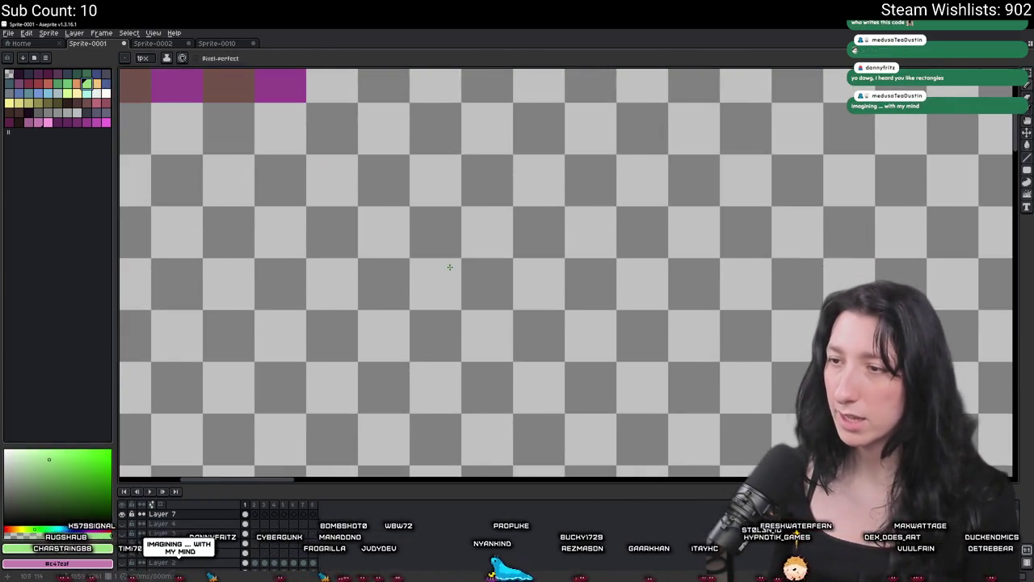
pyautogui.hotkey('ctrl', 'z')
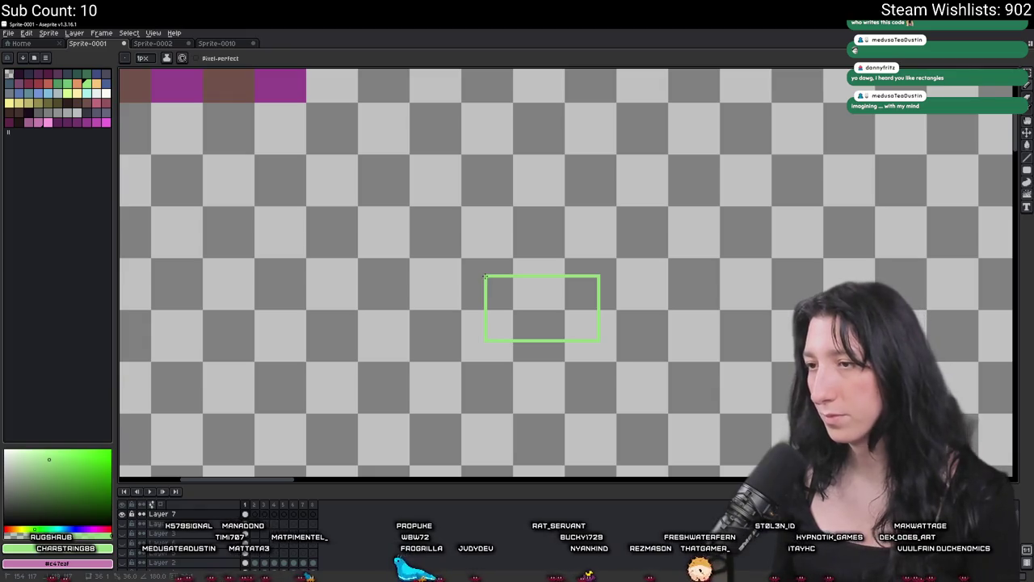
pyautogui.scroll(-2, 485, 277)
pyautogui.scroll(3, 484, 277)
pyautogui.hotkey('ctrl', 'z')
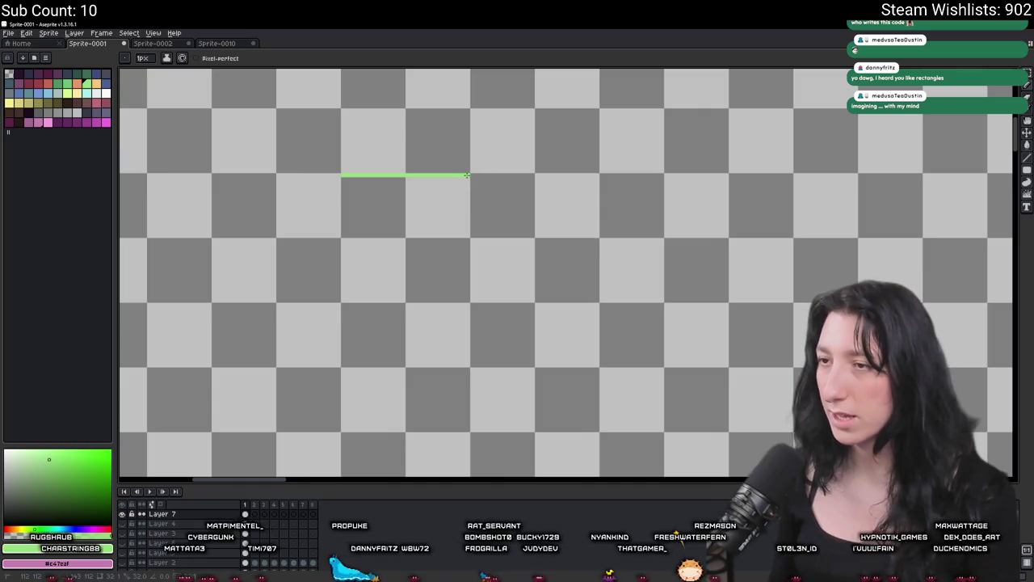
pyautogui.moveTo(467, 299); pyautogui.dragTo(347, 299)
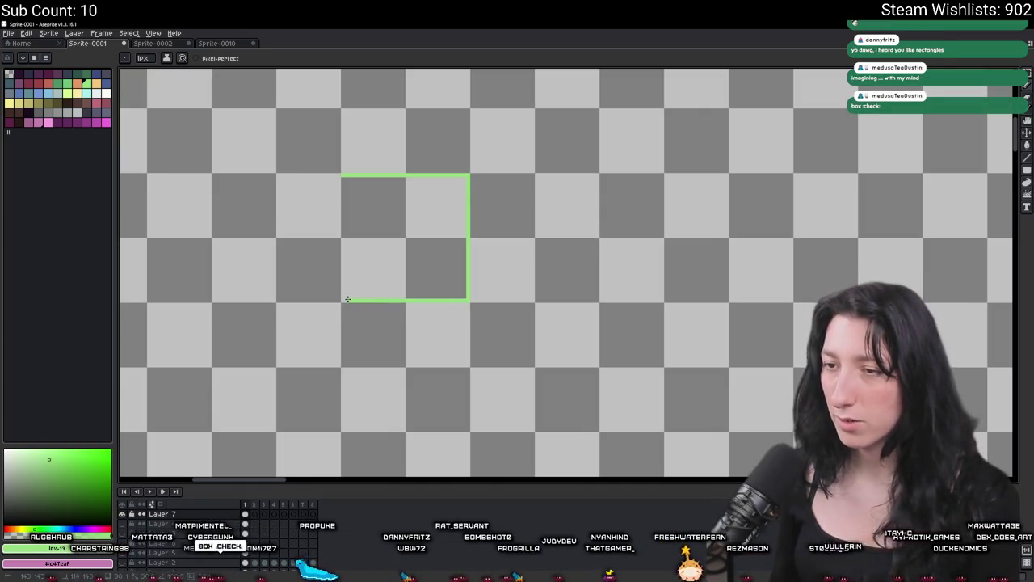
# Fill the rectangle solid green and select it with the magic wand.
pyautogui.press('g')
pyautogui.click(372, 197)
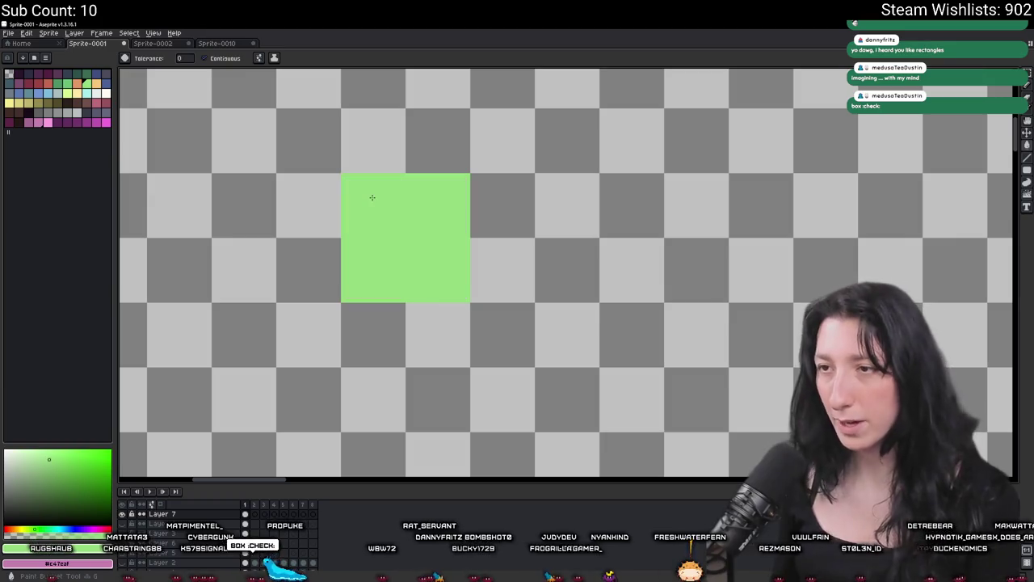
pyautogui.press('w')
pyautogui.click(377, 206)
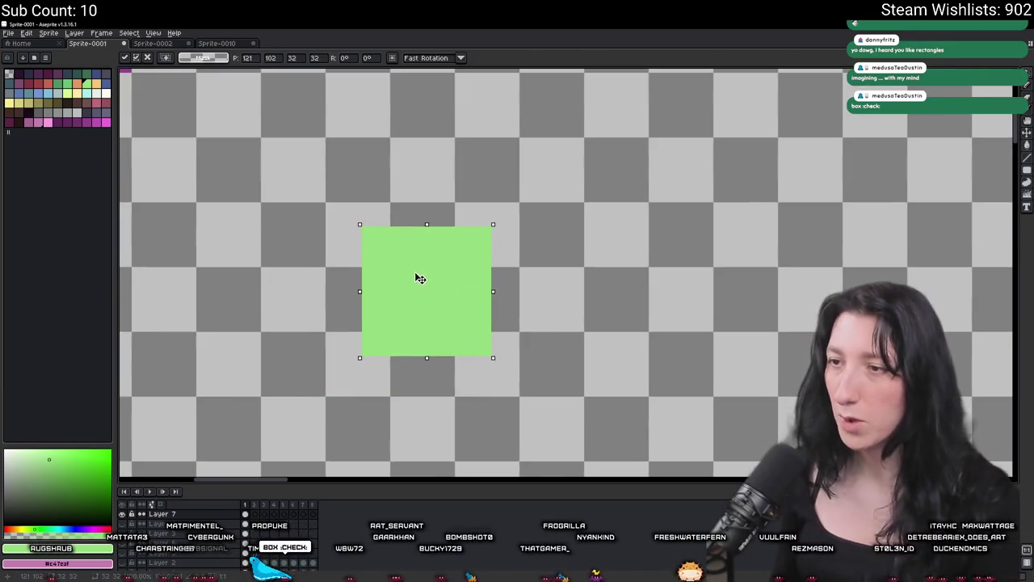
pyautogui.scroll(-5, 409, 272)
# Try a green paint-bucket fill of the empty canvas, then undo it.
pyautogui.press('b')
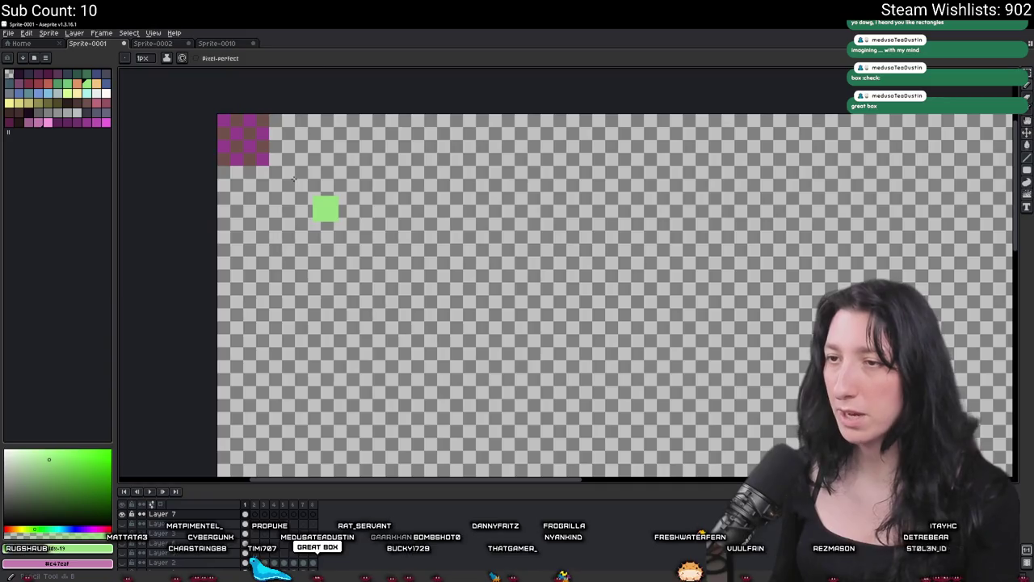
pyautogui.scroll(-2, 290, 215)
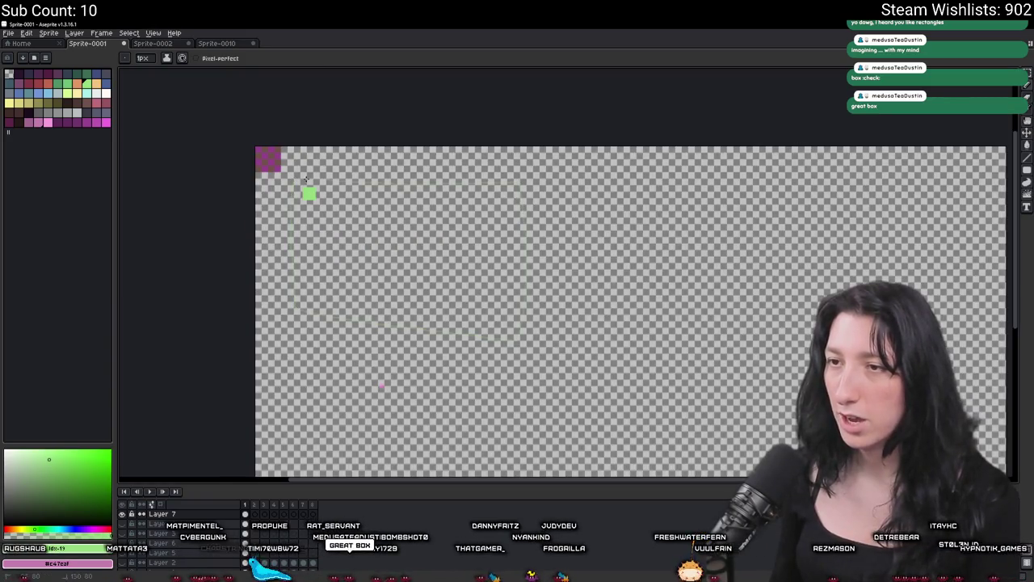
pyautogui.scroll(4, 295, 178)
pyautogui.press('g')
pyautogui.click(403, 225)
pyautogui.scroll(-3, 404, 221)
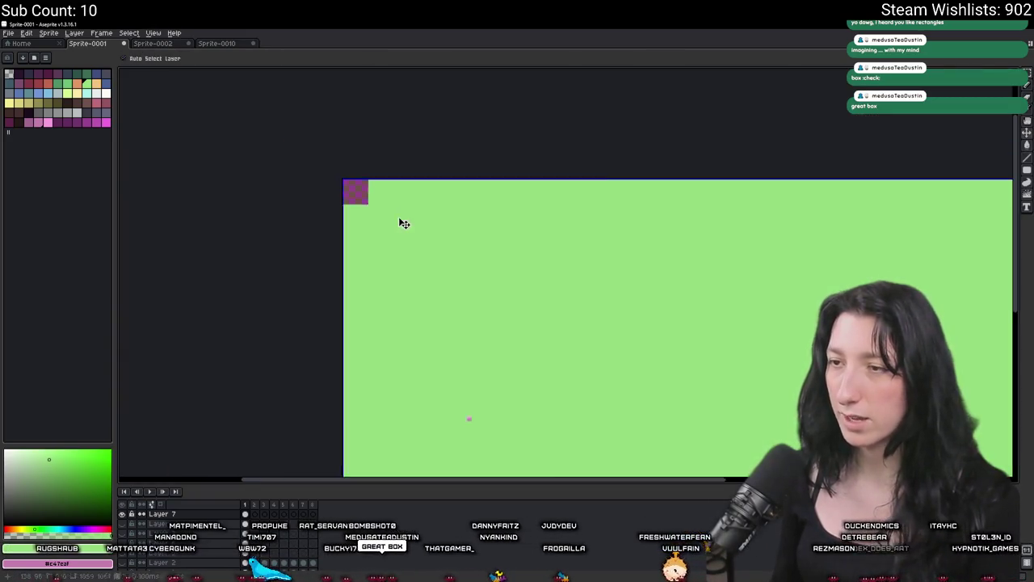
pyautogui.hotkey('ctrl', 'z')
pyautogui.scroll(3, 404, 221)
pyautogui.scroll(1, 272, 169)
pyautogui.click(281, 166)
pyautogui.hotkey('ctrl', 'z')
# Pick yellow and fill the area inside the green border with it.
pyautogui.press('b')
pyautogui.click(65, 95)
pyautogui.press('g')
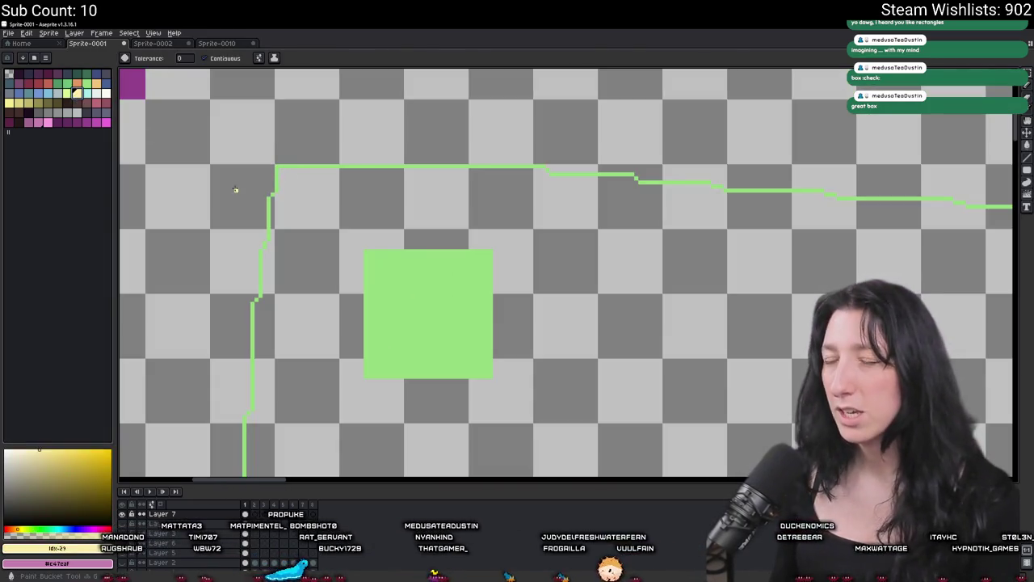
pyautogui.click(235, 189)
# Magic-wand the green square and compare its size with the top-left magenta cell.
pyautogui.press('w')
pyautogui.click(413, 275)
pyautogui.scroll(-1, 414, 275)
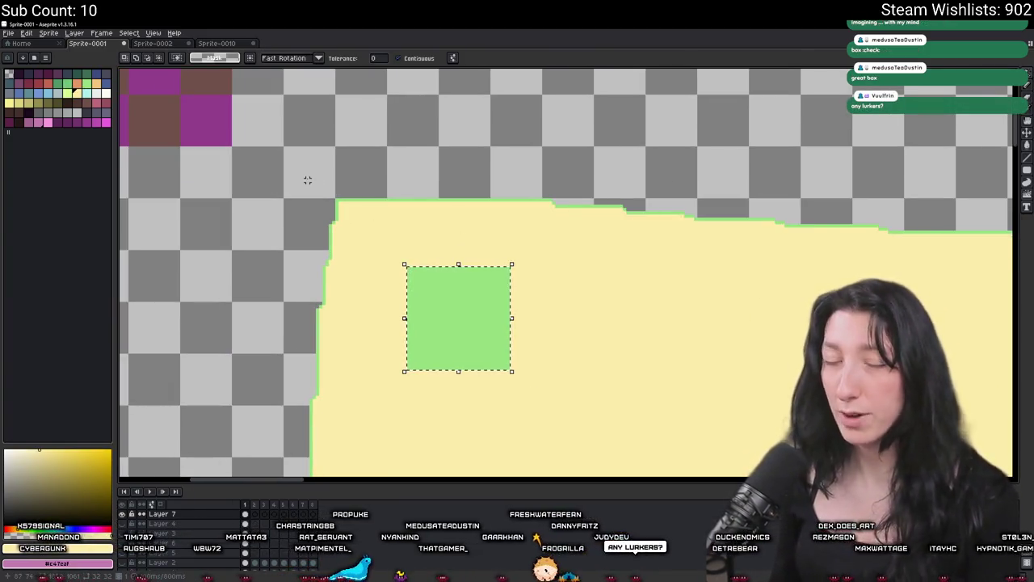
pyautogui.scroll(5, 329, 263)
pyautogui.hscroll(-5, 330, 263)
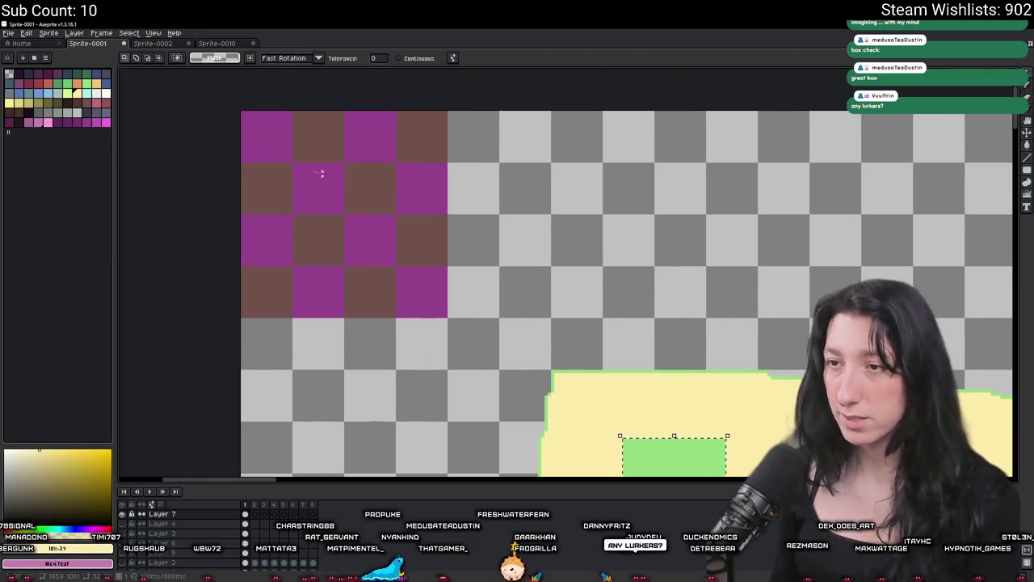
pyautogui.scroll(-1, 316, 224)
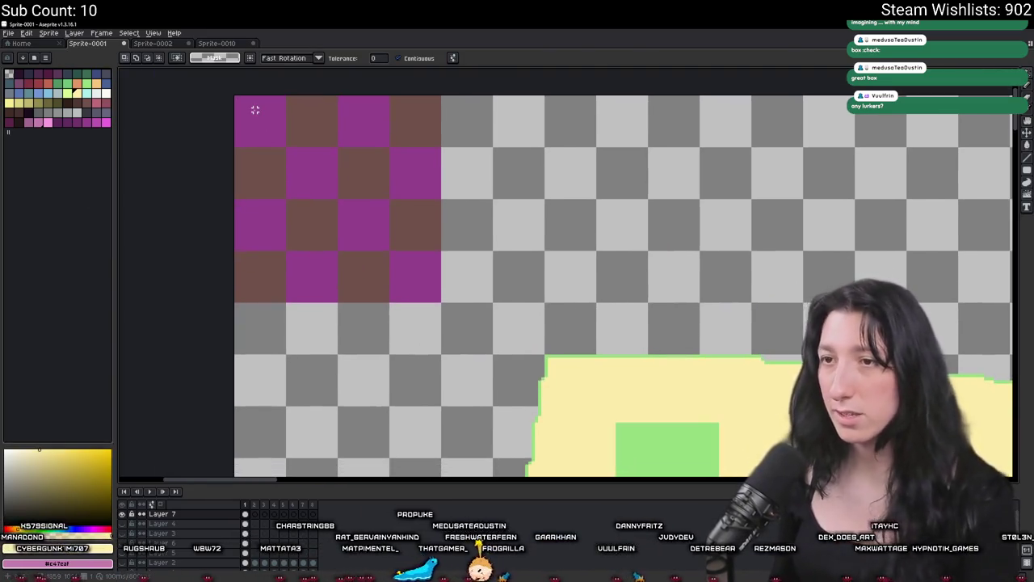
pyautogui.click(255, 114)
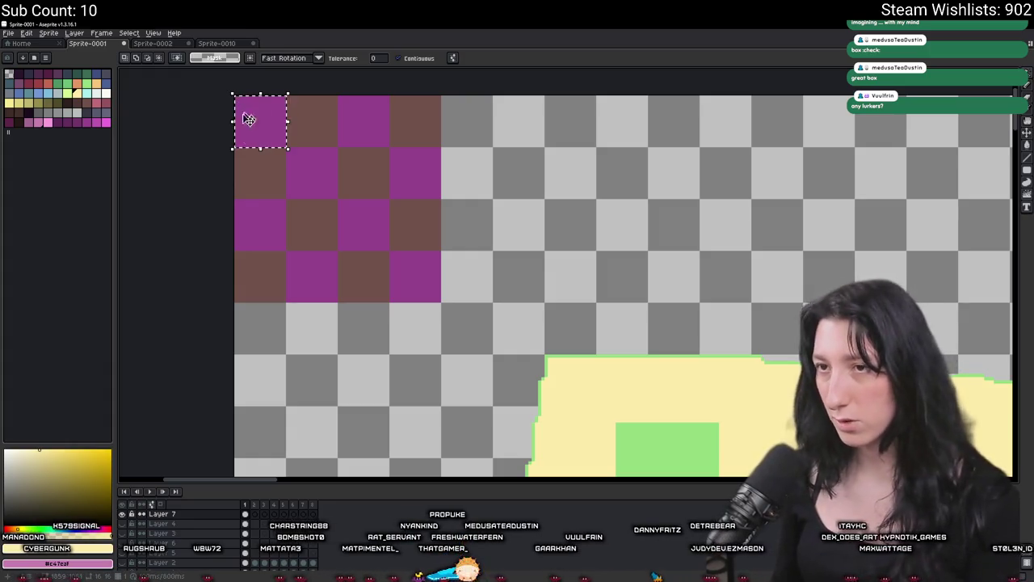
pyautogui.scroll(-2, 396, 272)
pyautogui.hscroll(1, 546, 336)
pyautogui.click(605, 346)
pyautogui.scroll(2, 554, 307)
pyautogui.hscroll(-1, 554, 308)
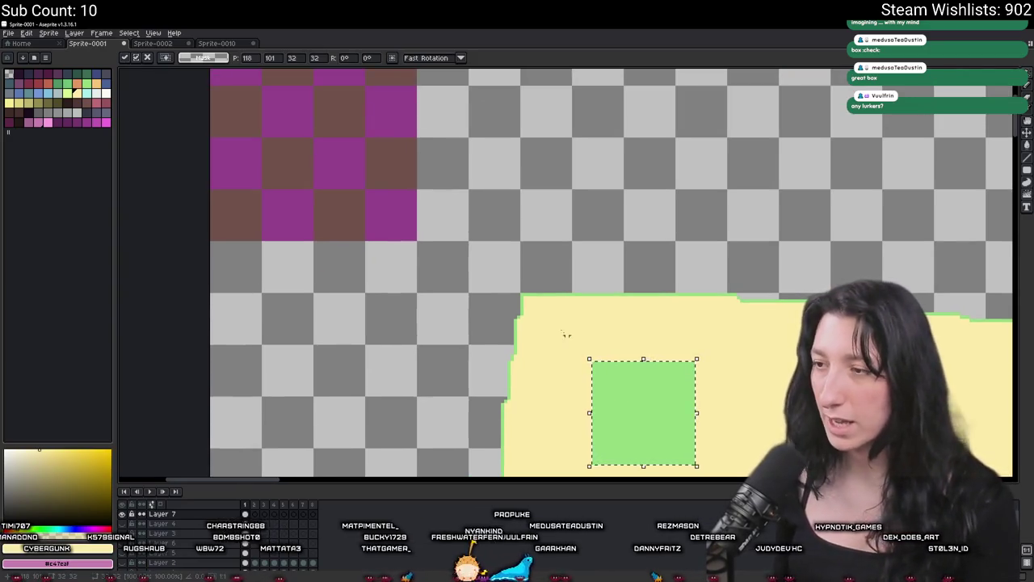
pyautogui.scroll(2, 565, 334)
pyautogui.hscroll(-3, 566, 334)
pyautogui.scroll(-4, 693, 452)
pyautogui.hscroll(3, 692, 453)
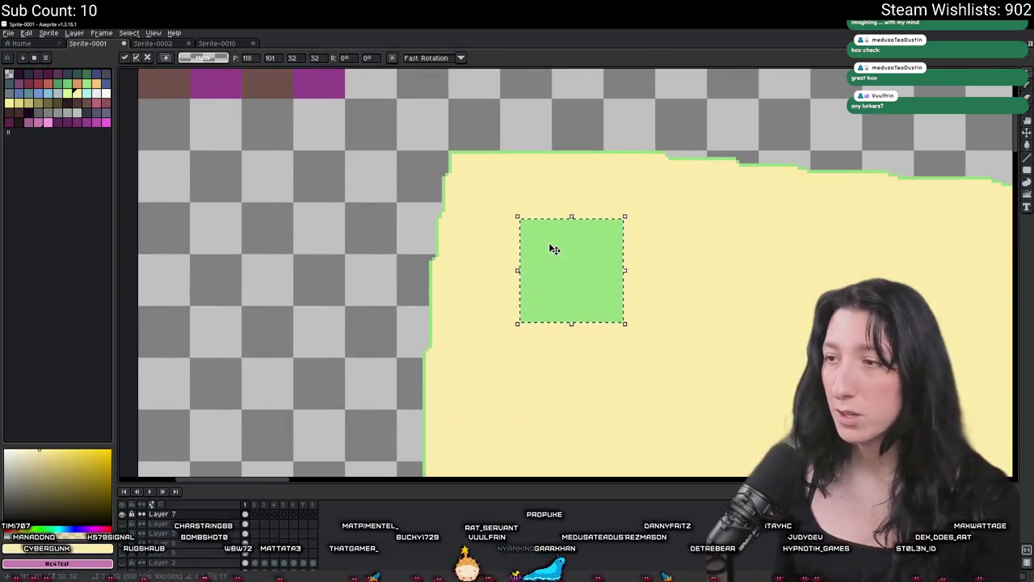
# Clear the selection and sketch a pink loop above the green square.
pyautogui.press('b')
pyautogui.hotkey('ctrl', 'd')
pyautogui.scroll(1, 526, 203)
pyautogui.moveTo(589, 188)
pyautogui.mouseDown()
pyautogui.moveTo(556, 236)
pyautogui.moveTo(566, 226)
pyautogui.moveTo(605, 343)
pyautogui.moveTo(554, 228)
pyautogui.mouseUp()
# Undo the pink scribble, try moving the wand-selected green square, then undo the move.
pyautogui.hotkey('ctrl', 'z')
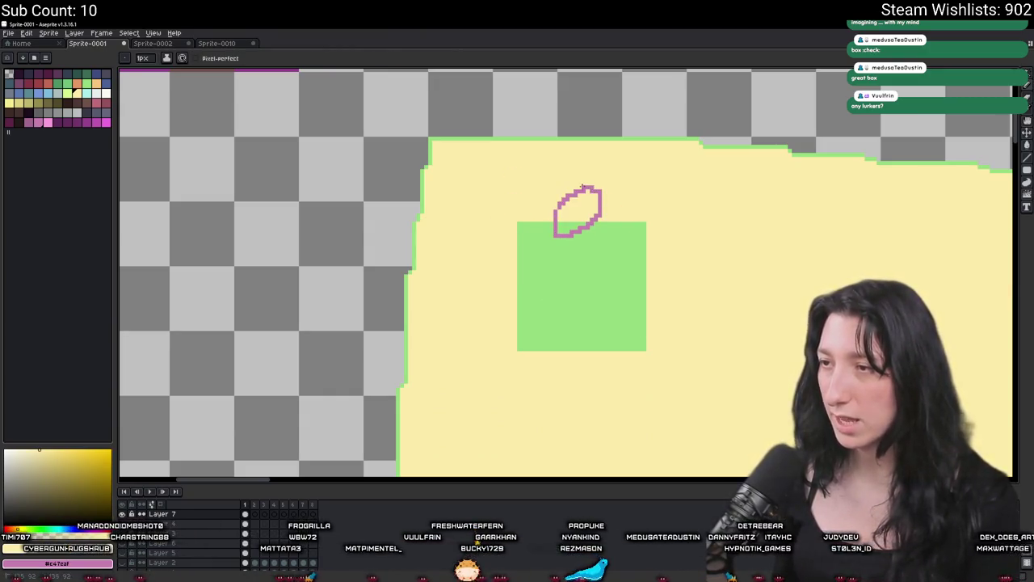
pyautogui.scroll(3, 597, 264)
pyautogui.hscroll(-4, 598, 264)
pyautogui.press('w')
pyautogui.click(648, 358)
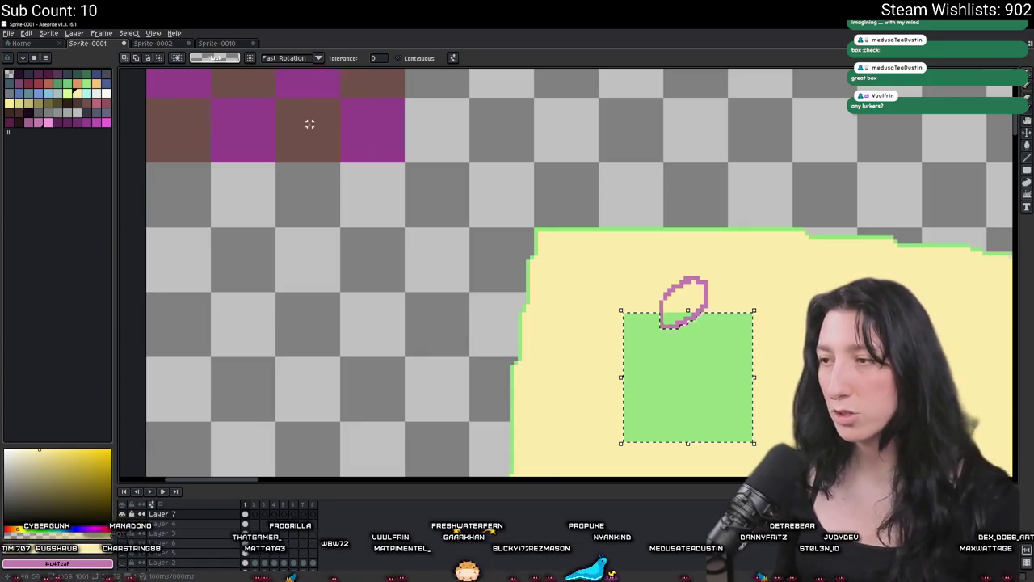
pyautogui.scroll(3, 309, 124)
pyautogui.hscroll(-3, 309, 124)
pyautogui.scroll(-2, 401, 208)
pyautogui.hscroll(3, 401, 208)
pyautogui.moveTo(677, 368)
pyautogui.mouseDown()
pyautogui.moveTo(617, 328)
pyautogui.moveTo(415, 272)
pyautogui.moveTo(397, 248)
pyautogui.mouseUp()
pyautogui.hotkey('ctrl', 'z')
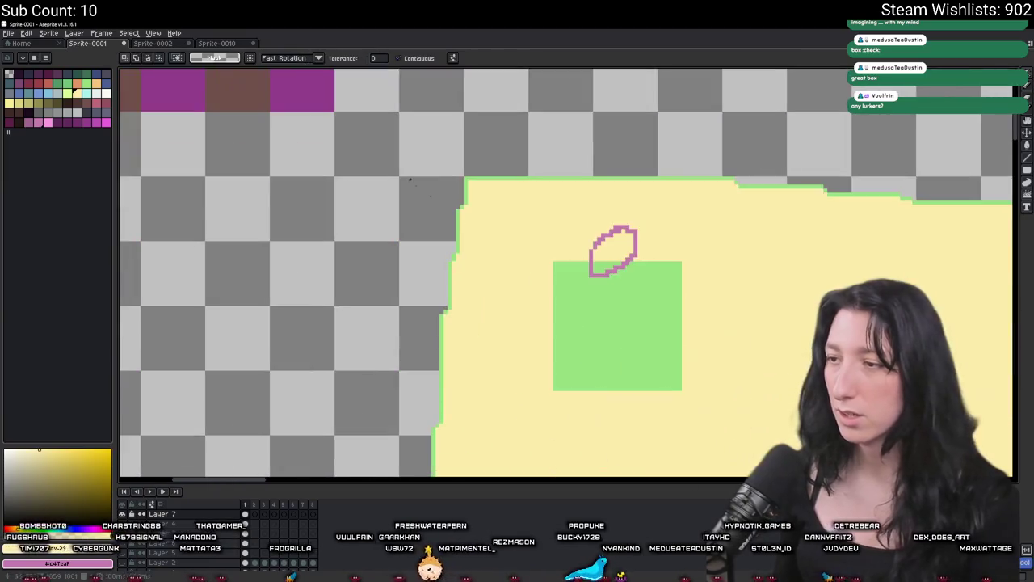
pyautogui.hotkey('ctrl', 'z')
# Place a copy of the green square inside the magenta checker block.
pyautogui.click(625, 334)
pyautogui.moveTo(593, 312)
pyautogui.mouseDown()
pyautogui.moveTo(385, 171)
pyautogui.moveTo(633, 469)
pyautogui.moveTo(445, 298)
pyautogui.moveTo(465, 295)
pyautogui.moveTo(471, 244)
pyautogui.mouseUp()
pyautogui.scroll(4, 386, 171)
pyautogui.hscroll(-3, 386, 171)
pyautogui.scroll(-3, 466, 294)
pyautogui.press('b')
pyautogui.scroll(-3, 535, 309)
pyautogui.scroll(4, 517, 295)
# Draw pink loops on the green square and in the magenta block's top-left cell.
pyautogui.moveTo(270, 86); pyautogui.dragTo(356, 229)
pyautogui.moveTo(314, 135); pyautogui.dragTo(456, 251)
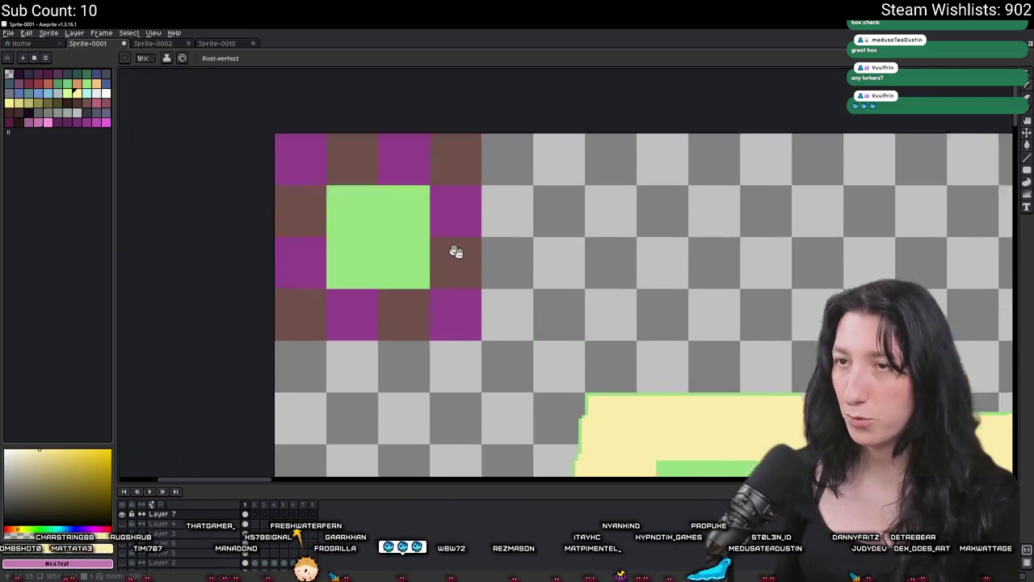
pyautogui.scroll(4, 358, 167)
pyautogui.moveTo(380, 138)
pyautogui.mouseDown()
pyautogui.moveTo(335, 226)
pyautogui.moveTo(386, 144)
pyautogui.mouseUp()
pyautogui.scroll(-2, 412, 192)
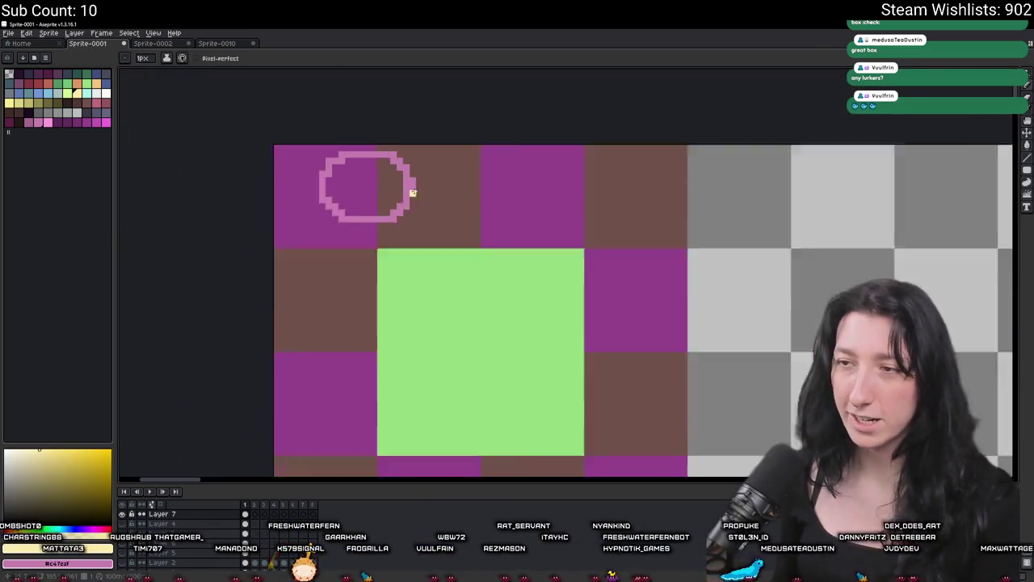
pyautogui.scroll(-1, 412, 192)
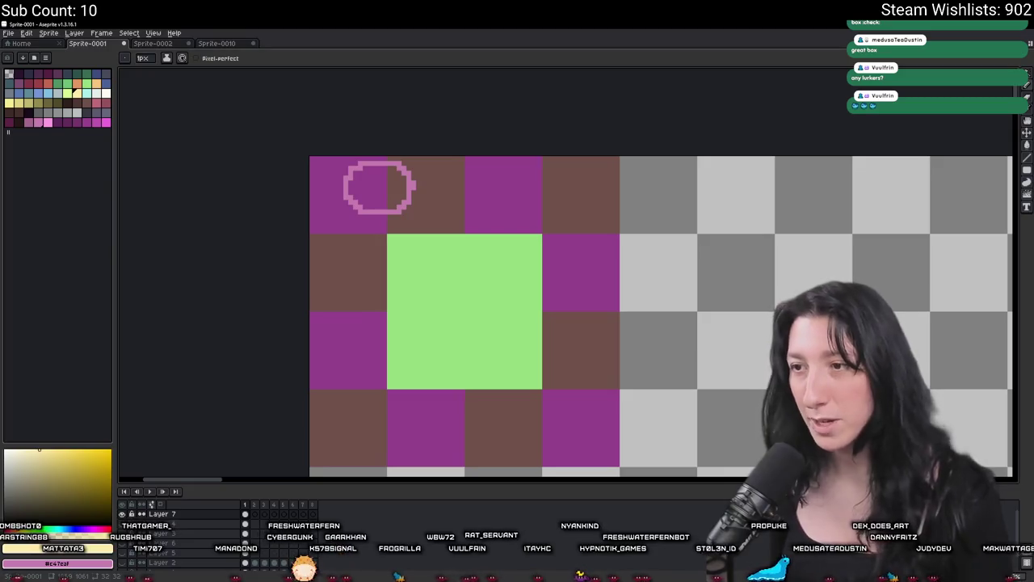
pyautogui.scroll(-4, 477, 318)
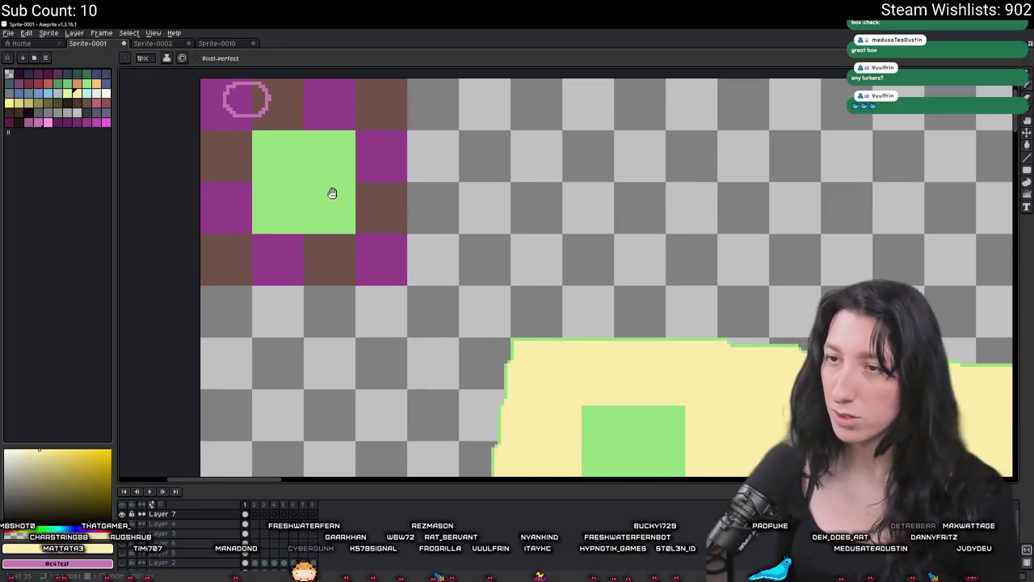
# Wand-select the green square in the yellow area, try shifting it up, then cancel.
pyautogui.press('v')
pyautogui.moveTo(330, 202); pyautogui.dragTo(225, 31)
pyautogui.press('w')
pyautogui.click(483, 286)
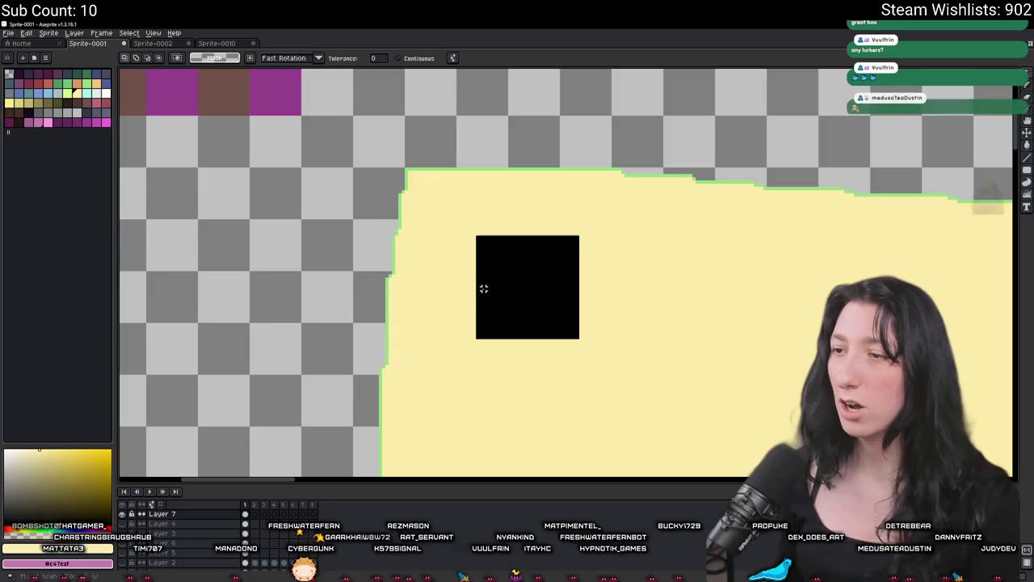
pyautogui.scroll(1, 507, 264)
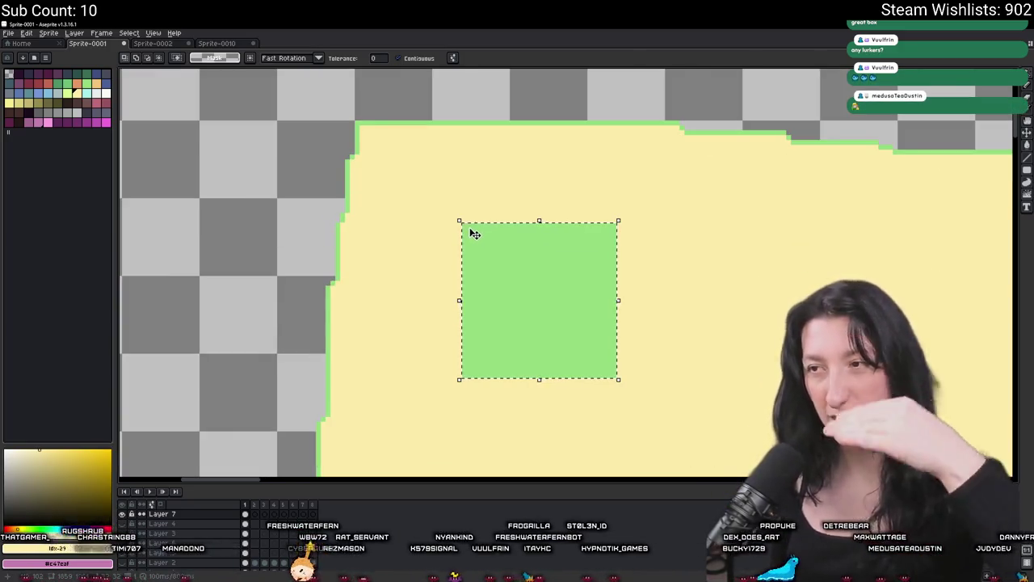
pyautogui.moveTo(489, 284); pyautogui.dragTo(488, 244)
pyautogui.press('Escape')
# Try nudging the green copy up-left in the magenta block, then cancel the move.
pyautogui.scroll(5, 208, 189)
pyautogui.hscroll(-5, 207, 189)
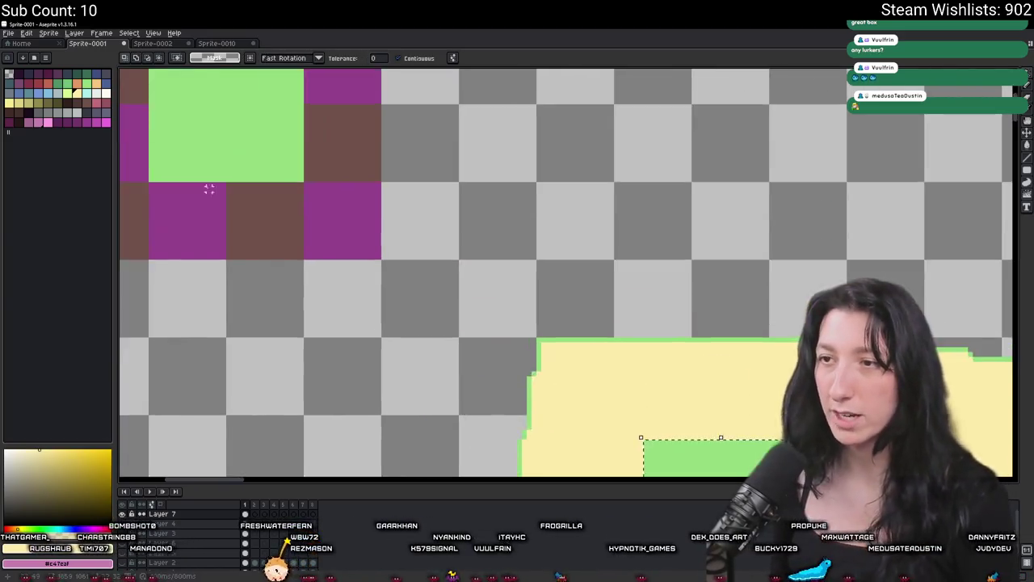
pyautogui.moveTo(427, 317); pyautogui.dragTo(353, 247)
pyautogui.press('Escape')
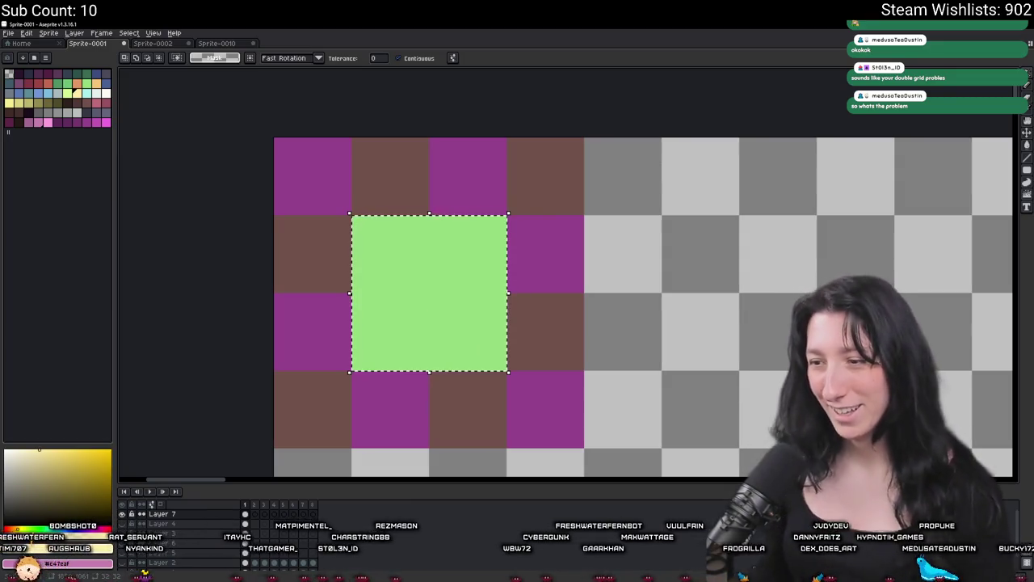
# Switch from Aseprite back to the GameMaker code editor via the taskbar preview.
pyautogui.moveTo(640, 554)
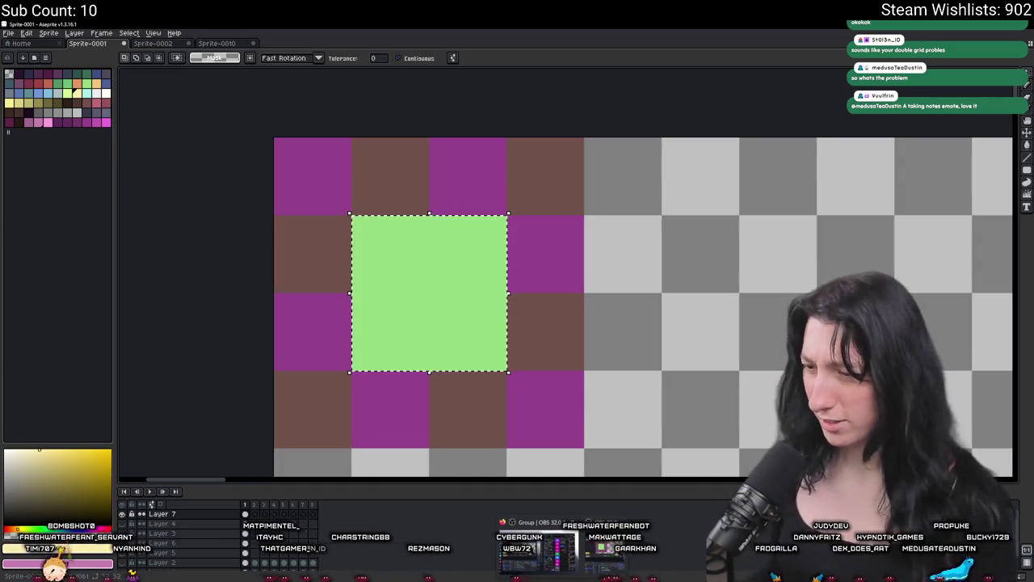
pyautogui.click(606, 554)
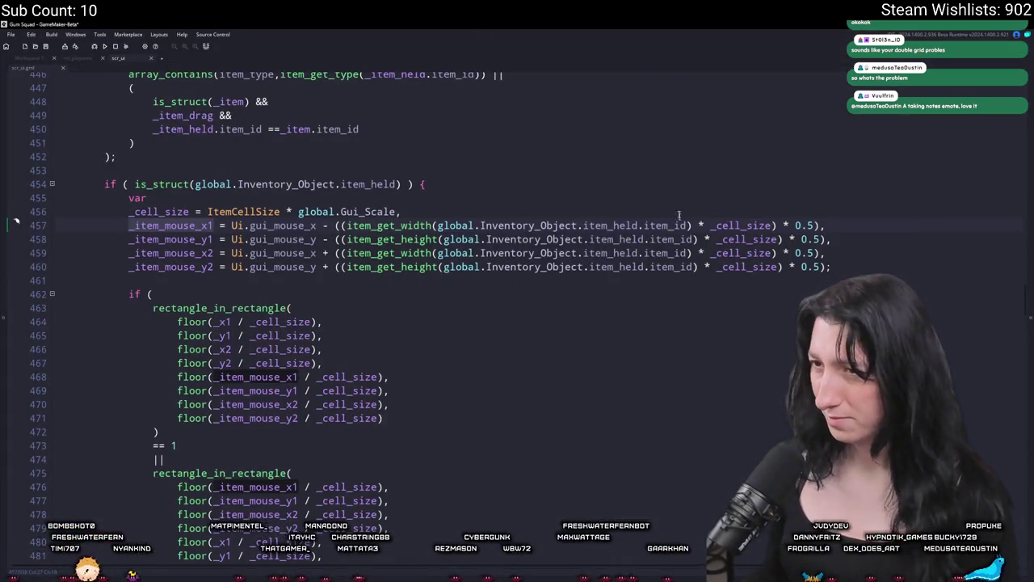
# Highlight _item_mouse_x1 in scr_ui and scroll through its other occurrences.
pyautogui.click(208, 227)
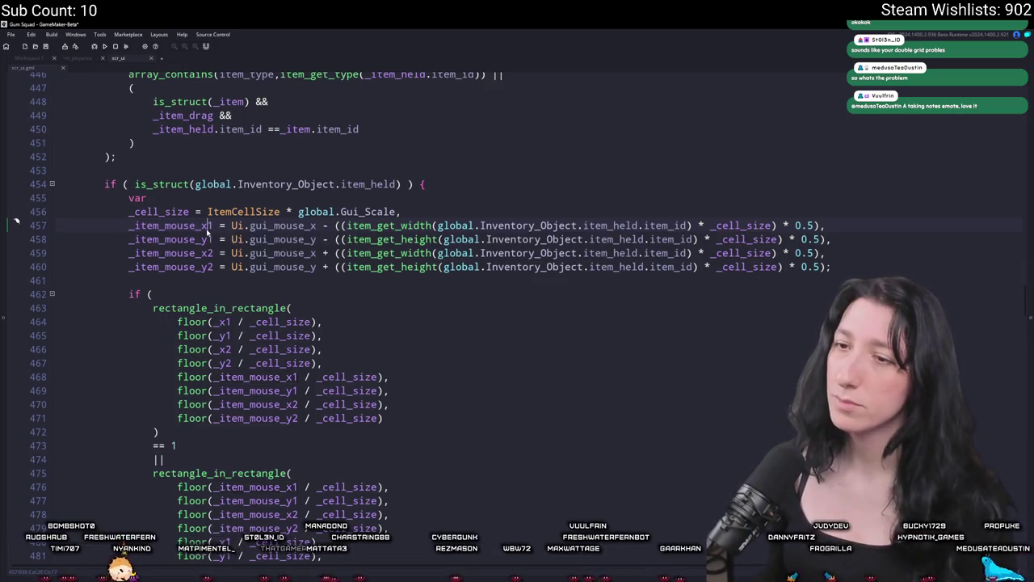
pyautogui.moveTo(211, 225); pyautogui.dragTo(128, 225)
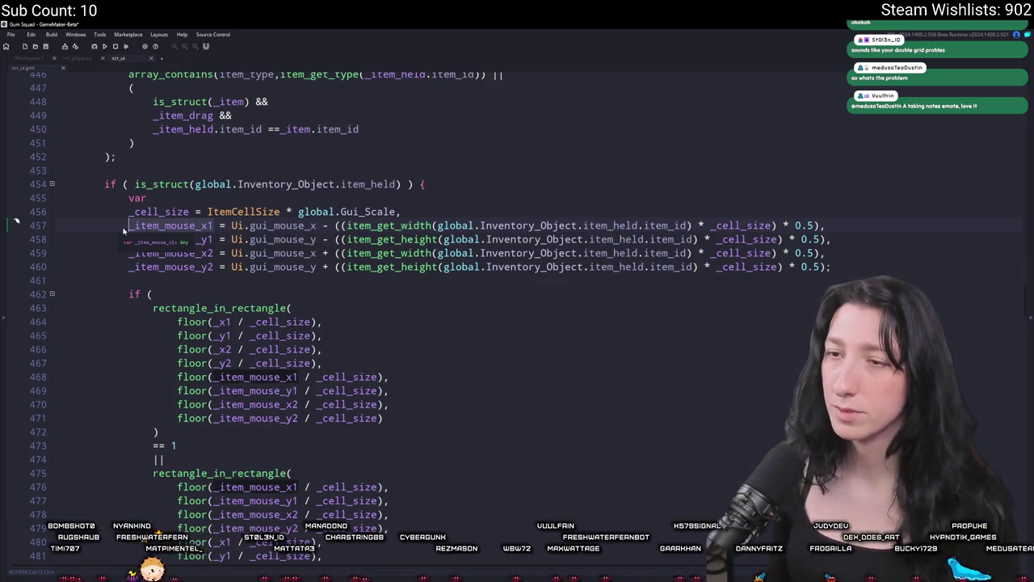
pyautogui.click(831, 266)
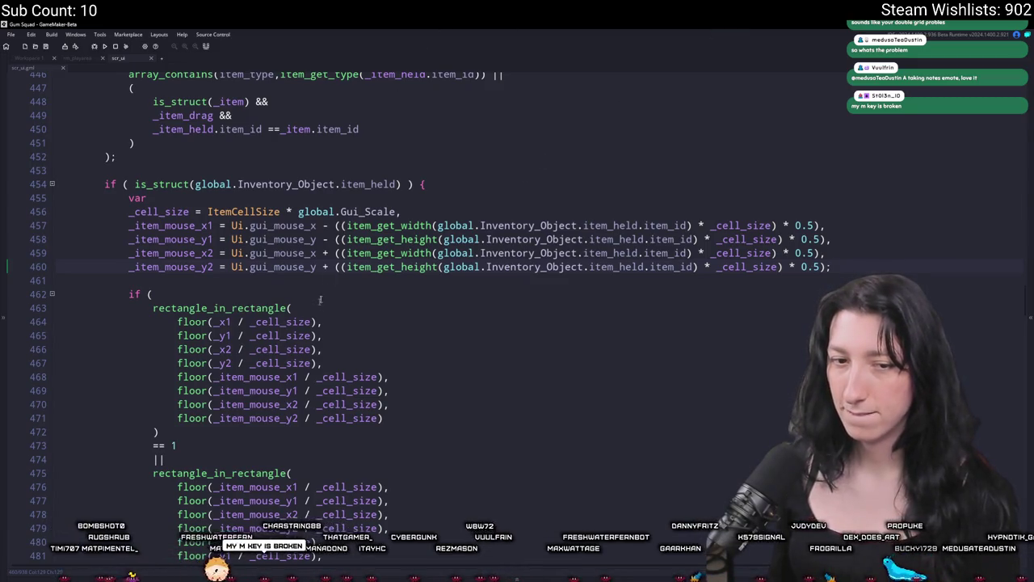
pyautogui.scroll(-1, 309, 232)
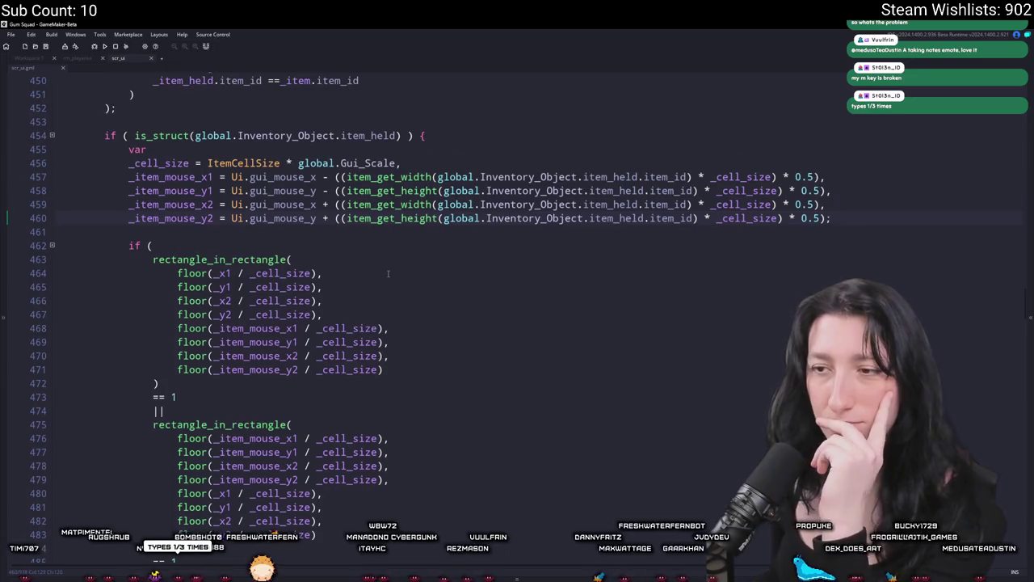
pyautogui.scroll(-1, 388, 273)
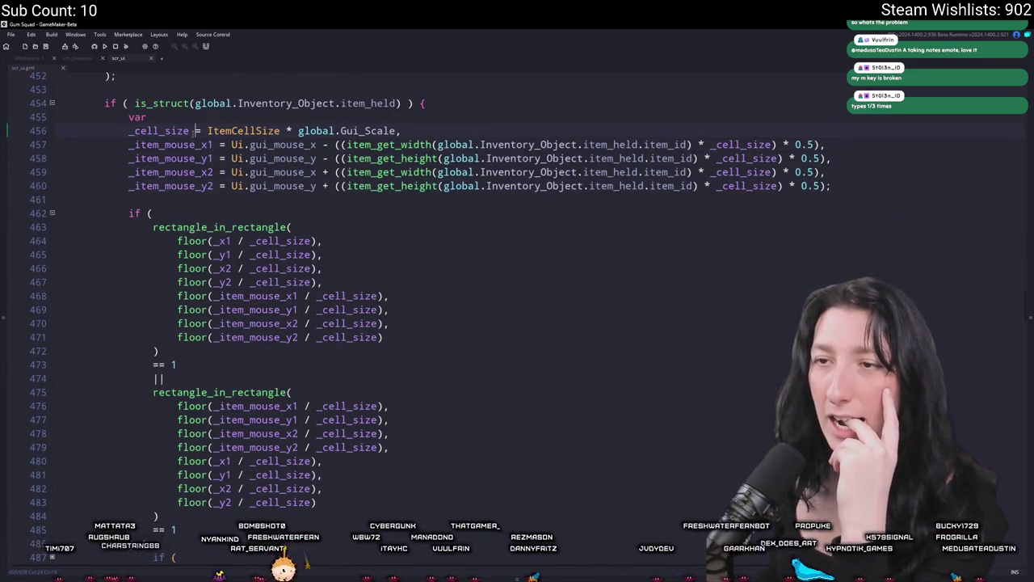
pyautogui.doubleClick(185, 145)
pyautogui.scroll(12, 184, 145)
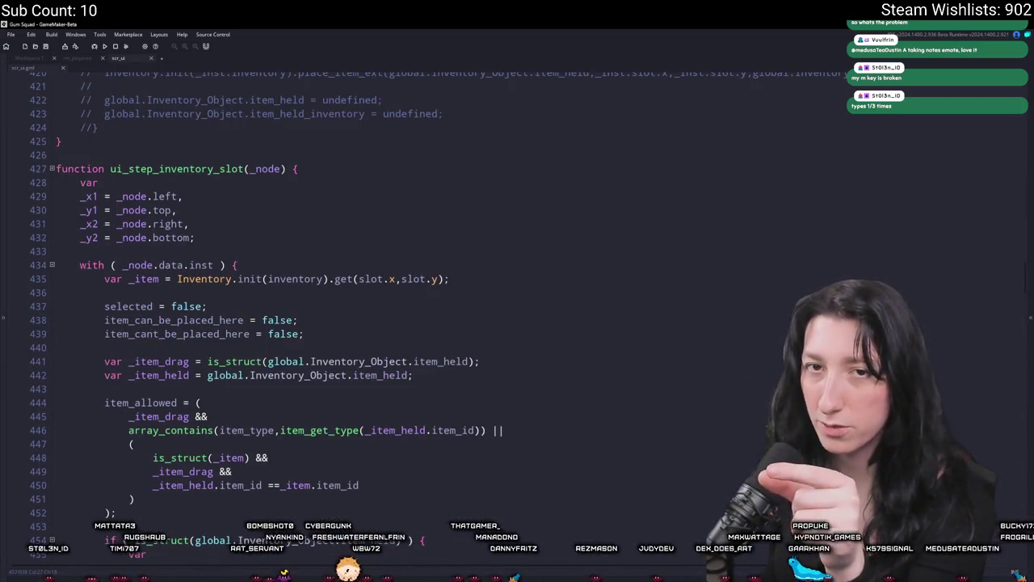
pyautogui.scroll(-8, 440, 365)
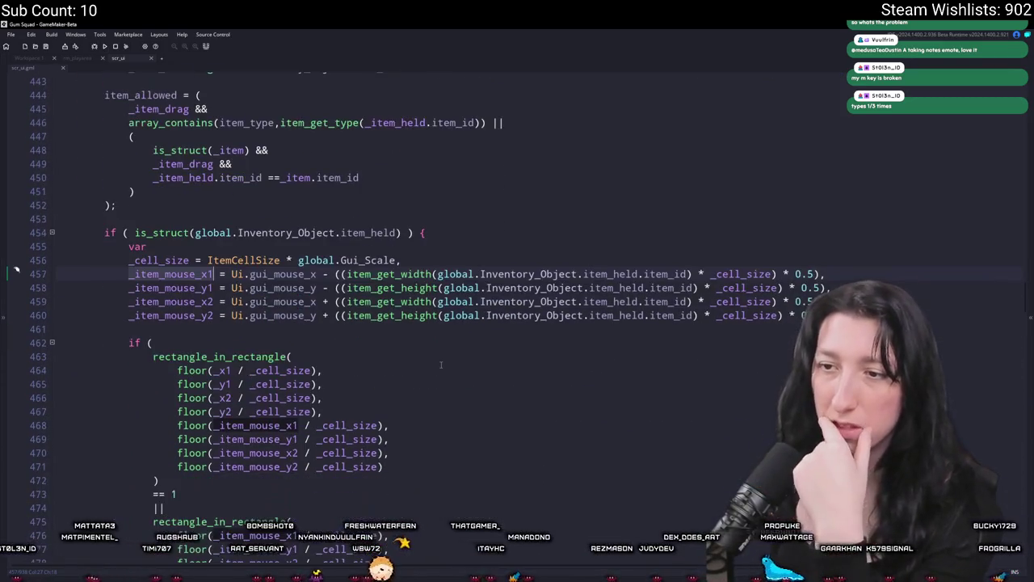
pyautogui.scroll(-1, 440, 364)
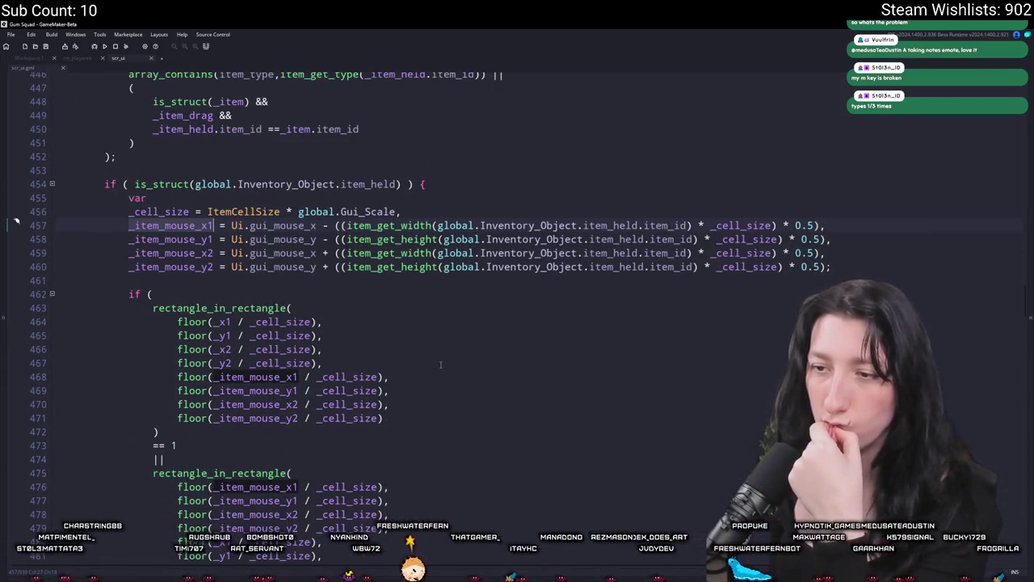
pyautogui.scroll(-12, 440, 364)
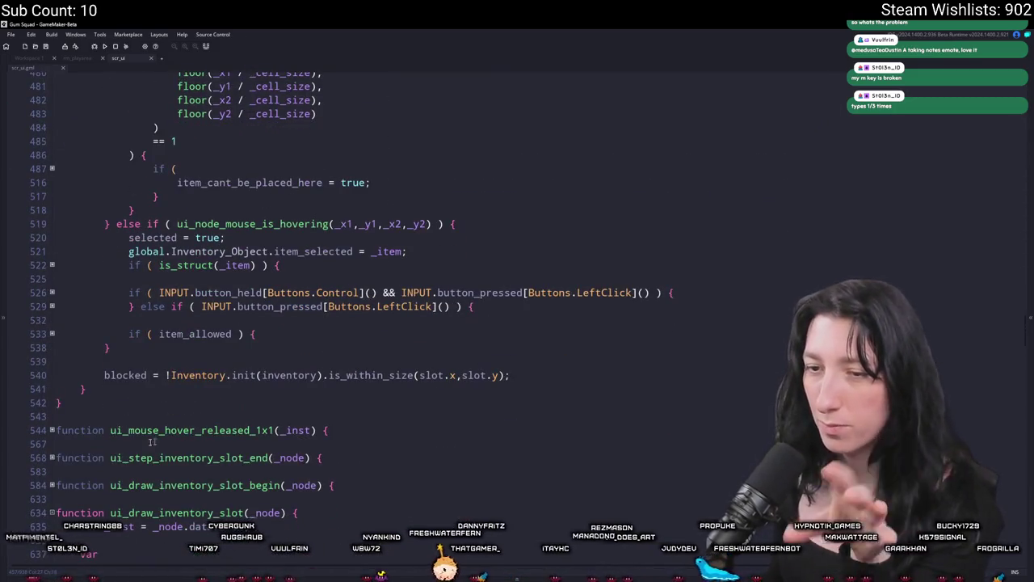
pyautogui.scroll(-8, 190, 436)
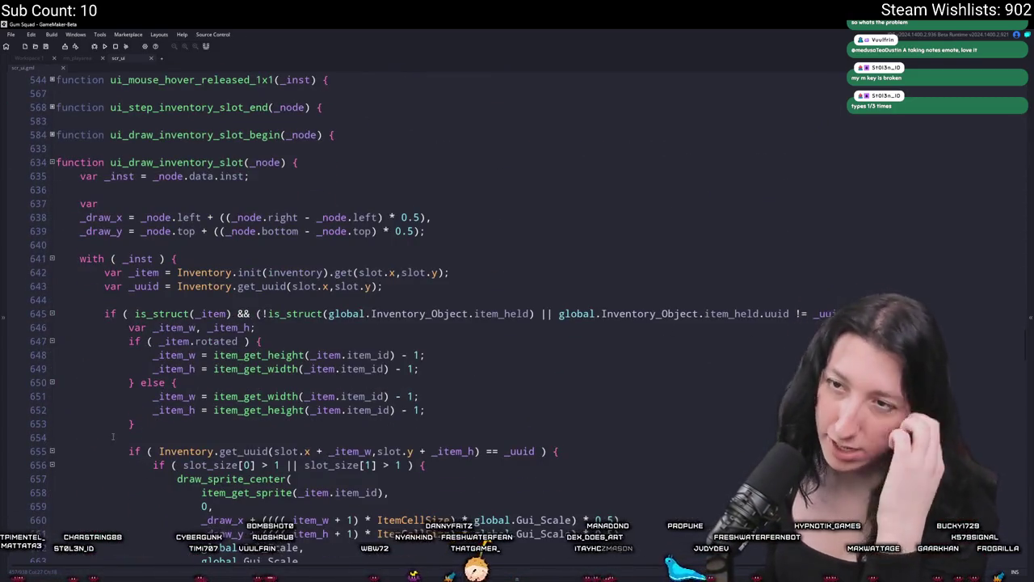
pyautogui.scroll(-6, 189, 162)
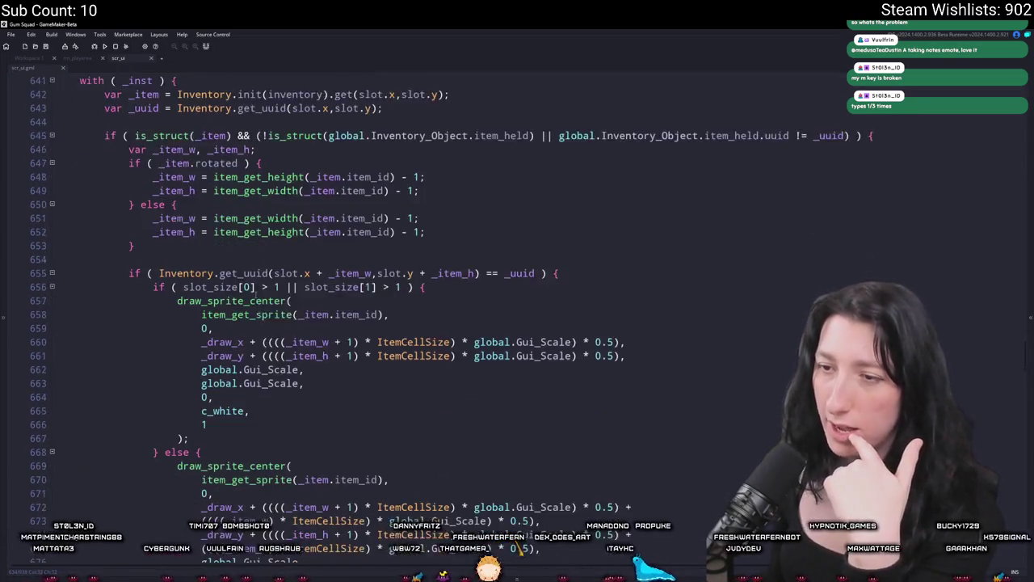
pyautogui.scroll(-4, 223, 358)
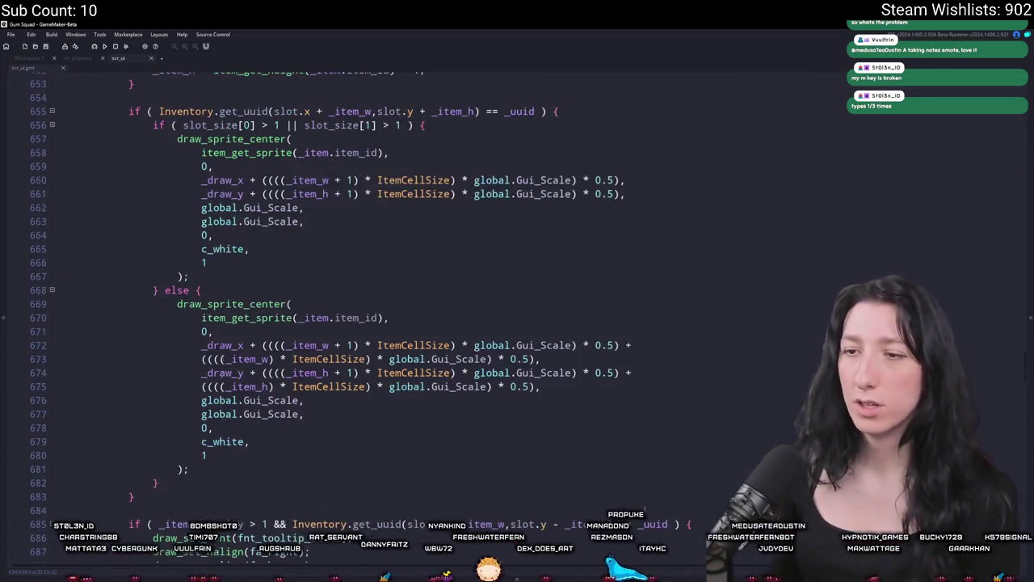
pyautogui.scroll(5, 326, 339)
pyautogui.scroll(7, 326, 340)
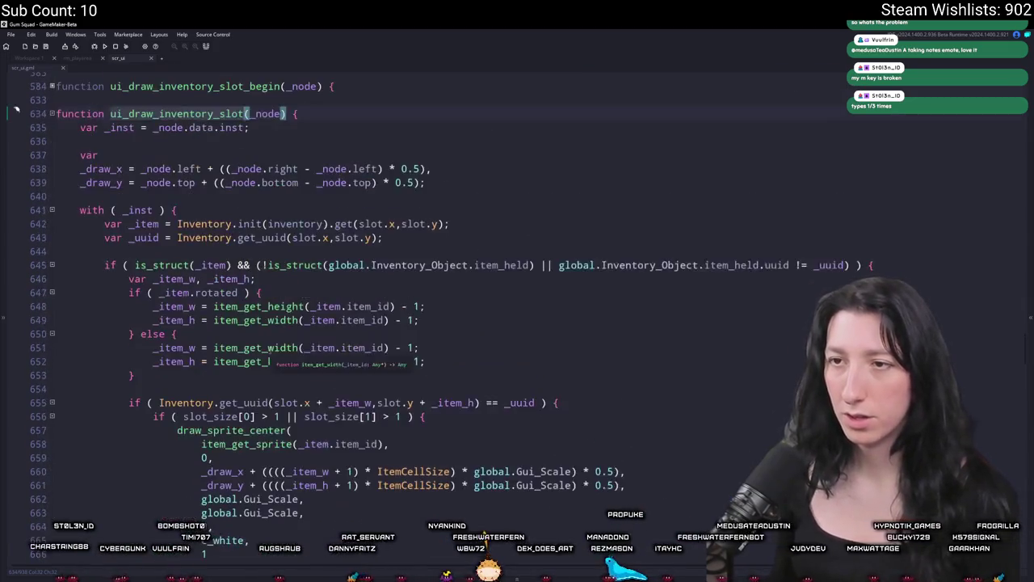
# Unfold ui_draw_inventory_slot_begin and its with block, then duplicate the draw_sprite_stretched line.
pyautogui.click(52, 183)
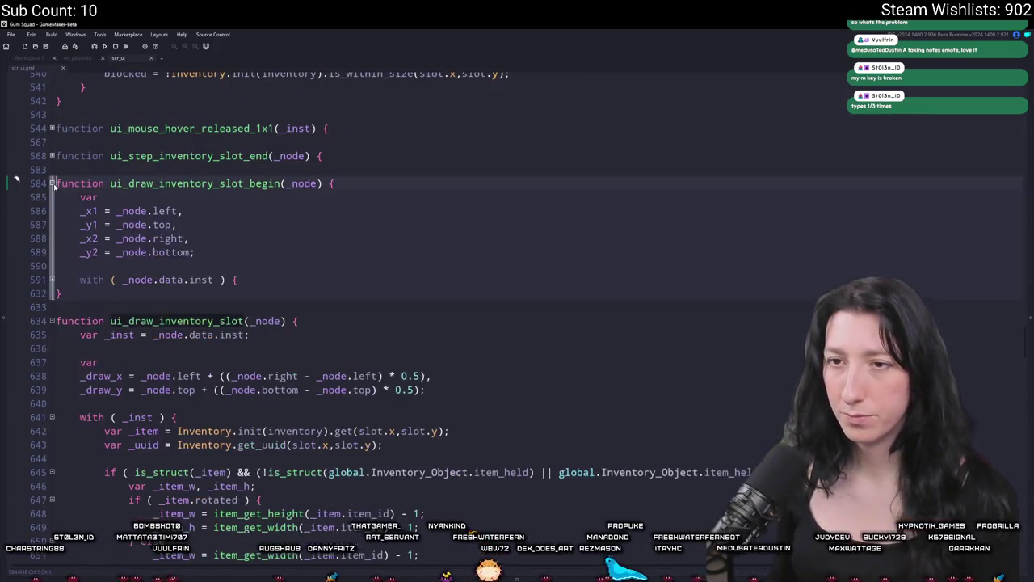
pyautogui.click(51, 279)
pyautogui.scroll(-4, 94, 389)
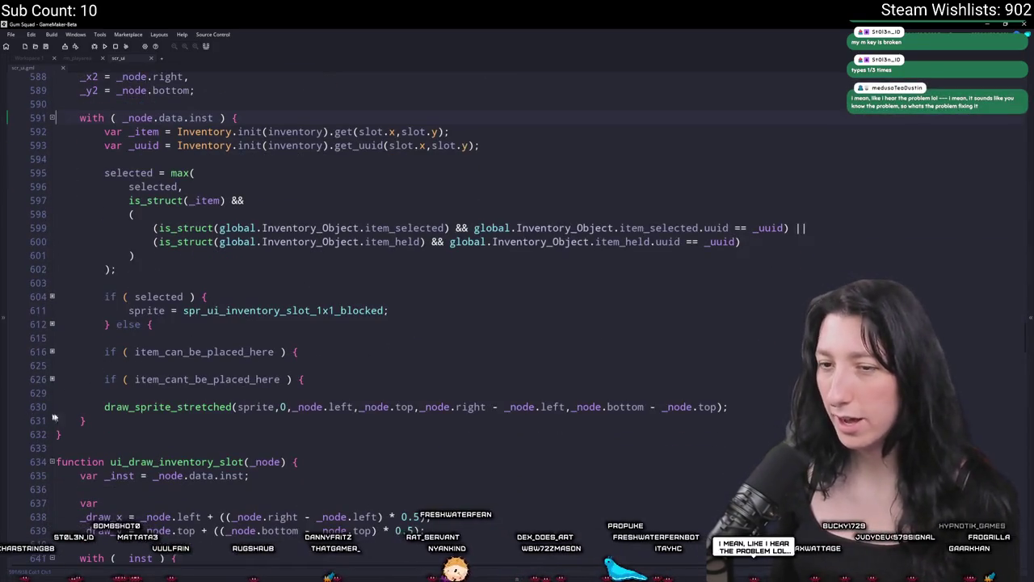
pyautogui.hotkey('ctrl', 'd')
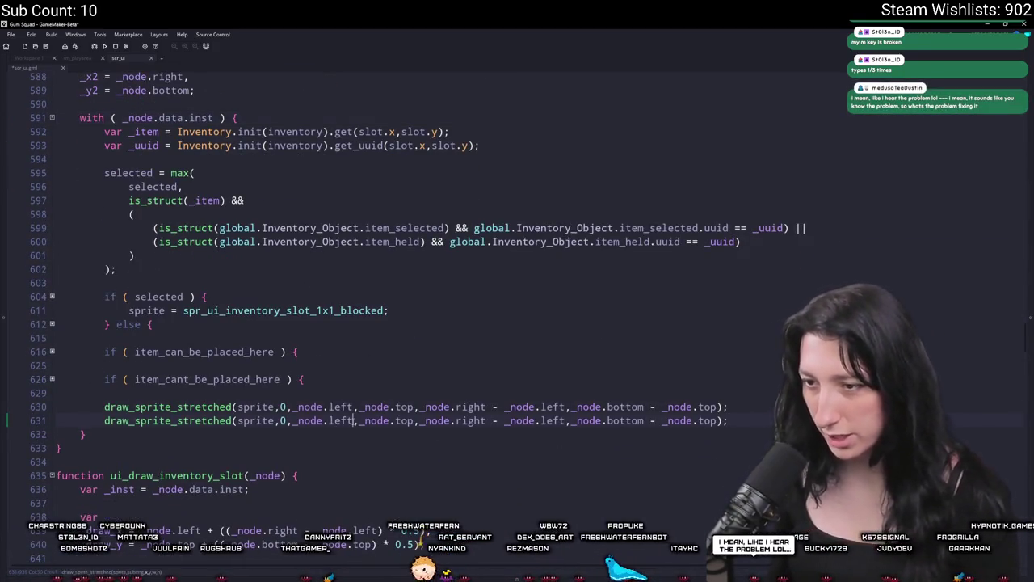
# On line 631, wrap _node.left as floor(_node.left / (ItemCellSize * global.Gui_Scale)).
pyautogui.write('/')
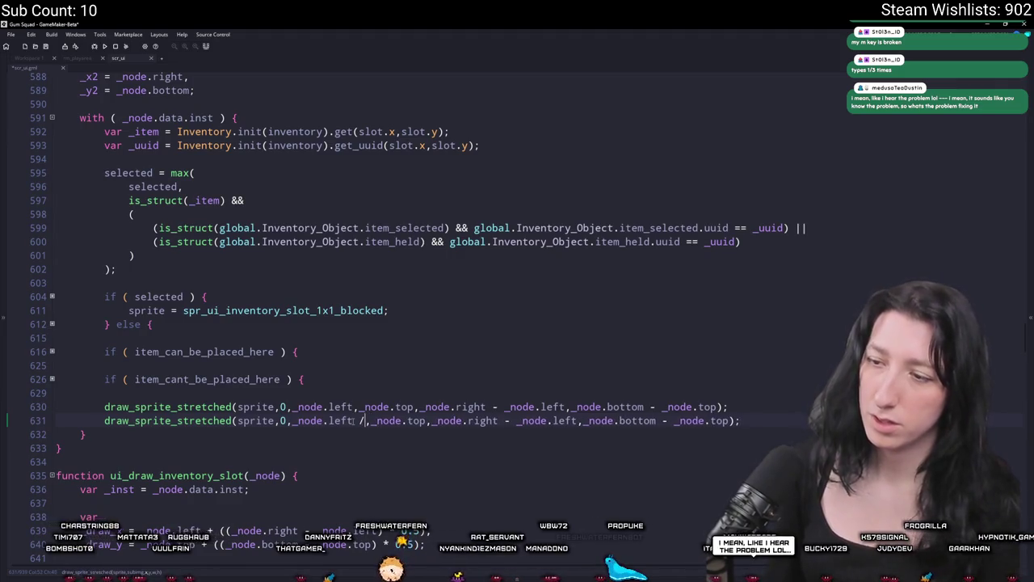
pyautogui.press('BackSpace')
pyautogui.press('BackSpace')
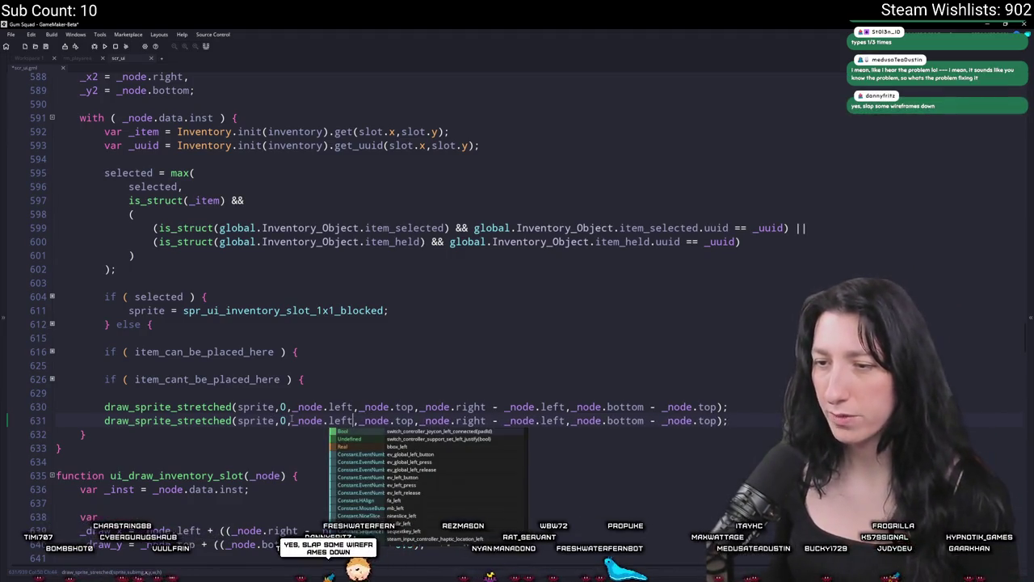
pyautogui.click(292, 420)
pyautogui.write('floor()')
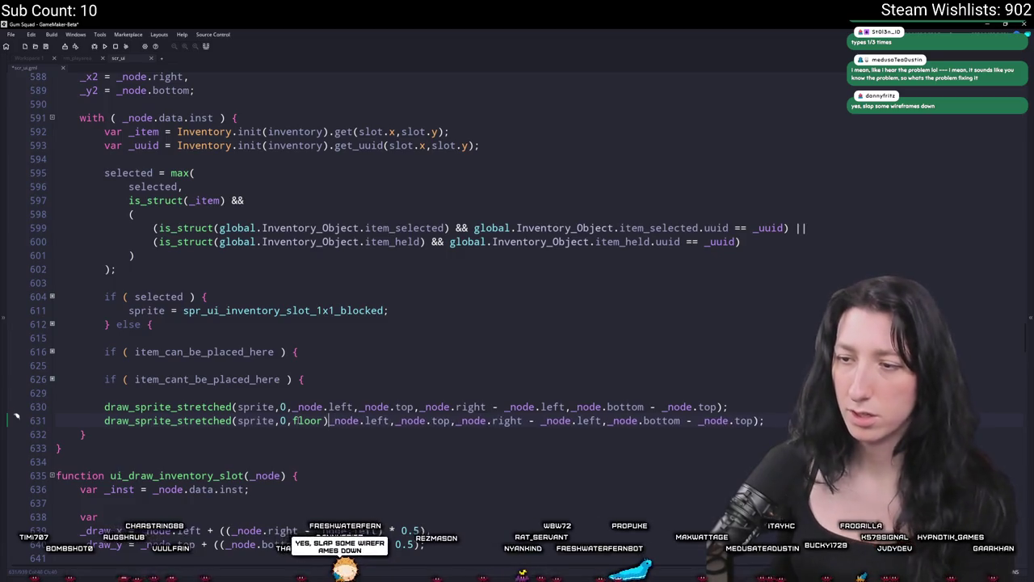
pyautogui.press('BackSpace')
pyautogui.write('(')
pyautogui.scroll(-5, 396, 329)
pyautogui.scroll(8, 397, 329)
pyautogui.scroll(10, 396, 329)
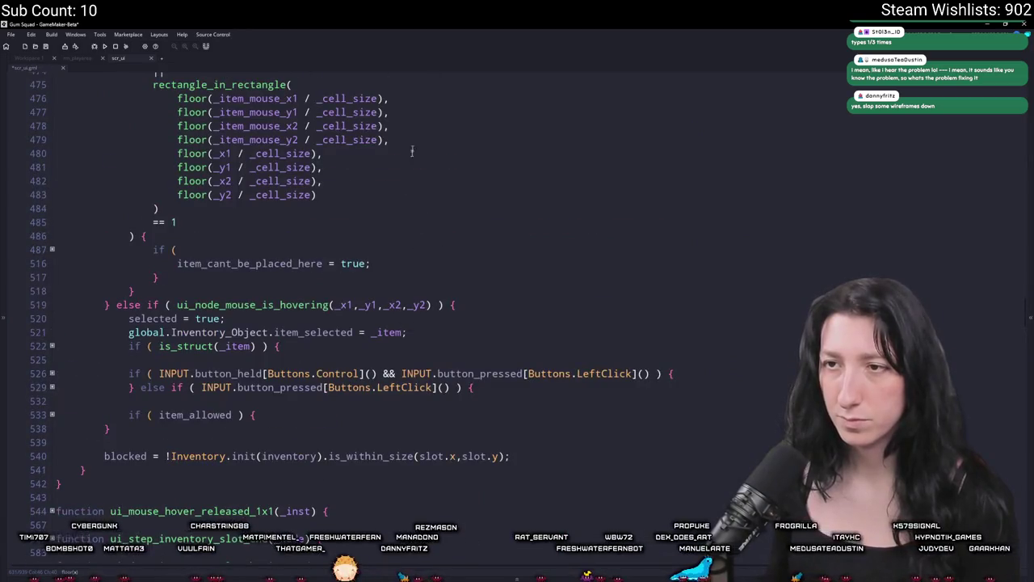
pyautogui.scroll(5, 412, 151)
pyautogui.scroll(6, 285, 144)
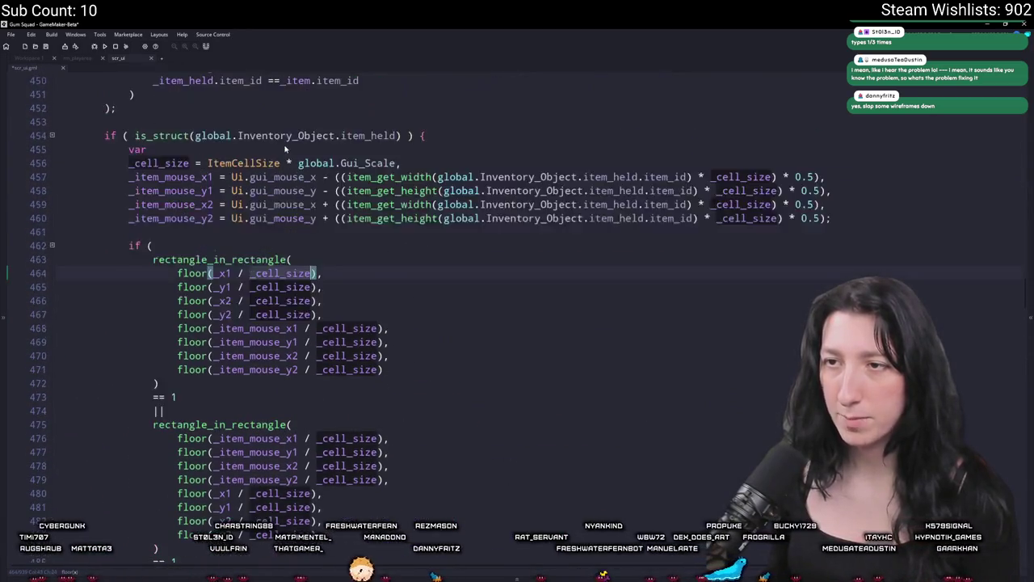
pyautogui.hotkey('ctrl', 'shift', 'Left')
pyautogui.hotkey('ctrl', 'shift', 'Left')
pyautogui.hotkey('ctrl', 'shift', 'Left')
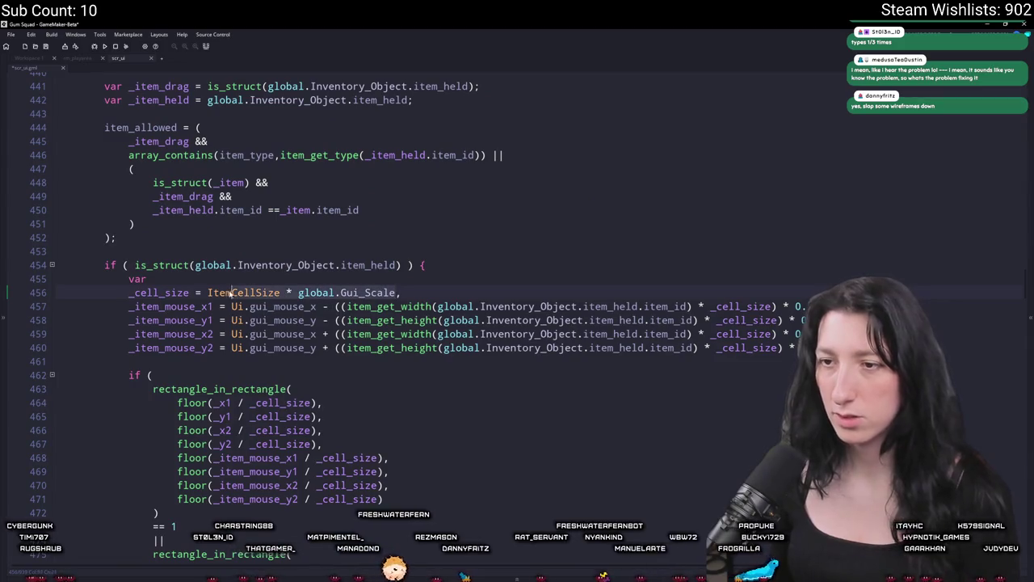
pyautogui.hotkey('ctrl', 'z')
pyautogui.scroll(-3, 408, 260)
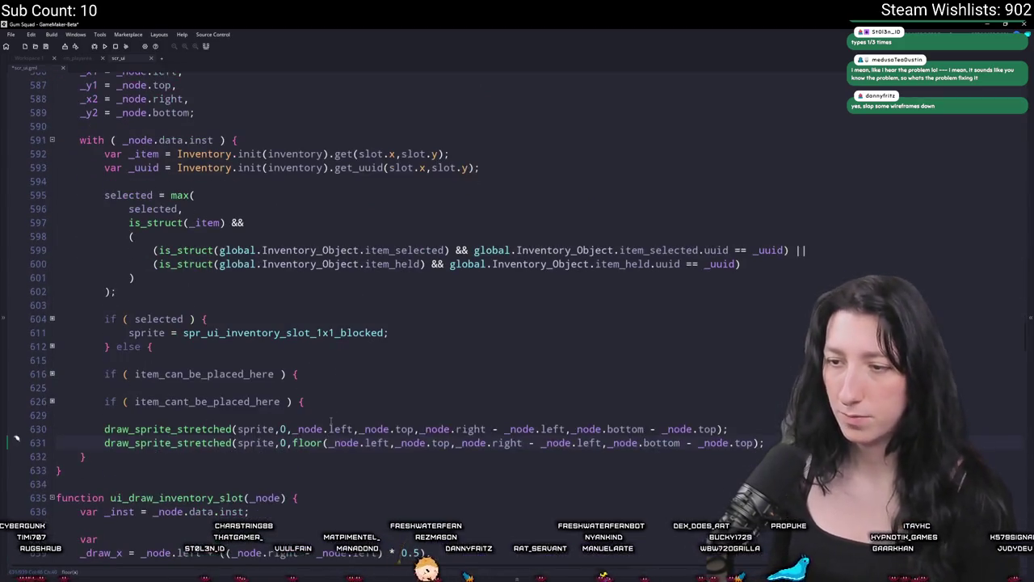
pyautogui.hotkey('ctrl', 'Right')
pyautogui.hotkey('ctrl', 'Right')
pyautogui.hotkey('ctrl', 'Right')
pyautogui.write('/ (ItemCellSize * global.Gui_Scale))')
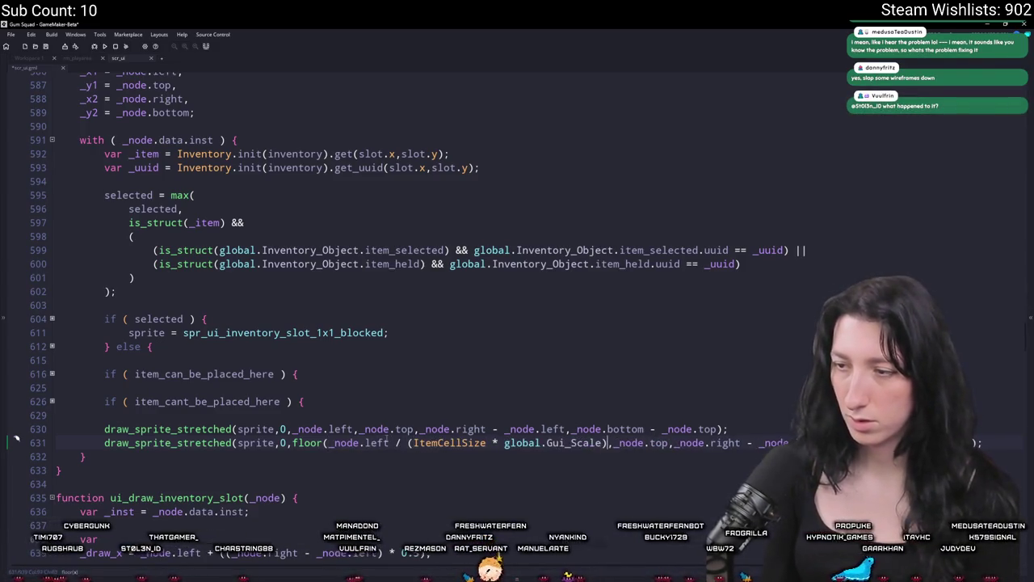
# Wrap _node.top likewise in floor(... / (ItemCellSize * global.Gui_Scale)).
pyautogui.click(614, 443)
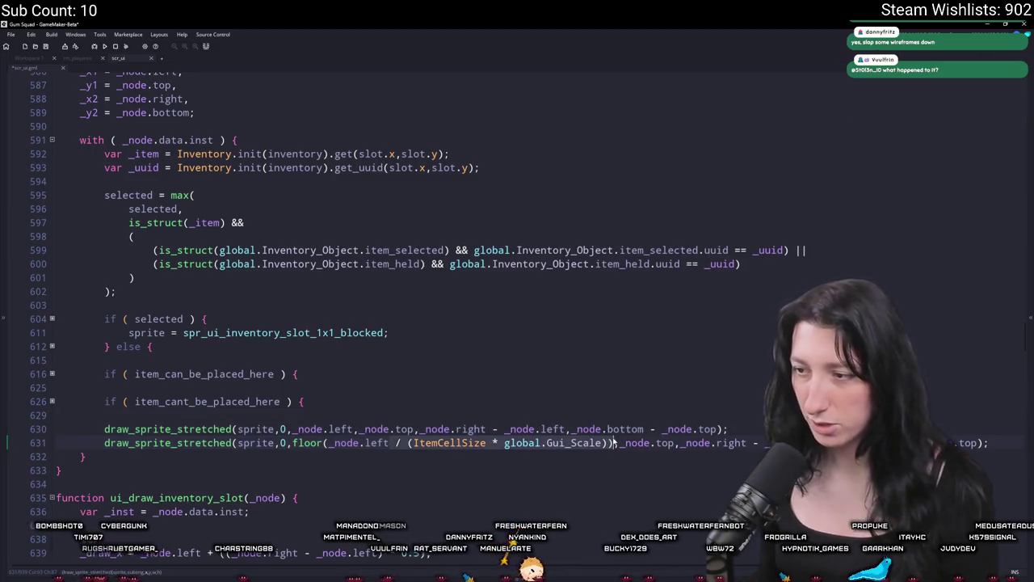
pyautogui.click(674, 443)
pyautogui.write('/ (ItemCellSize * global.Gui_Scale))')
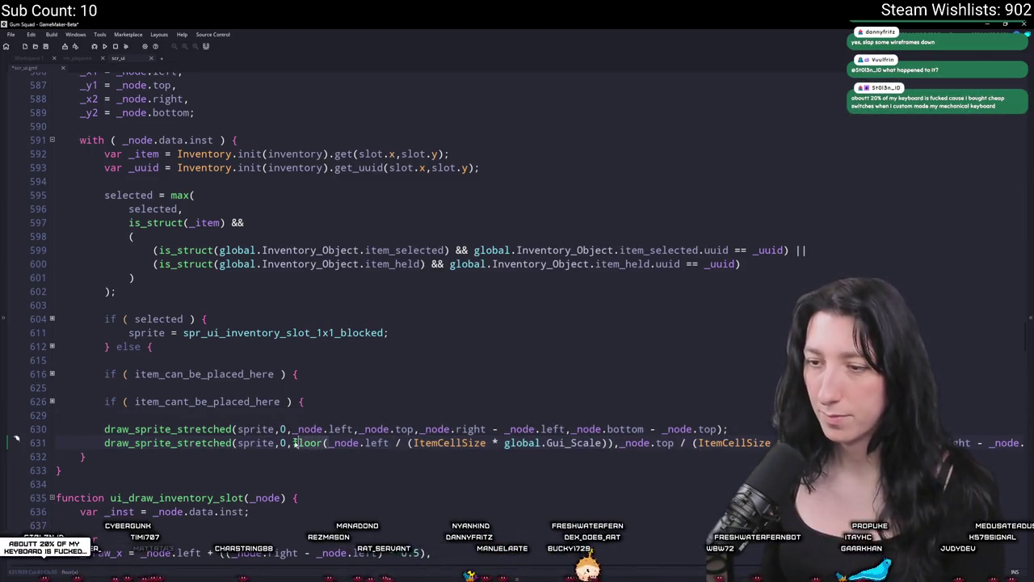
pyautogui.click(619, 443)
pyautogui.write('floor(')
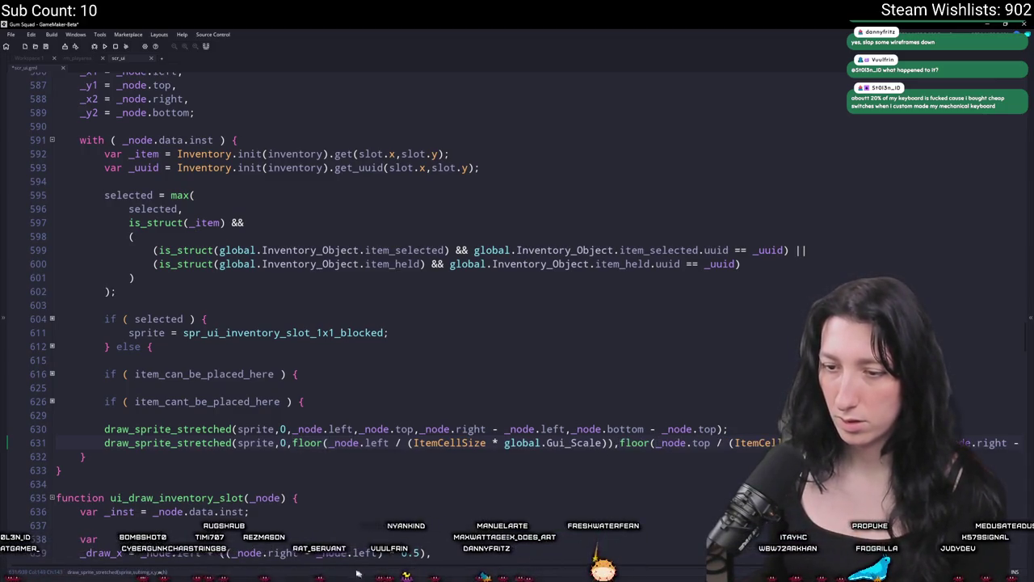
pyautogui.moveTo(347, 569); pyautogui.dragTo(626, 571)
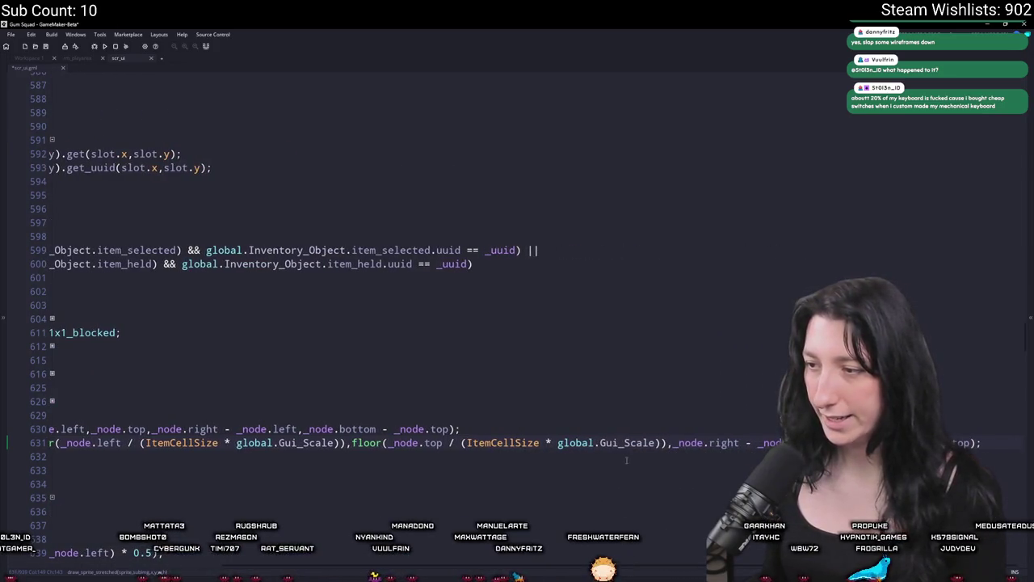
pyautogui.click(567, 444)
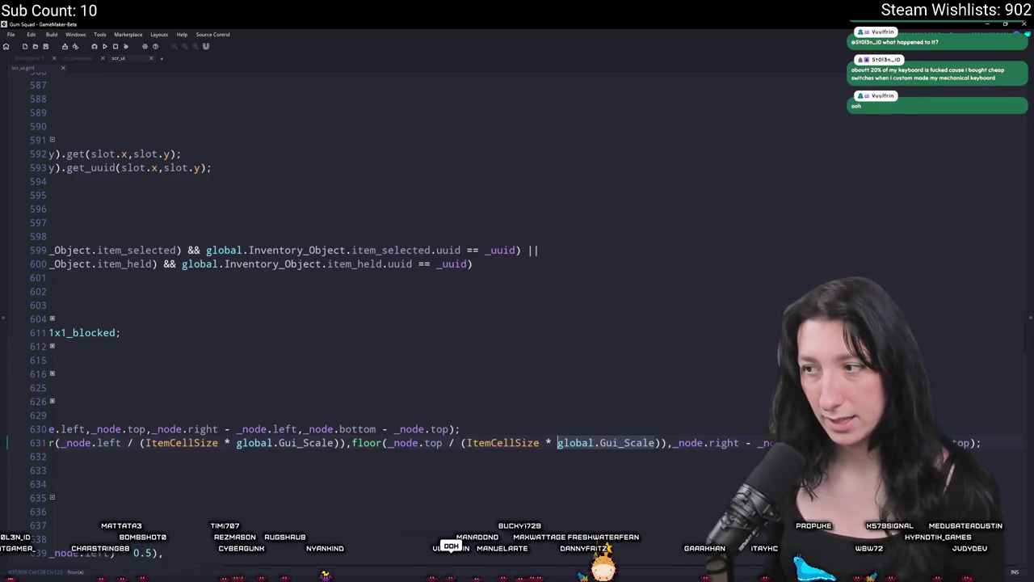
pyautogui.click(81, 415)
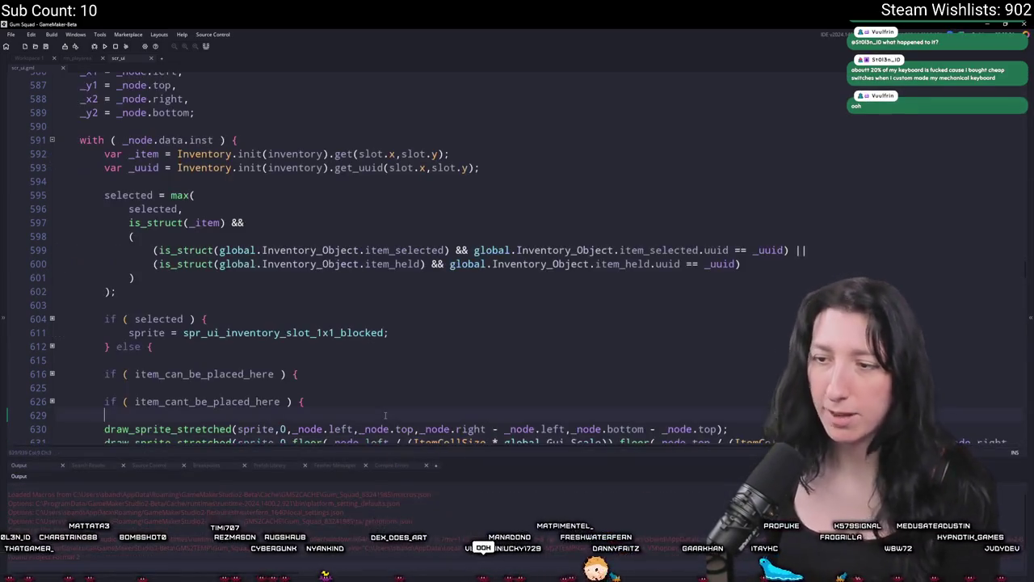
# Run the game, create a lobby, go fullscreen, check the inventory slots, then close it.
pyautogui.press('F5')
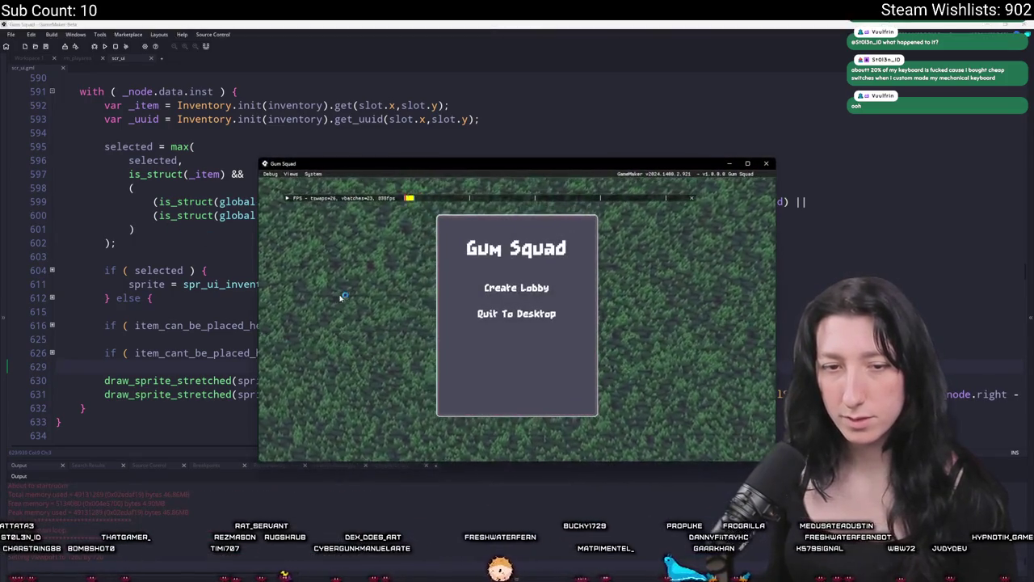
pyautogui.click(487, 292)
pyautogui.press('F11')
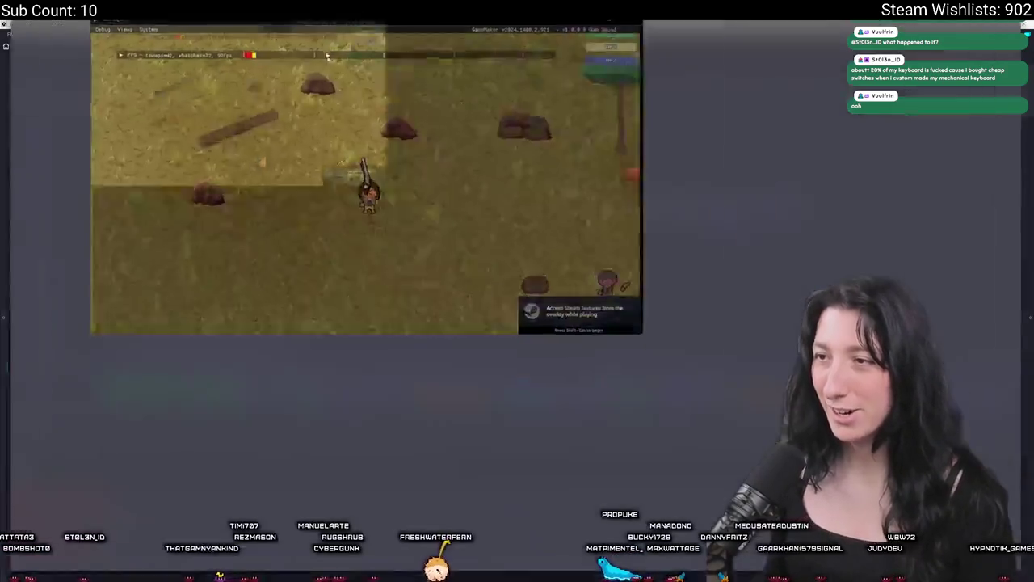
pyautogui.press('Tab')
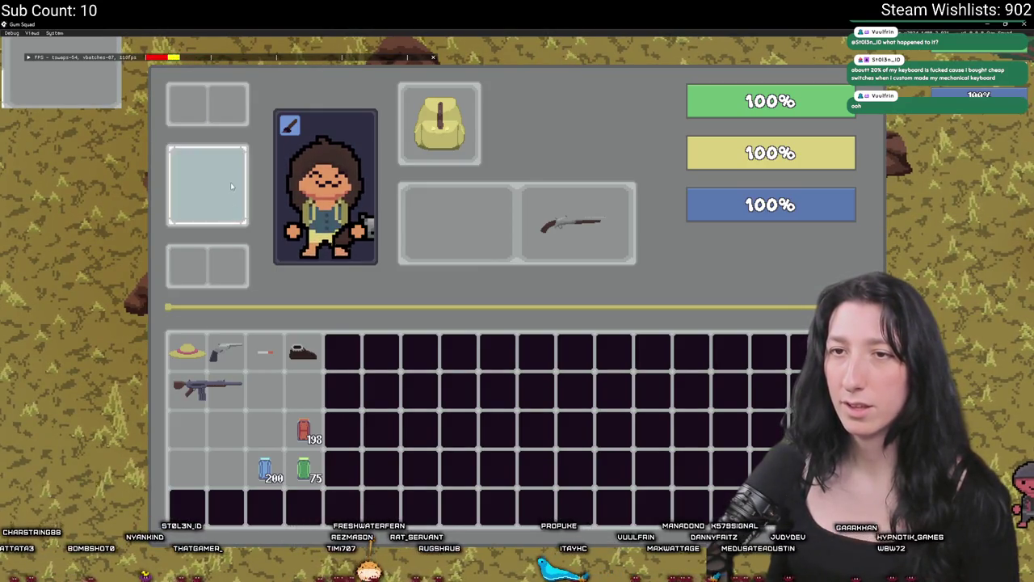
pyautogui.moveTo(457, 97)
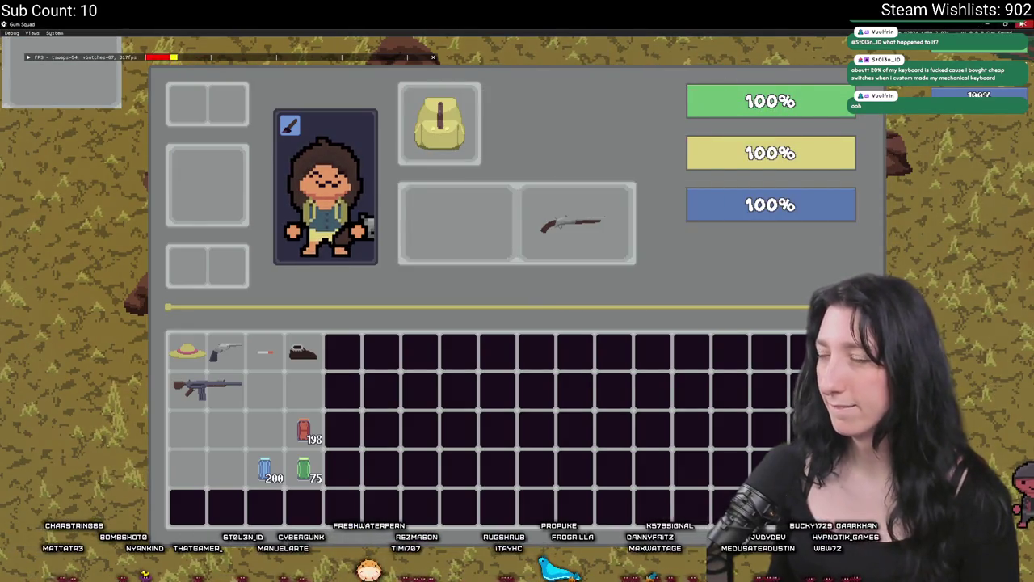
pyautogui.press('Escape')
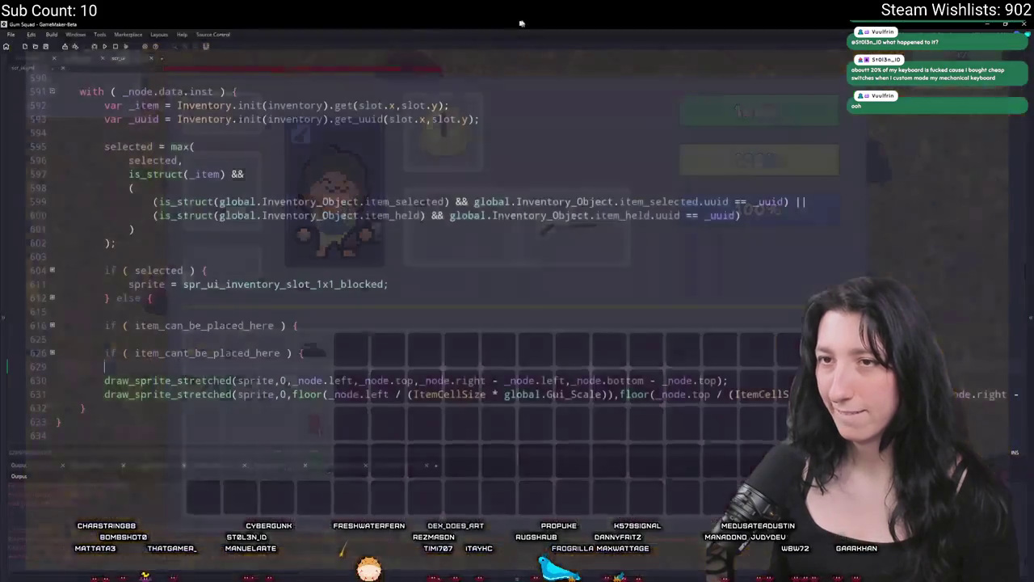
# Divide line 631's width and height arguments by global.Gui_Scale and rerun the game.
pyautogui.scroll(-1, 696, 386)
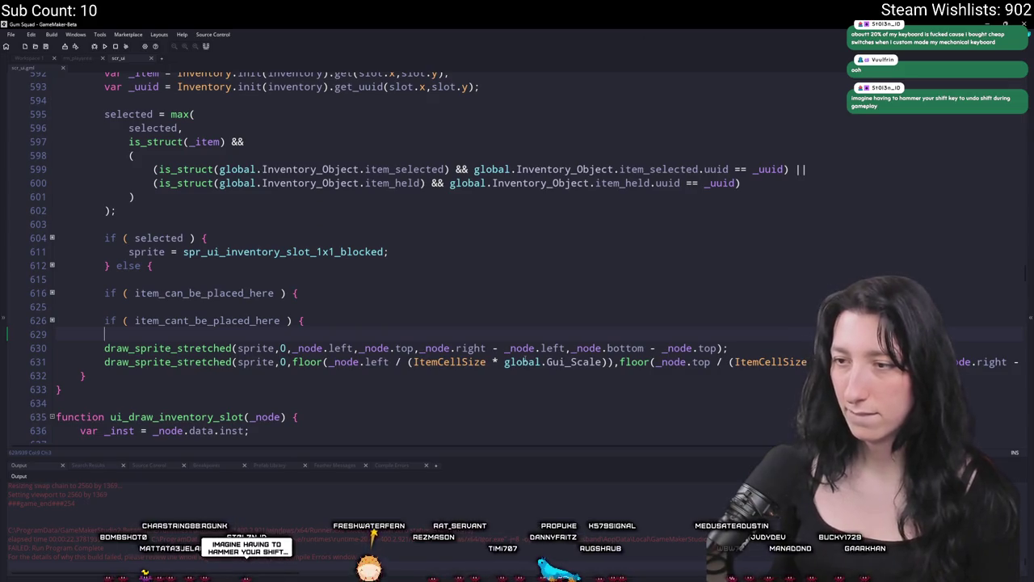
pyautogui.scroll(-1, 525, 361)
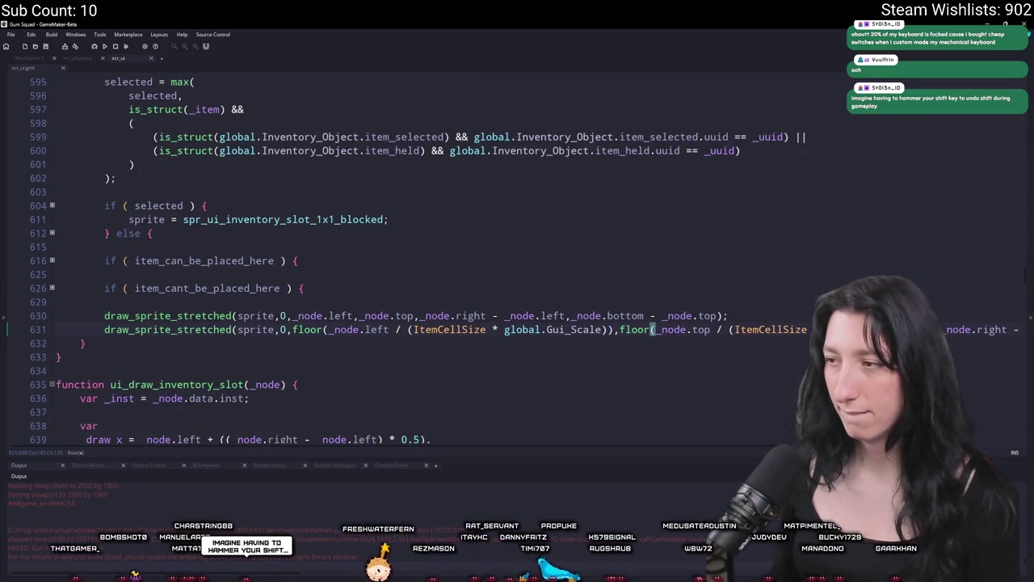
pyautogui.press('End')
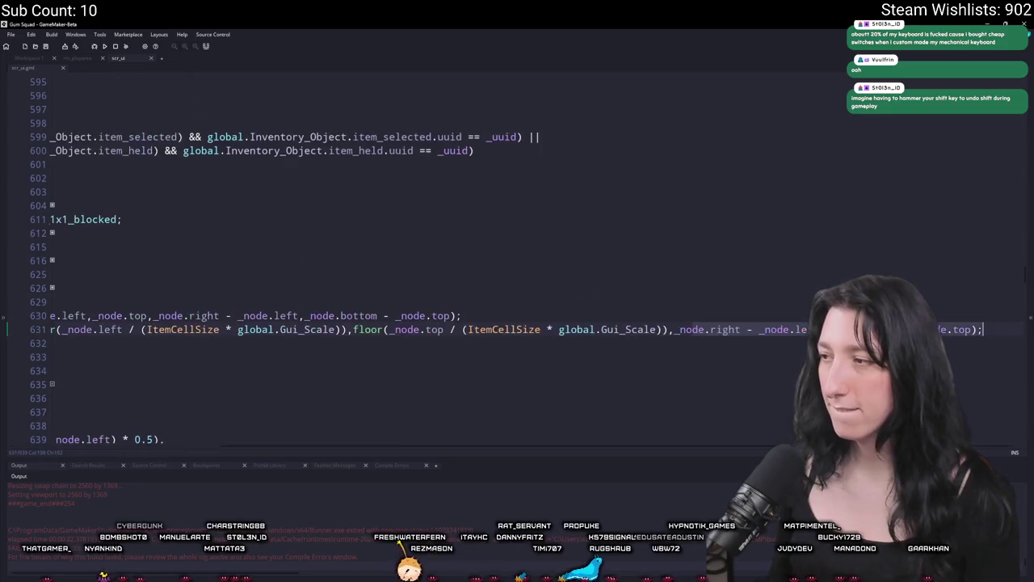
pyautogui.click(798, 339)
pyautogui.write('(')
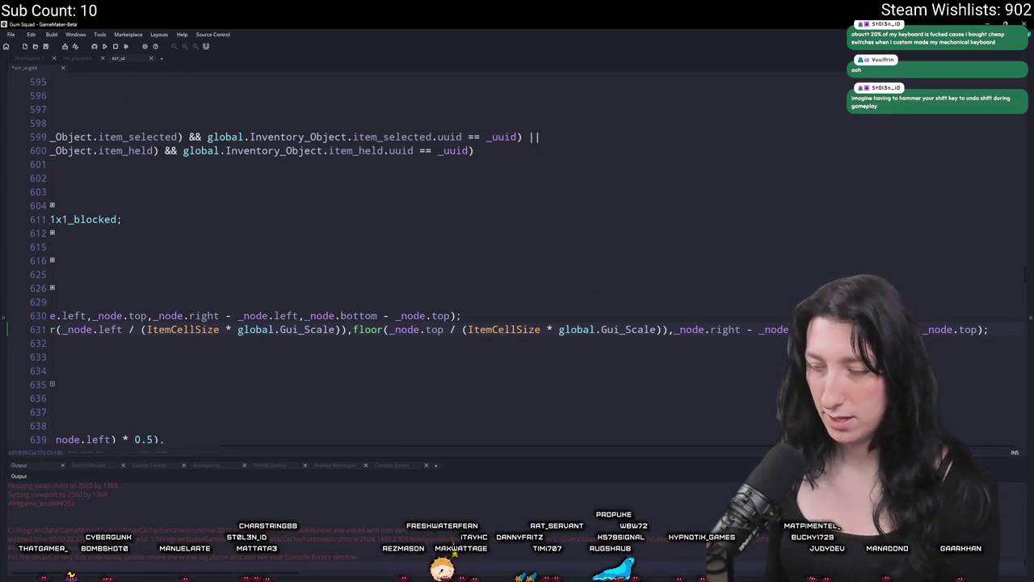
pyautogui.write('(')
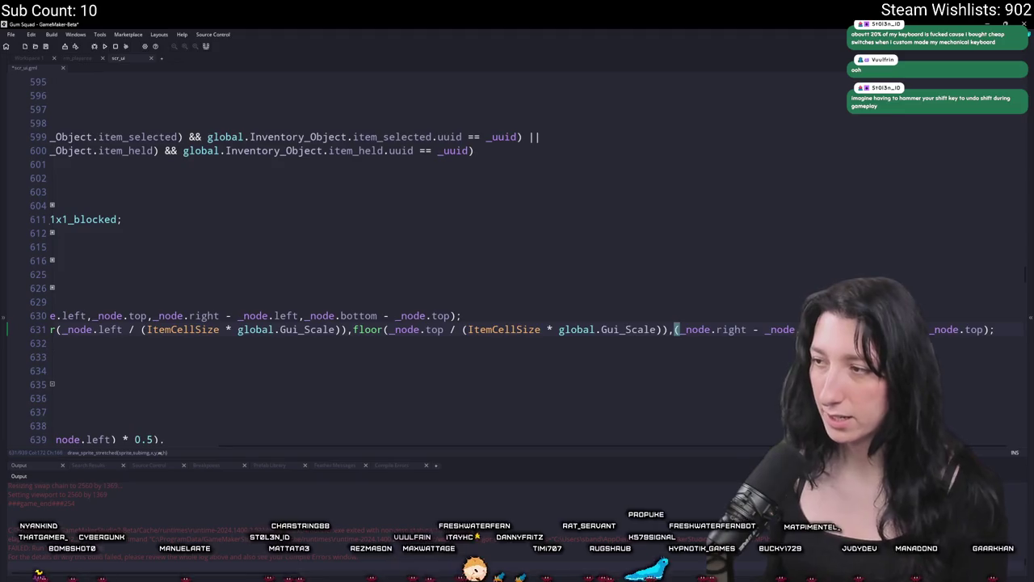
pyautogui.write('global.Gui_Scale')
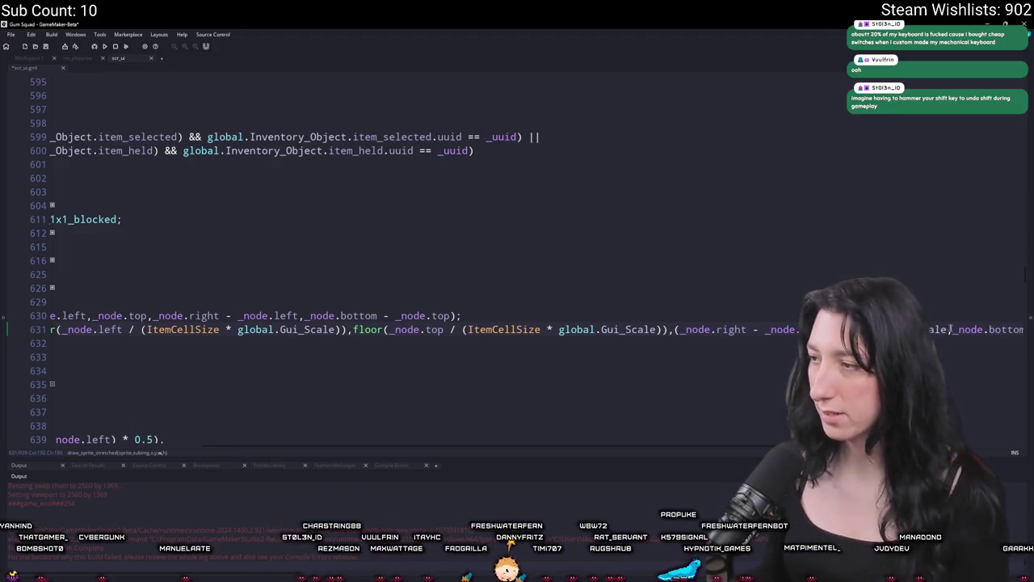
pyautogui.hscroll(3, 990, 329)
pyautogui.click(975, 329)
pyautogui.write('global.Gui_Scale')
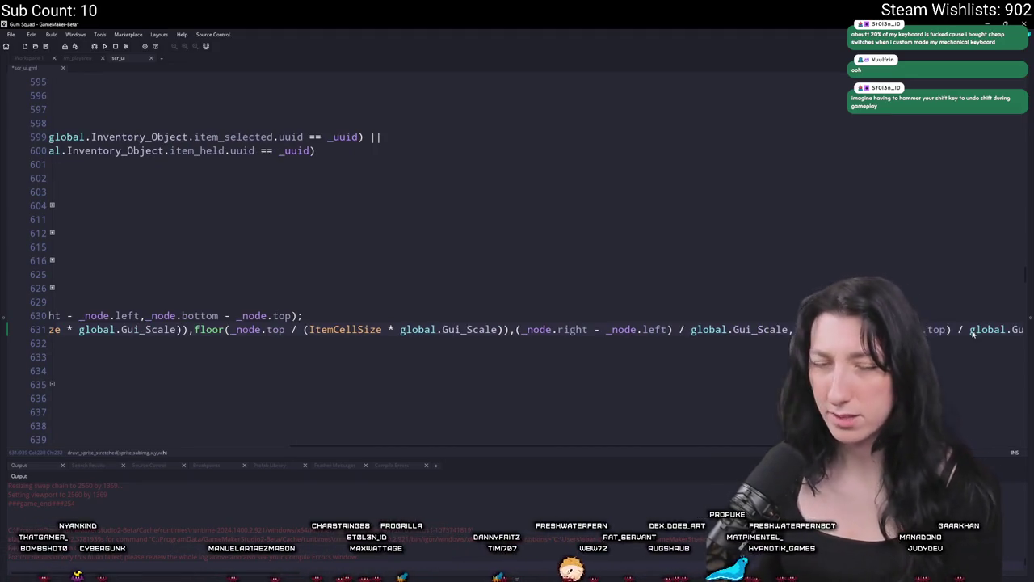
pyautogui.press('Down')
pyautogui.press('F5')
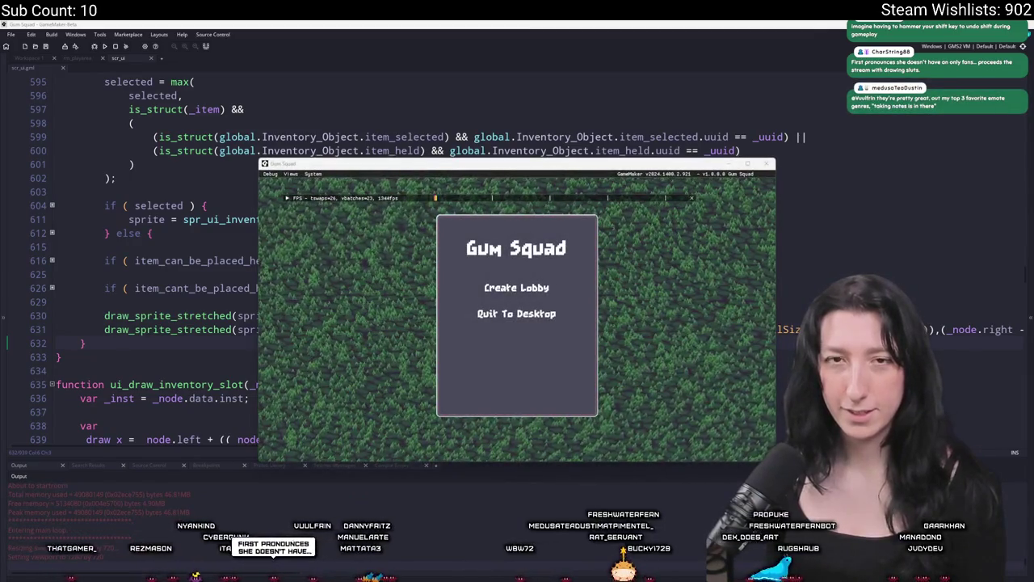
# Create a lobby, maximize the game window, check the inventory, then leave the game.
pyautogui.click(509, 290)
pyautogui.moveTo(520, 162); pyautogui.dragTo(415, 23)
pyautogui.doubleClick(416, 23)
pyautogui.press('Tab')
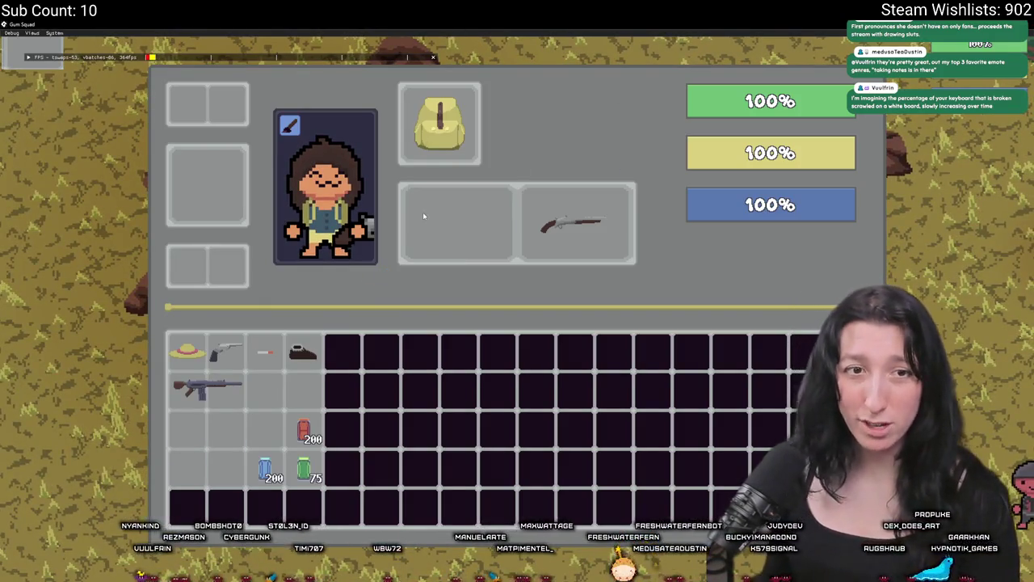
pyautogui.hotkey('alt', 'Tab')
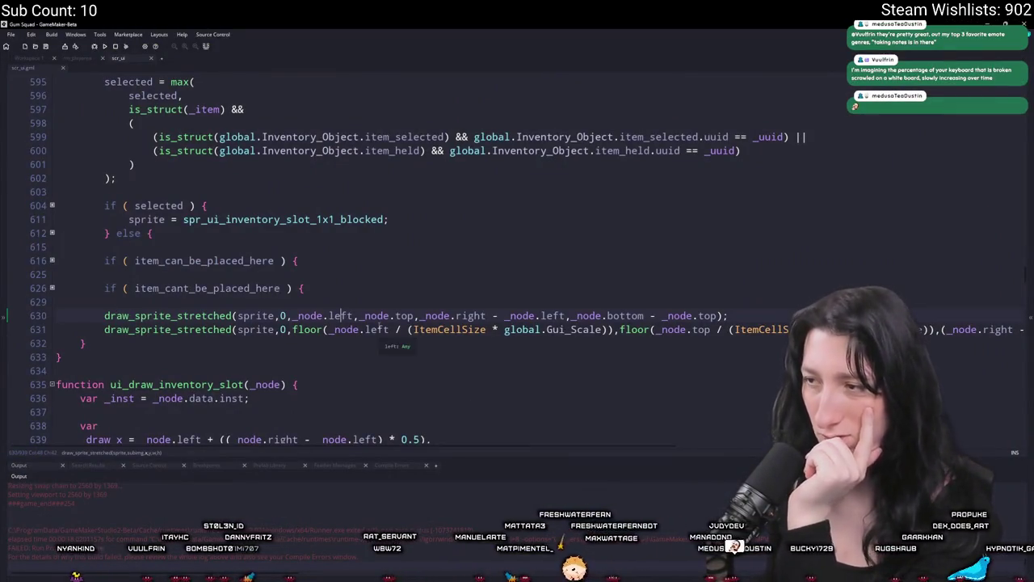
# Select the sprite argument on line 631 to trace where sprite is assigned.
pyautogui.press('Down')
pyautogui.press('End')
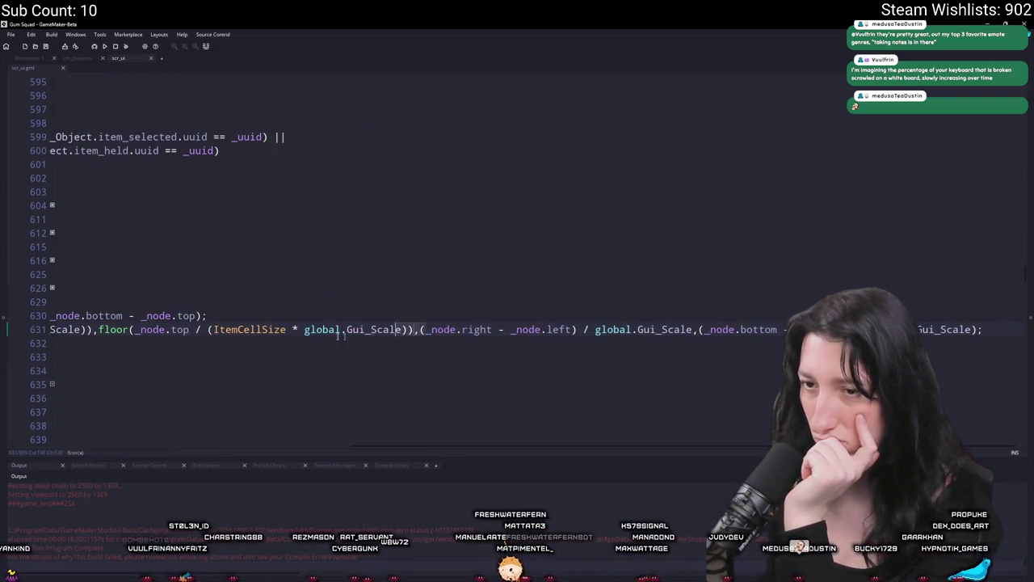
pyautogui.hscroll(-5, 402, 329)
pyautogui.click(287, 329)
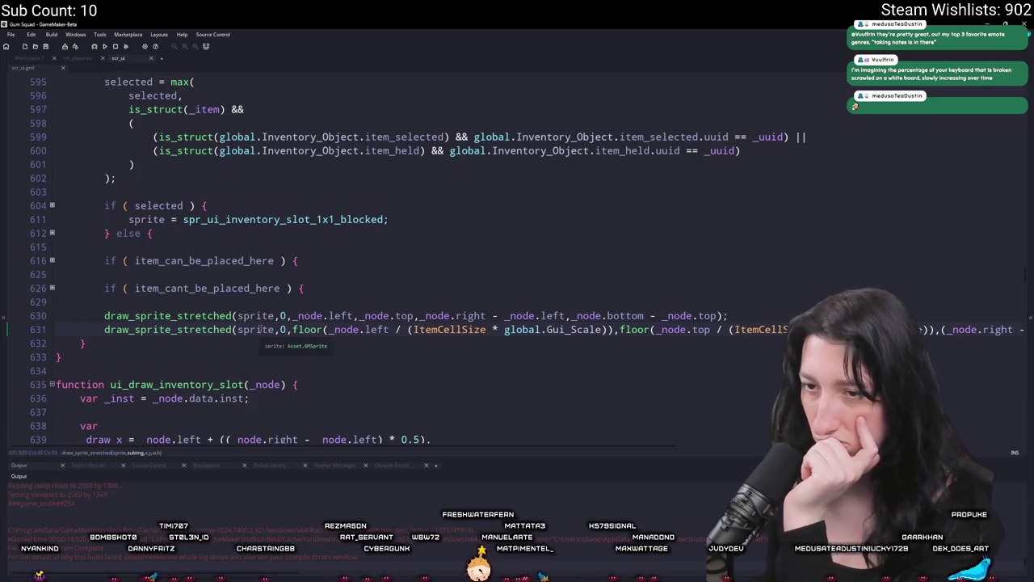
pyautogui.doubleClick(260, 329)
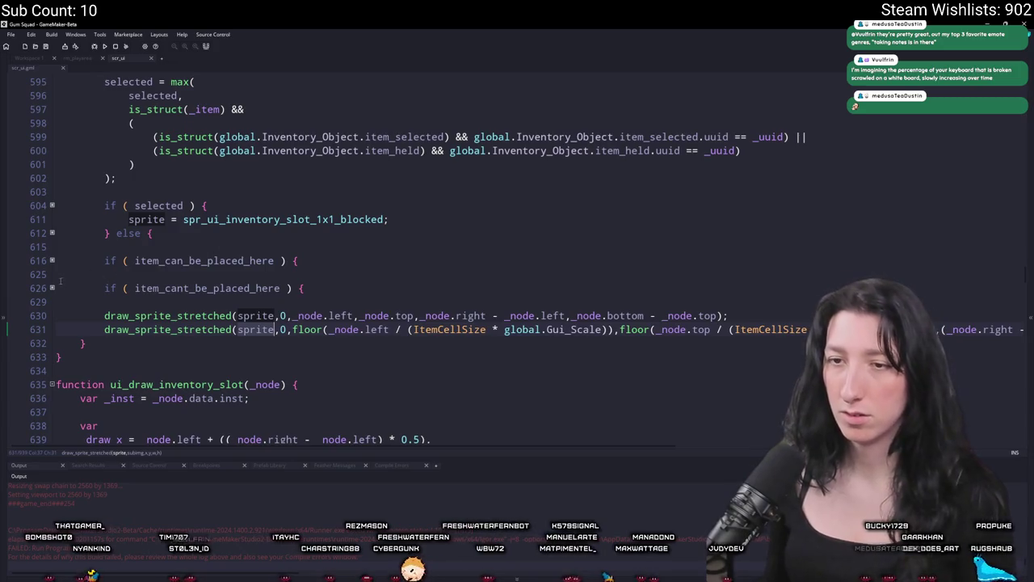
# Unfold the item_cant_be_placed_here, item_can_be_placed_here, selected, blocked and else branches at lines 604–626.
pyautogui.click(52, 288)
pyautogui.click(52, 260)
pyautogui.click(51, 232)
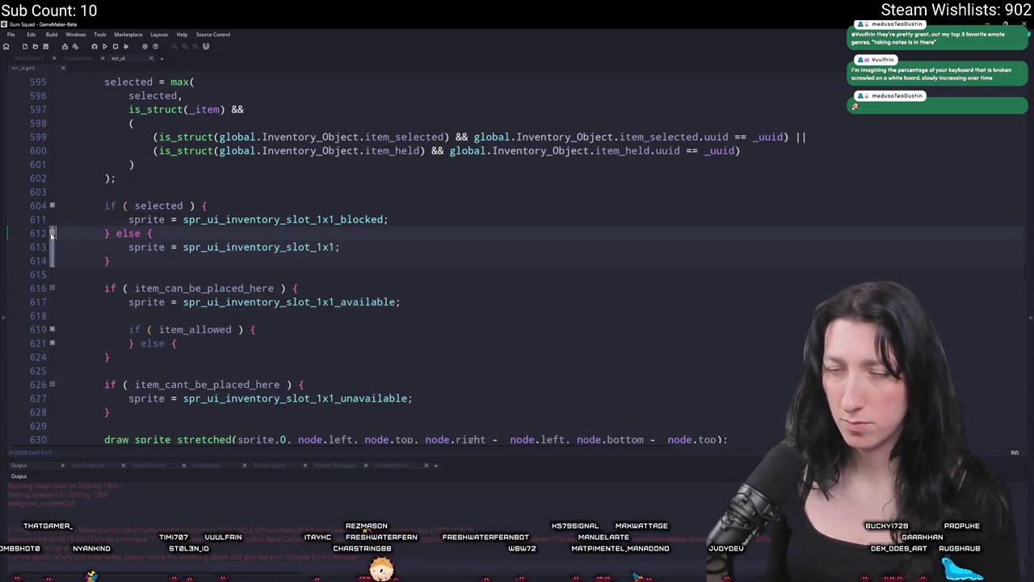
pyautogui.click(52, 206)
pyautogui.click(52, 219)
pyautogui.click(52, 246)
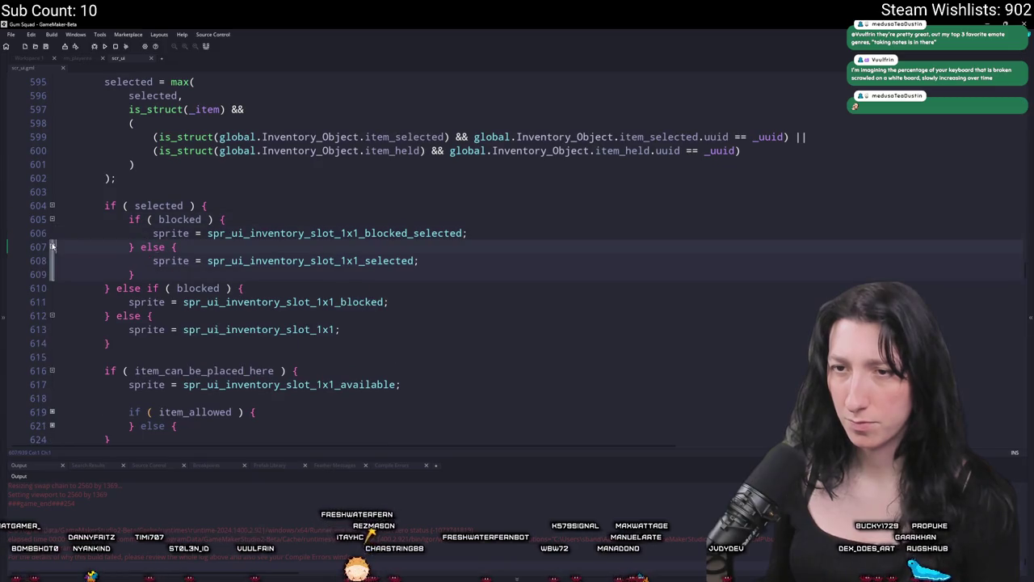
pyautogui.scroll(-5, 100, 276)
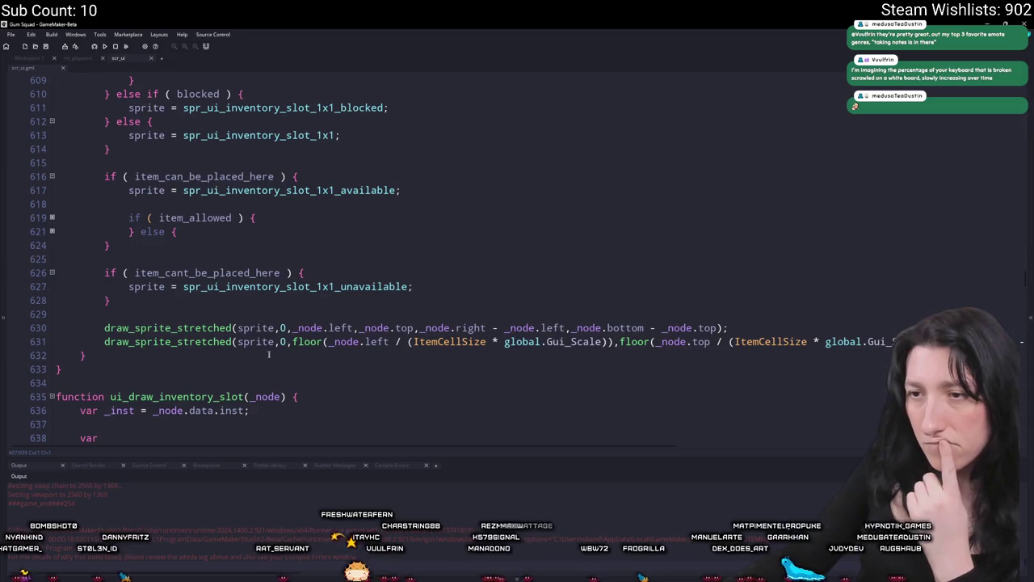
pyautogui.moveTo(296, 342)
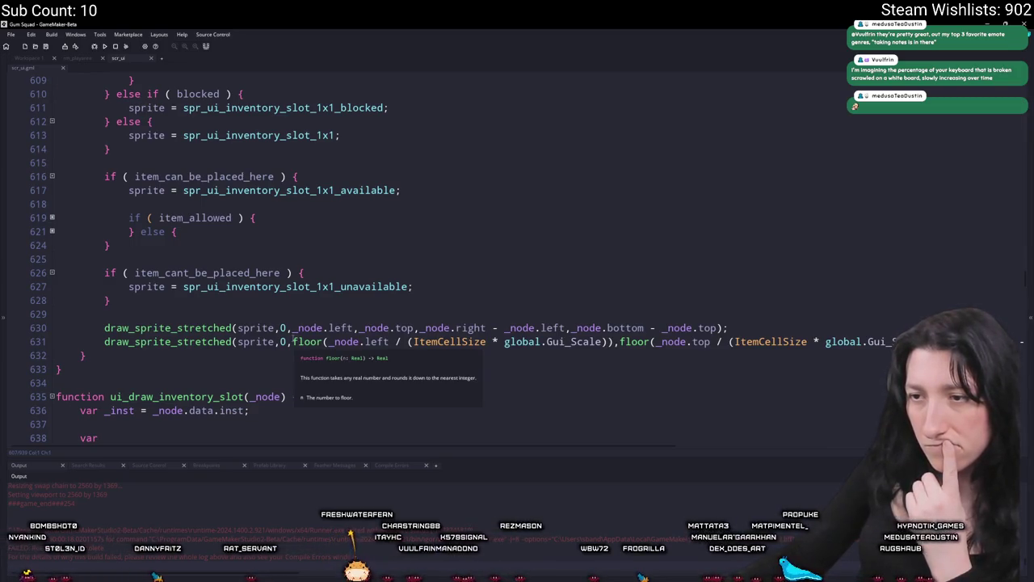
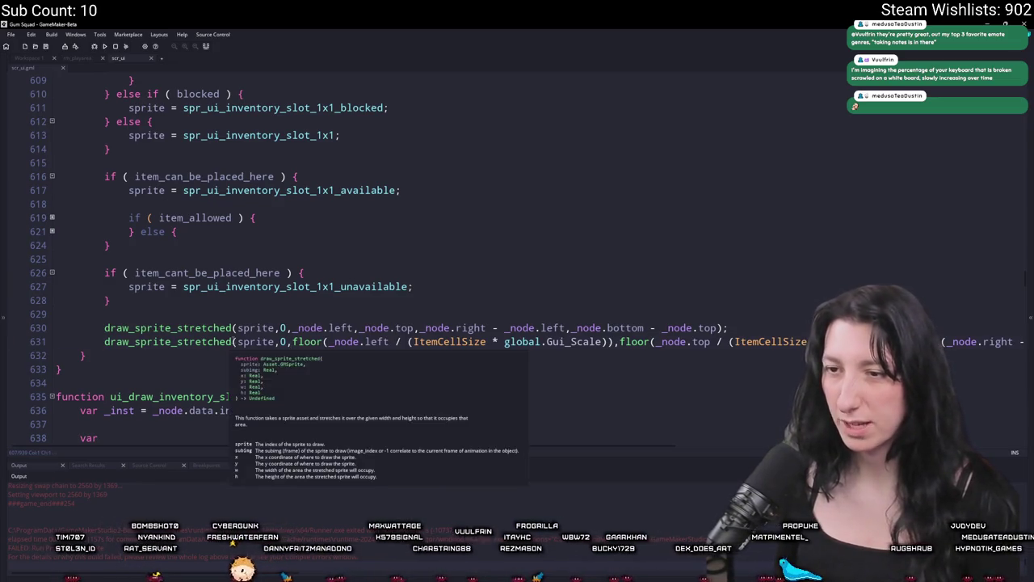
# Remove '_stretched' from the second draw call on line 631 so it is plain draw_sprite.
pyautogui.click(162, 352)
pyautogui.click(178, 342)
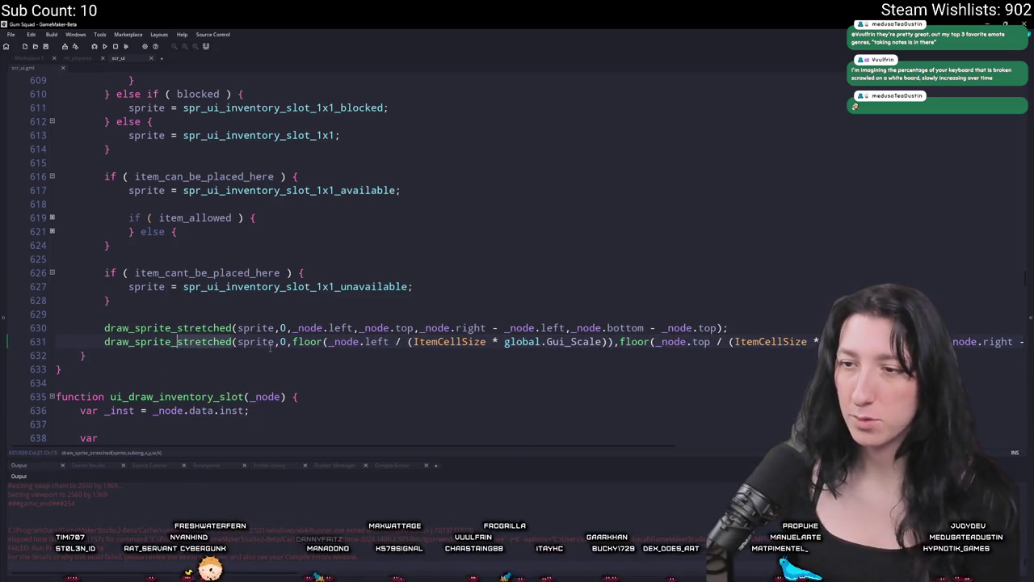
pyautogui.hotkey('ctrl', 'Delete')
pyautogui.press('BackSpace')
pyautogui.press('Escape')
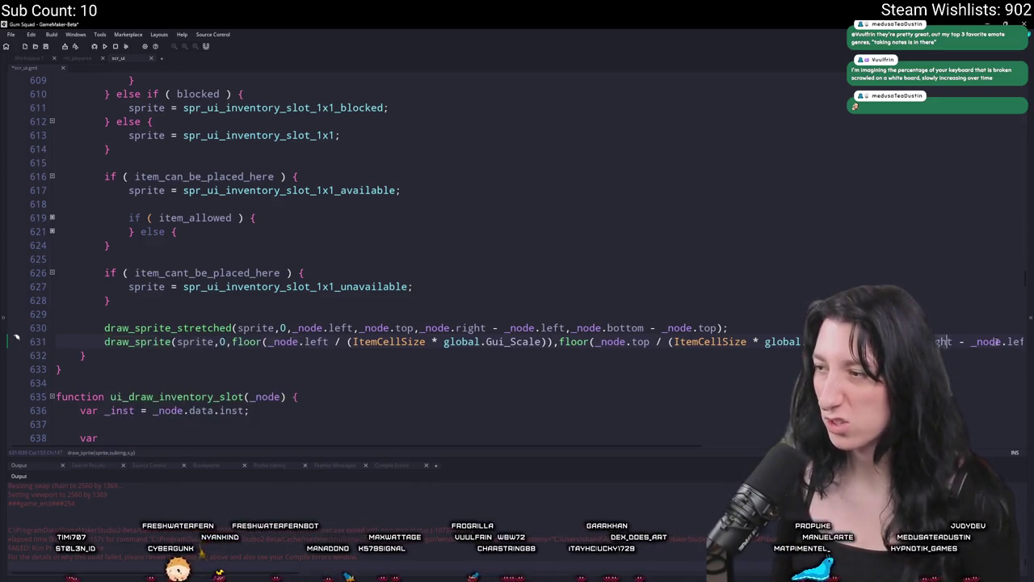
pyautogui.press('End')
pyautogui.press('Home')
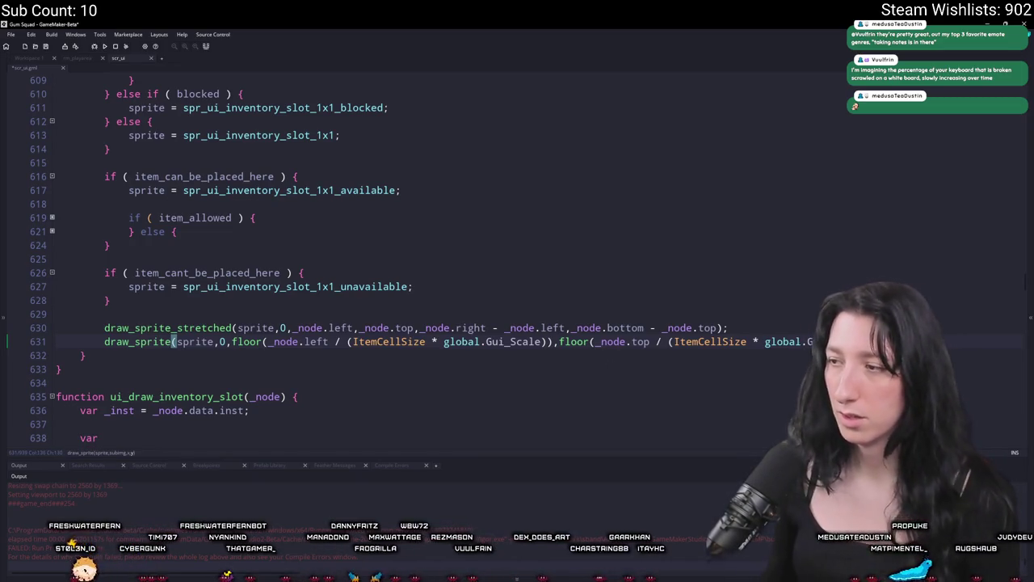
# Replace the sprite argument with spr_debug_pixel and run the game.
pyautogui.doubleClick(202, 342)
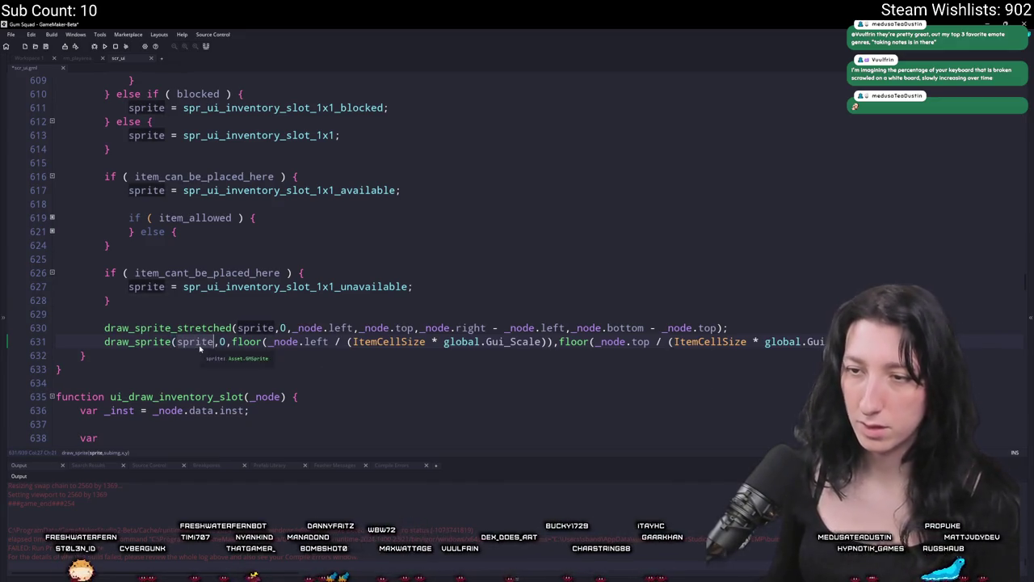
pyautogui.write('spr_ui')
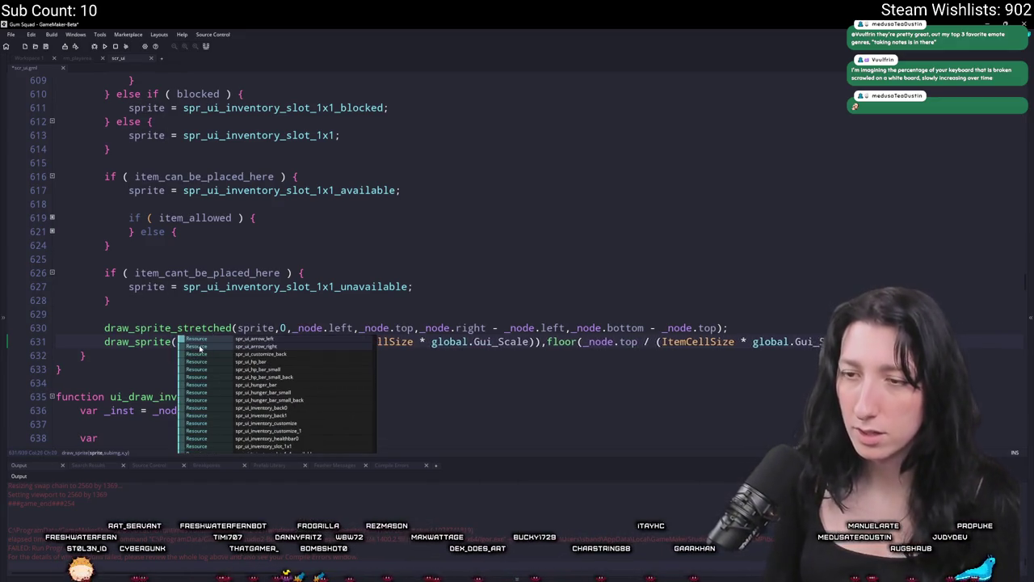
pyautogui.press('BackSpace')
pyautogui.press('BackSpace')
pyautogui.write('debug')
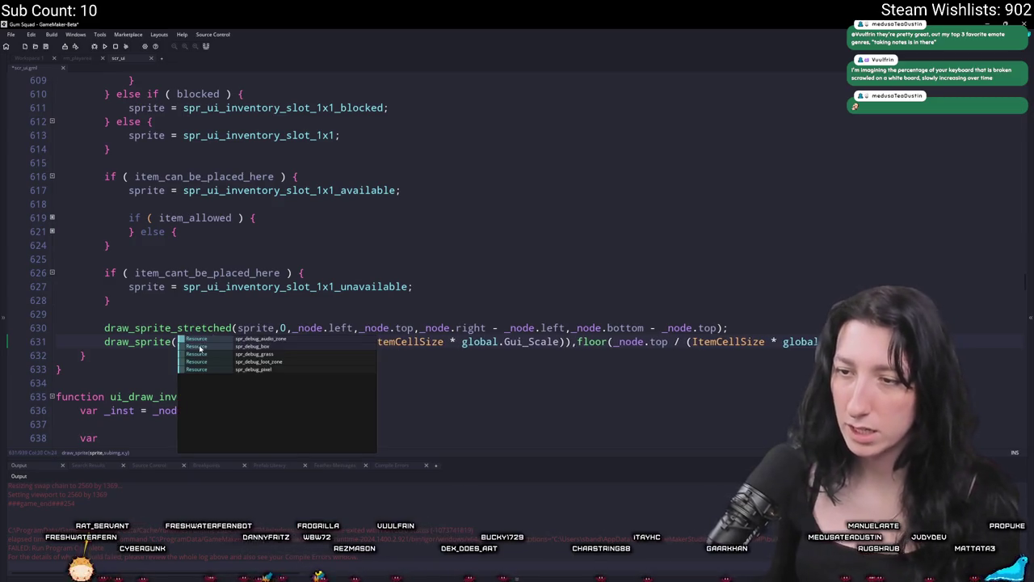
pyautogui.click(240, 370)
pyautogui.press('F5')
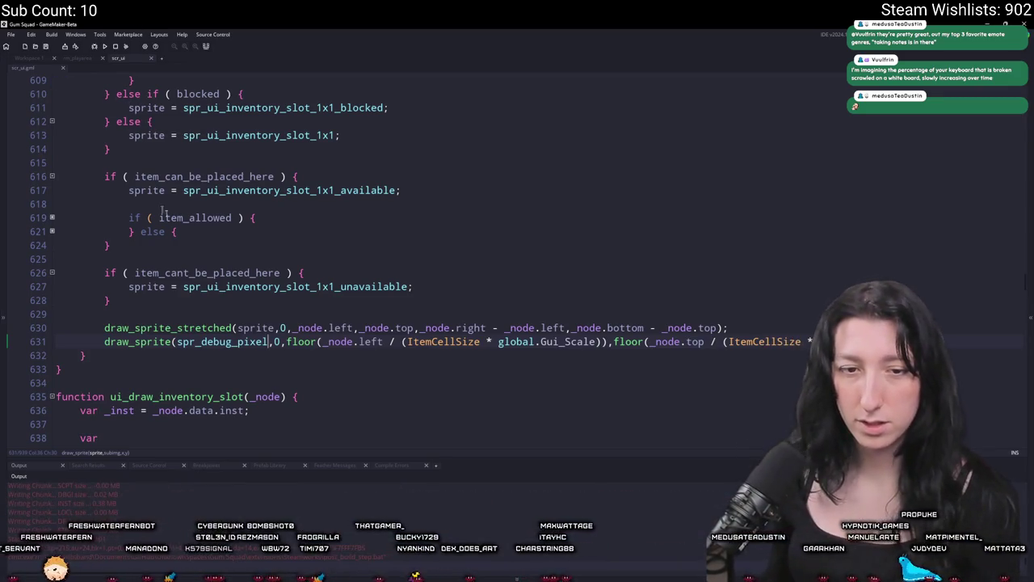
pyautogui.click(506, 288)
pyautogui.press('Tab')
pyautogui.press('F11')
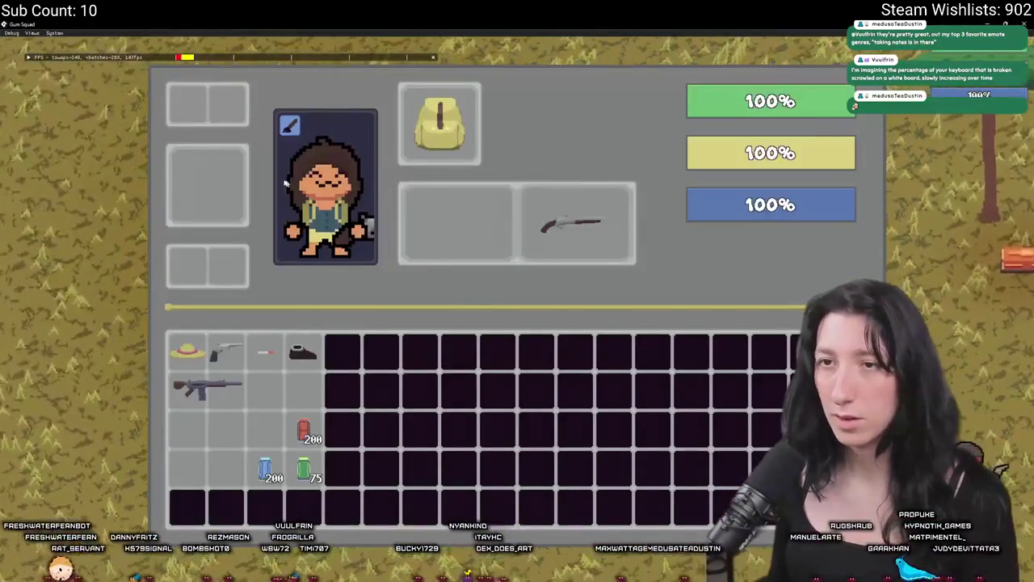
pyautogui.press('F11')
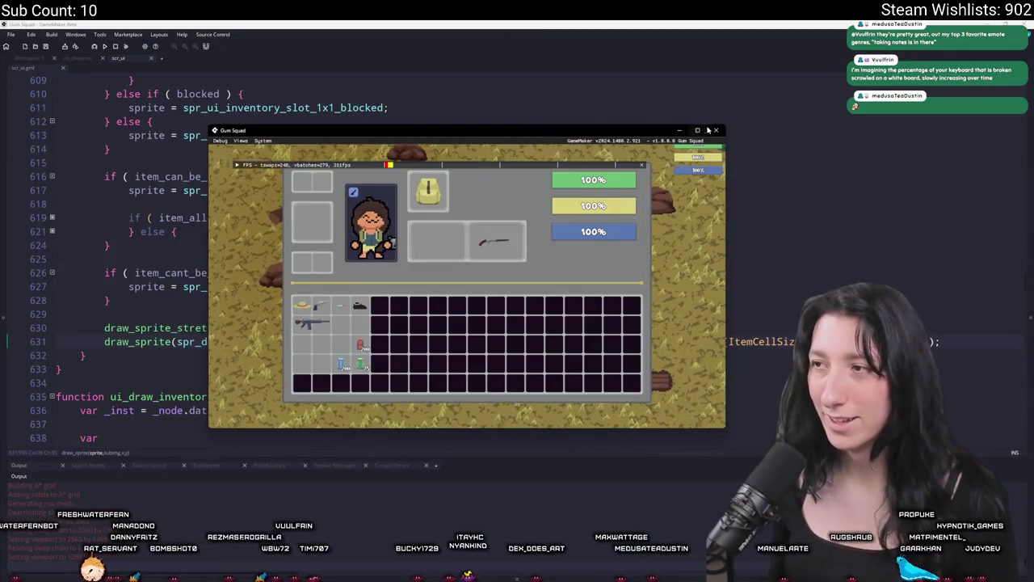
pyautogui.click(188, 315)
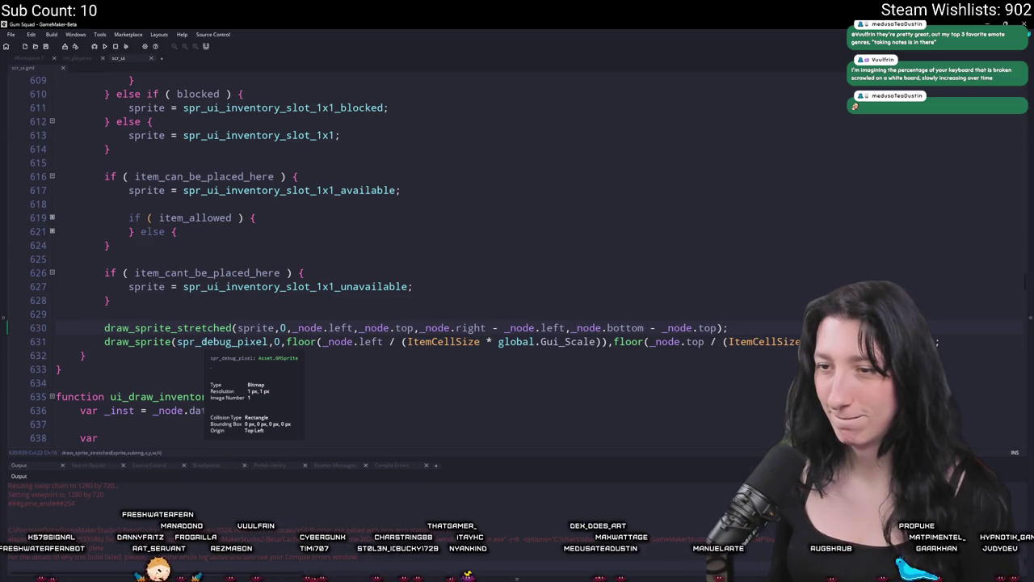
# Add + 8 to the draw call's position expressions and begin a node-width argument.
pyautogui.click(602, 342)
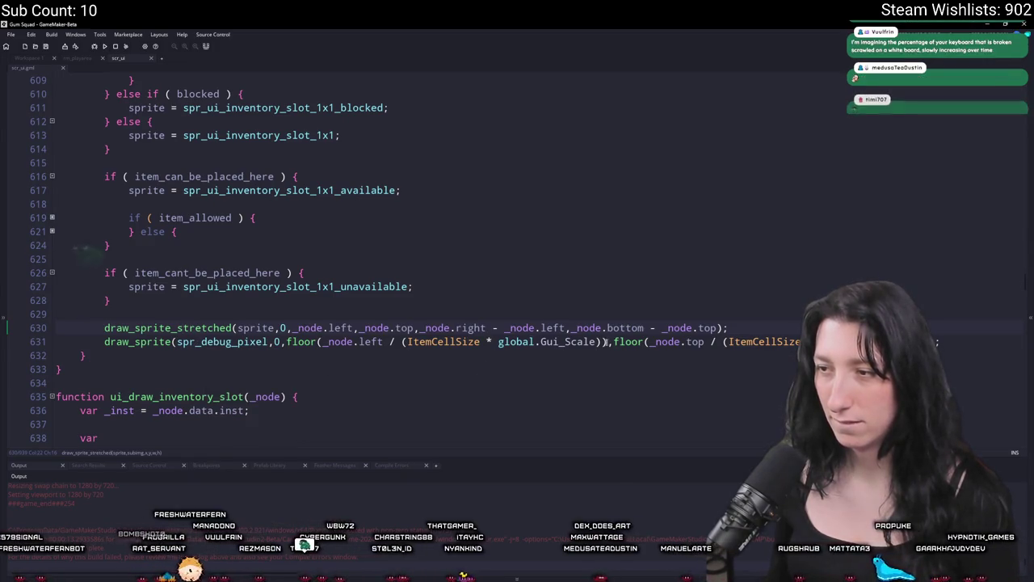
pyautogui.write(') + ')
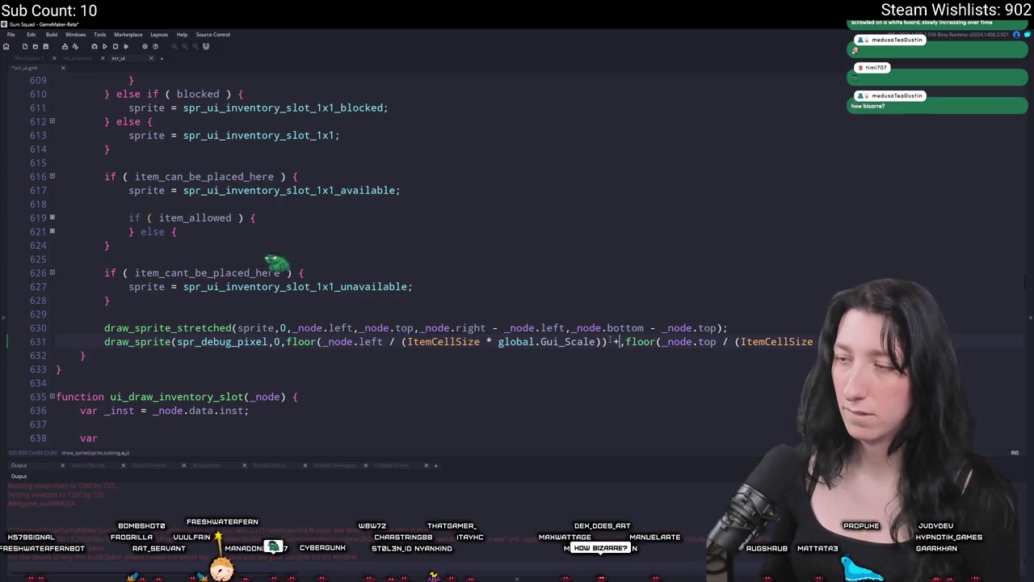
pyautogui.write('8')
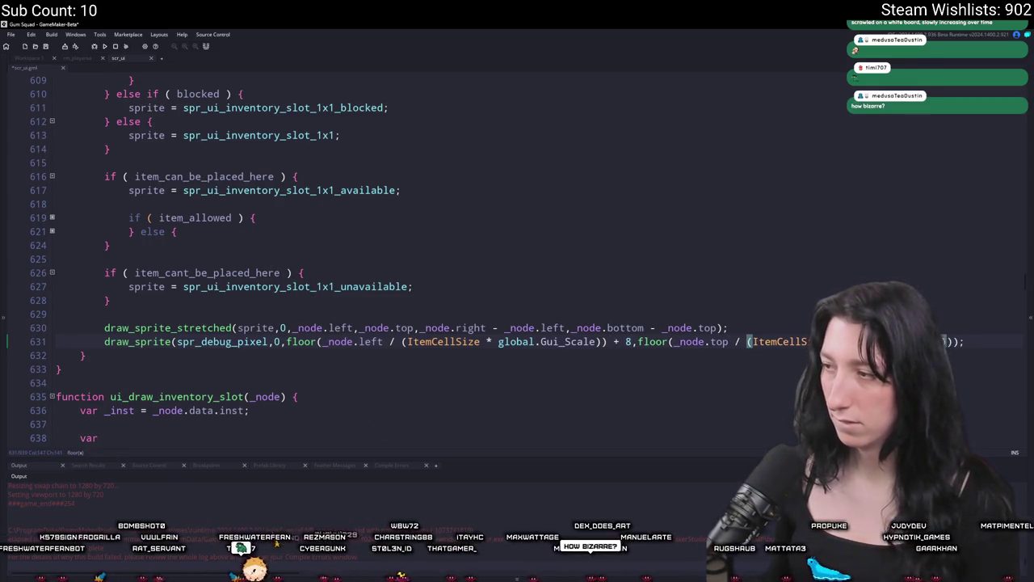
pyautogui.click(675, 342)
pyautogui.click(175, 342)
pyautogui.write('+ 8')
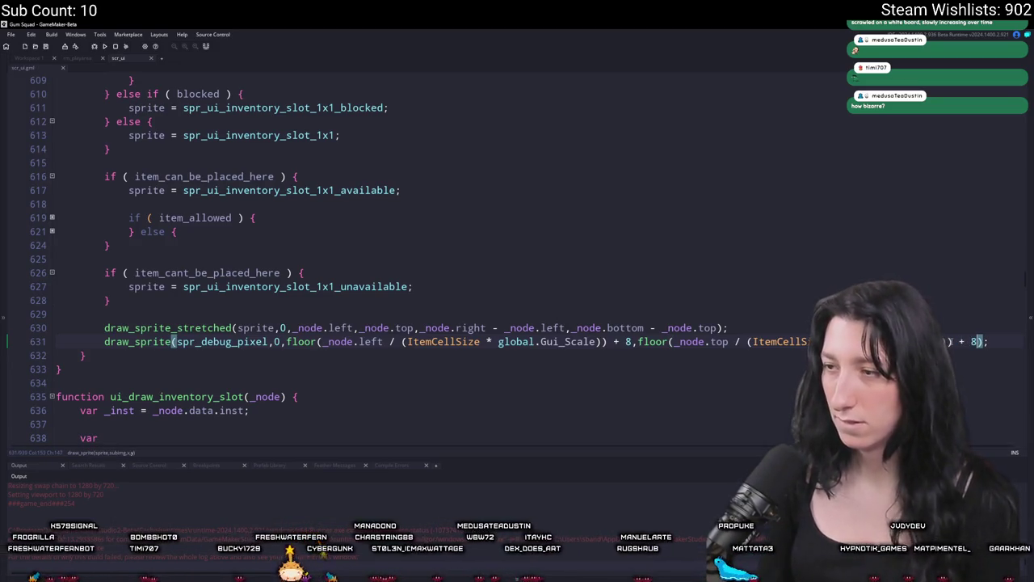
pyautogui.write(',')
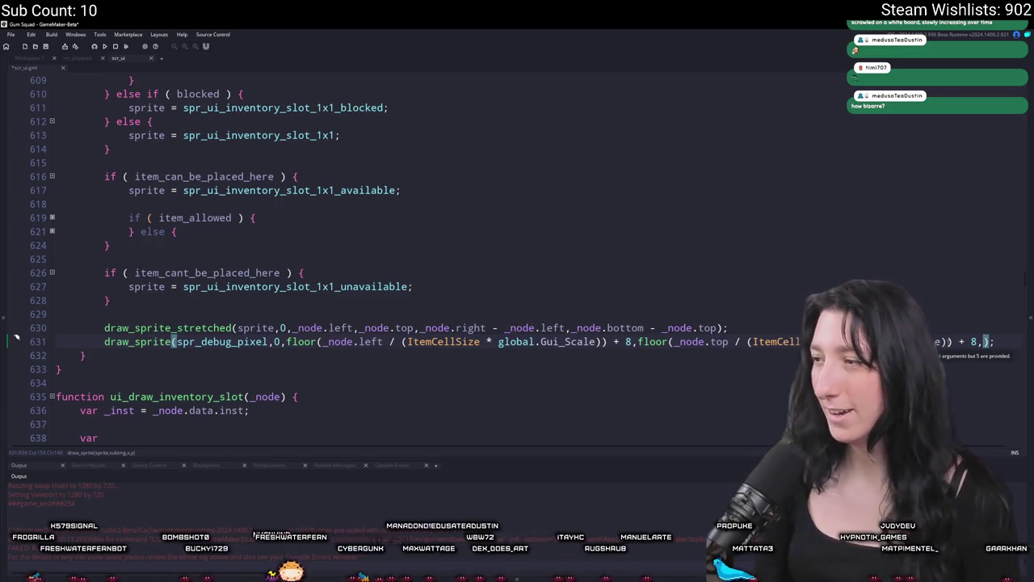
pyautogui.write('_node.irh')
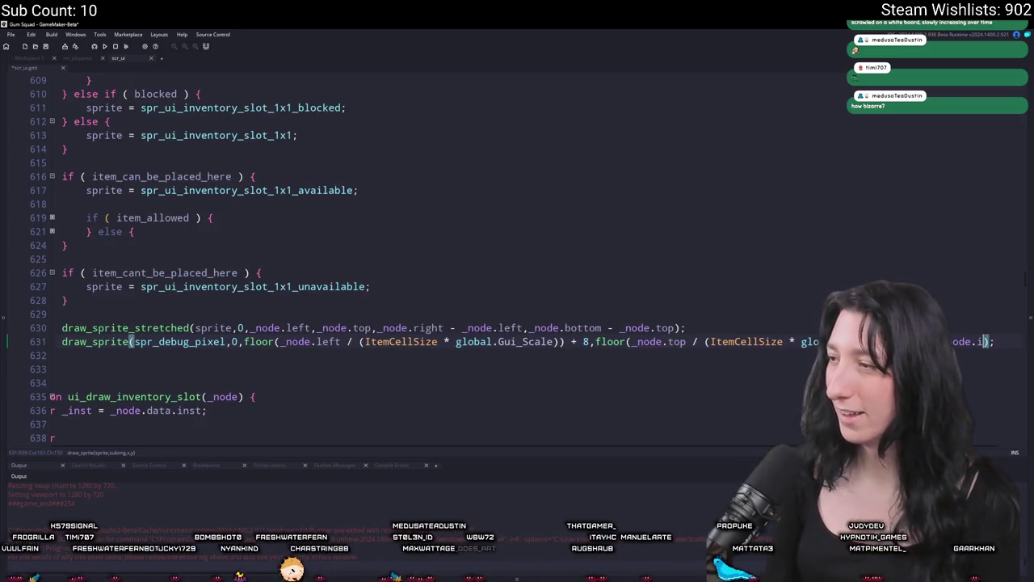
pyautogui.write('ht')
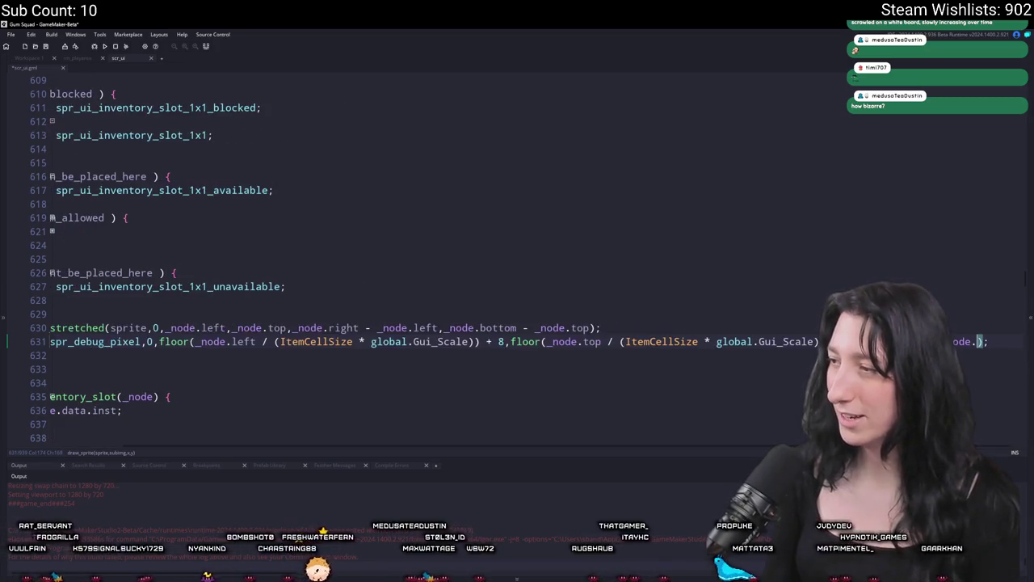
pyautogui.write(' - _node.left')
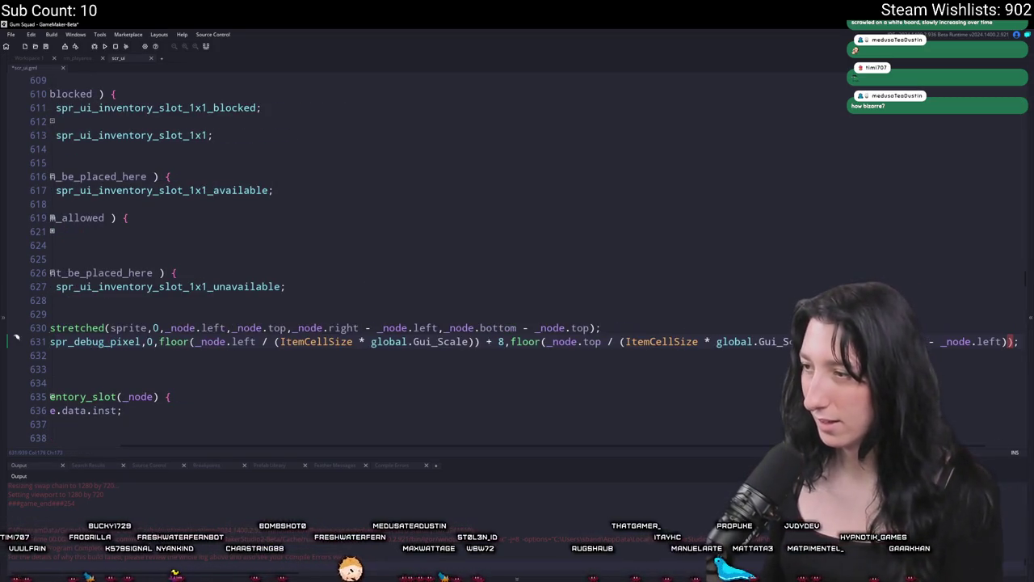
pyautogui.write(')')
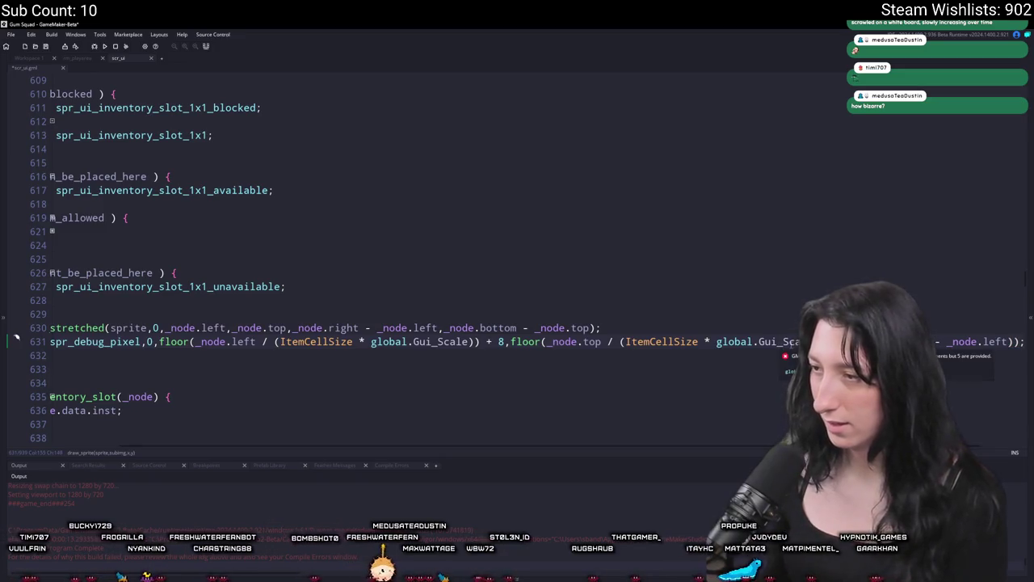
# Put a floor-wrapped width argument, divided by the cell-size term, on its own line.
pyautogui.moveTo(808, 341); pyautogui.dragTo(601, 341)
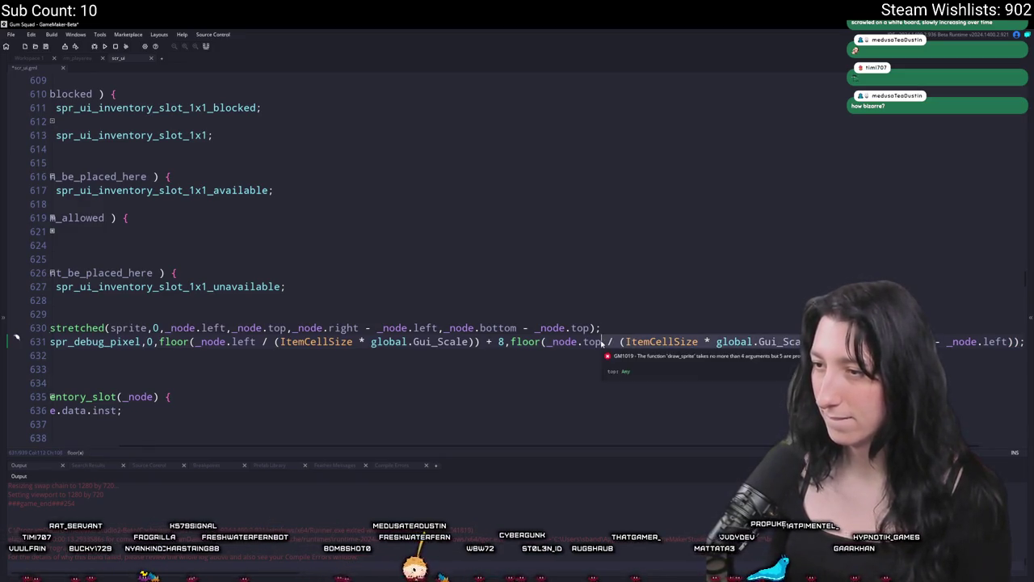
pyautogui.hotkey('ctrl', 'c')
pyautogui.click(1011, 341)
pyautogui.hotkey('ctrl', 'v')
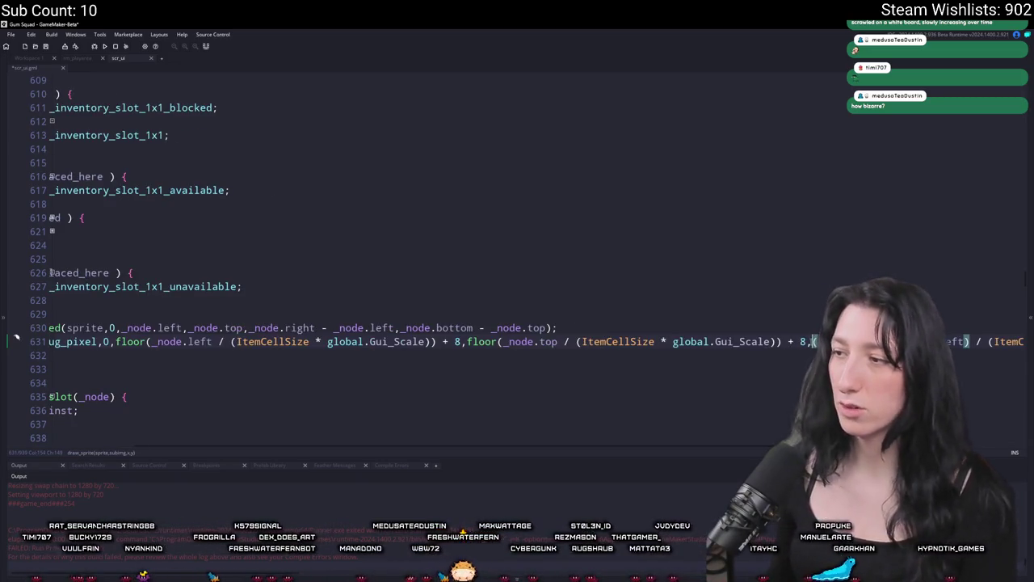
pyautogui.press('Return')
pyautogui.write('floor(_node.right - _node.left) / (ItemCellSize * global.Gui_Scale')
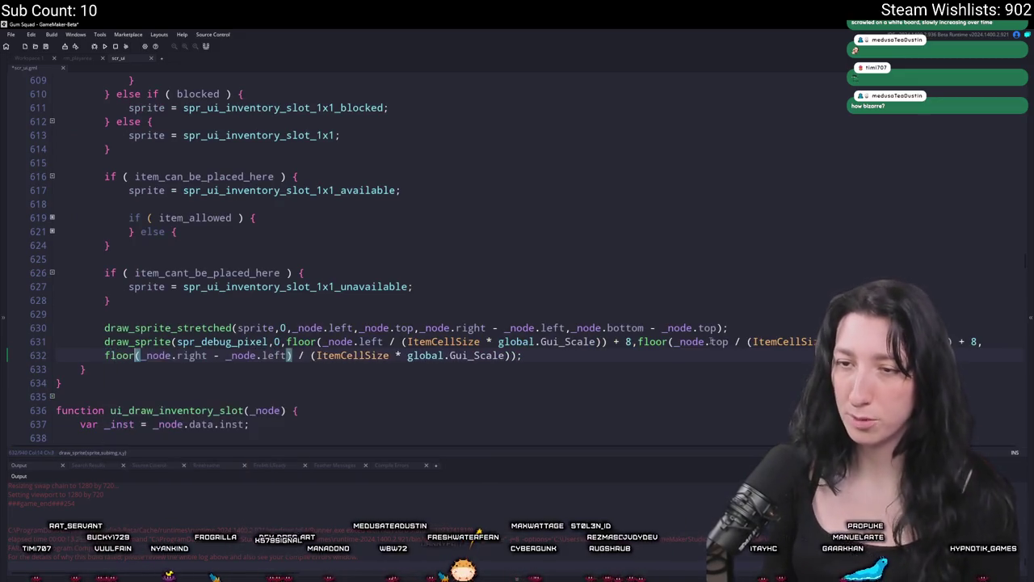
pyautogui.write('(')
pyautogui.press('End')
pyautogui.press('Left')
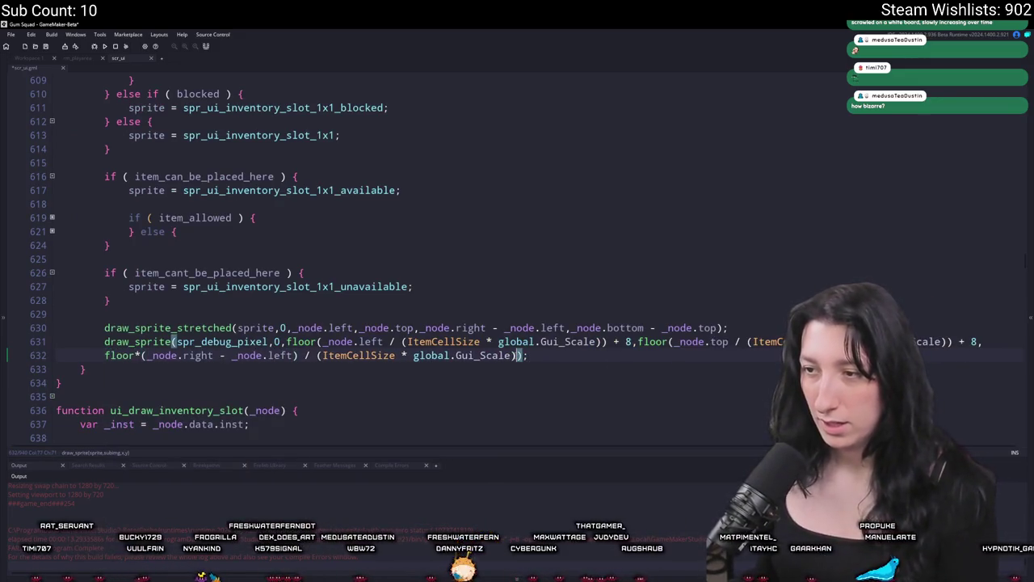
pyautogui.write('l')
pyautogui.press('Return')
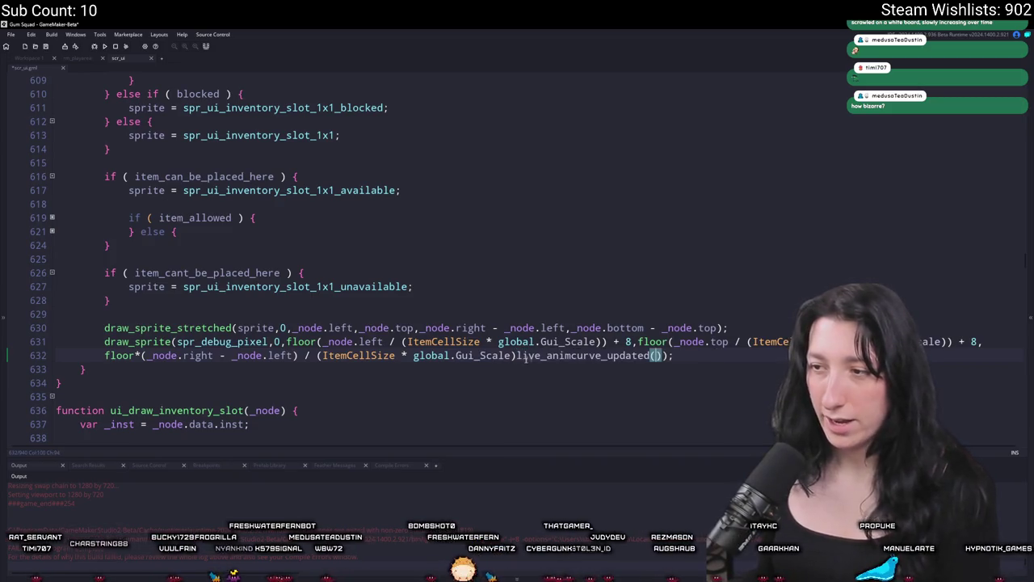
pyautogui.hotkey('ctrl', 'z')
pyautogui.press('Return')
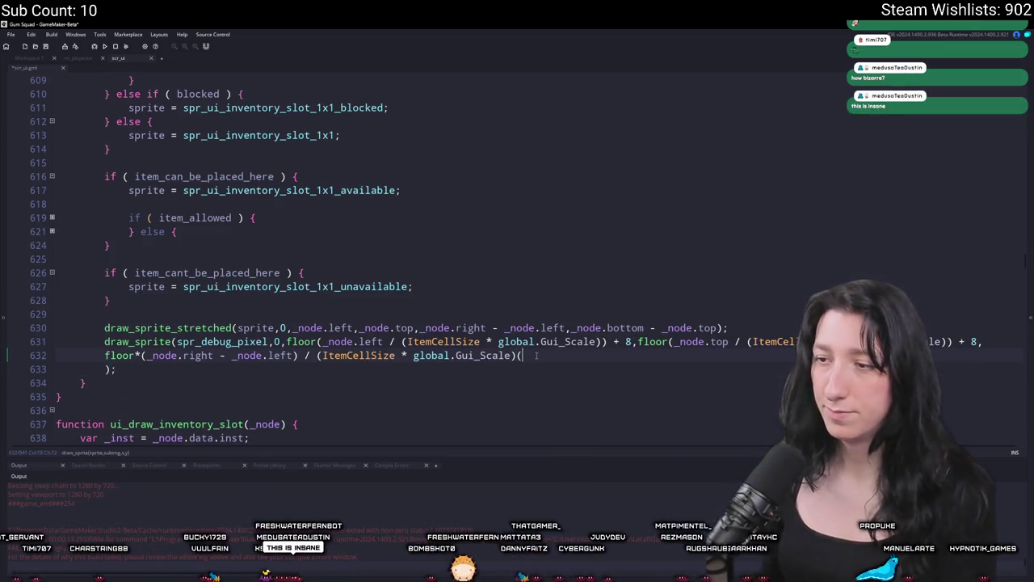
pyautogui.write(')')
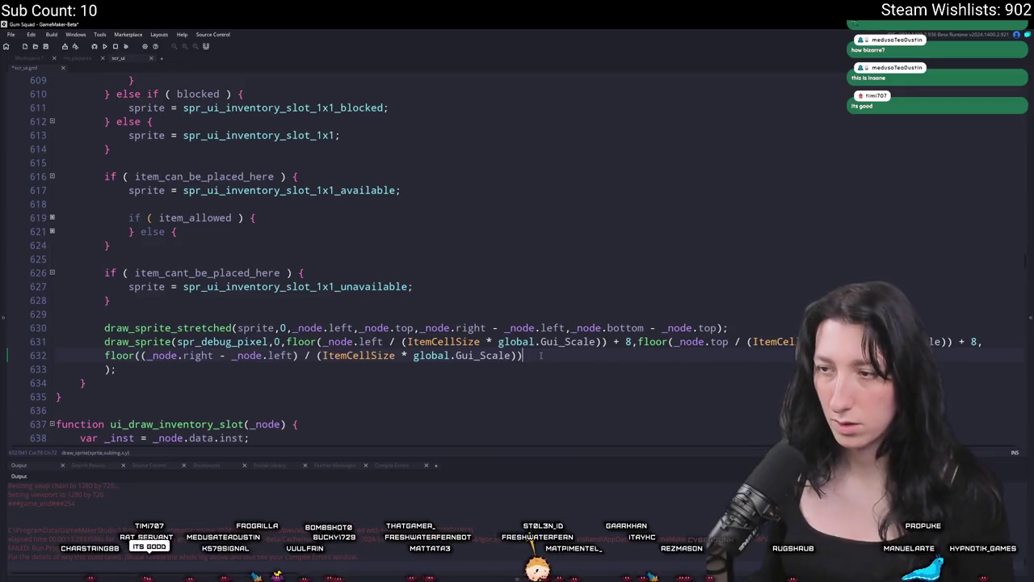
pyautogui.write(',')
# Duplicate the width line as a height argument using bottom minus top.
pyautogui.hotkey('ctrl', 'd')
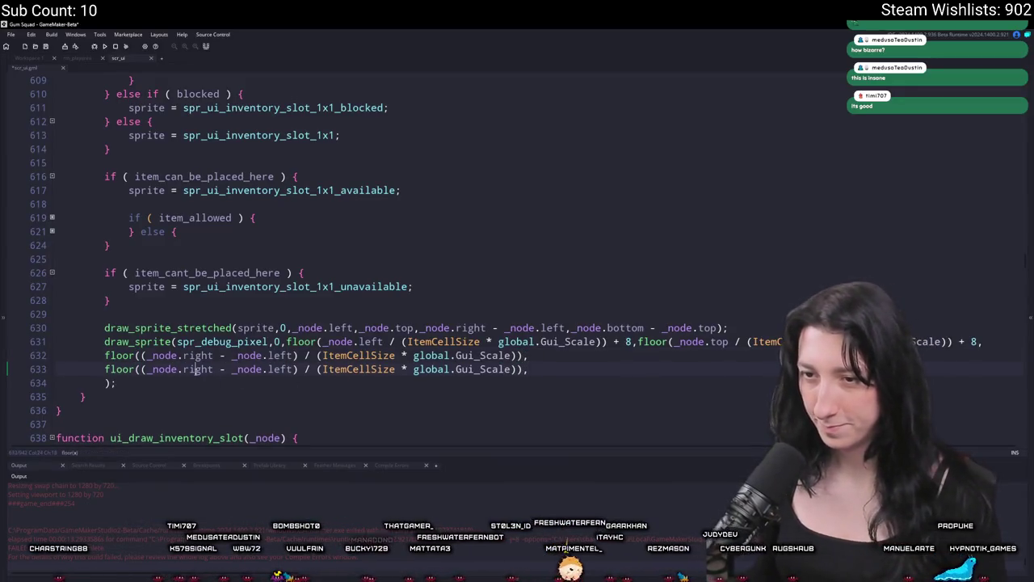
pyautogui.doubleClick(194, 369)
pyautogui.write('bottom')
pyautogui.click(105, 314)
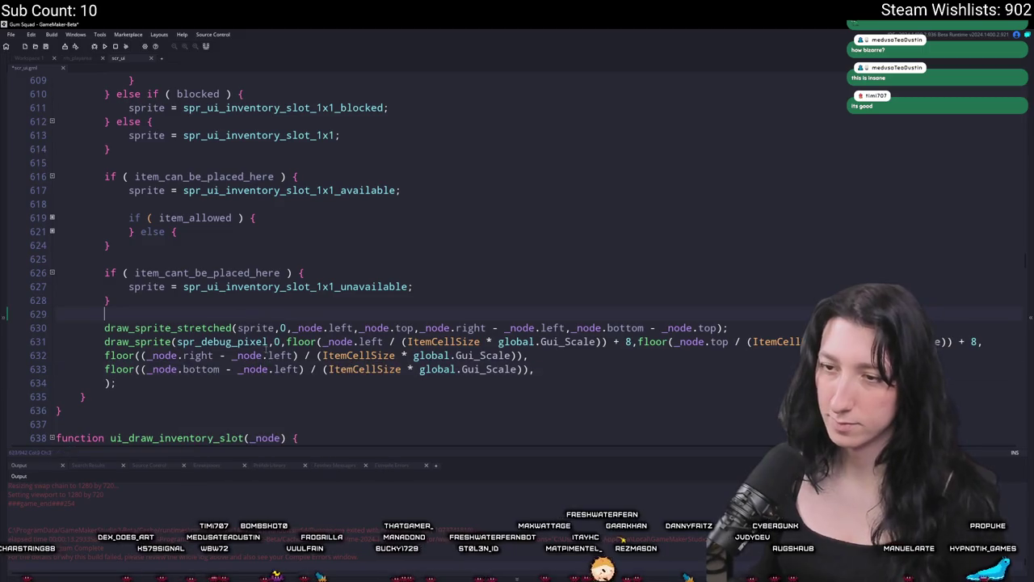
pyautogui.doubleClick(285, 369)
pyautogui.write('top')
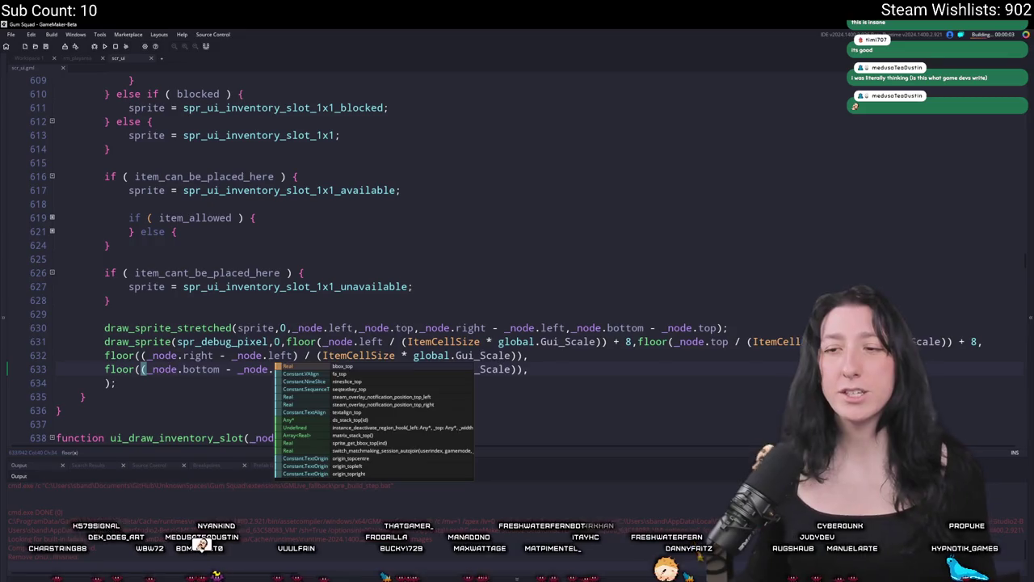
# Rename draw_sprite to draw_sprite_stretched on line 631 and run the game.
pyautogui.doubleClick(154, 329)
pyautogui.hotkey('ctrl', 'c')
pyautogui.doubleClick(154, 341)
pyautogui.hotkey('ctrl', 'v')
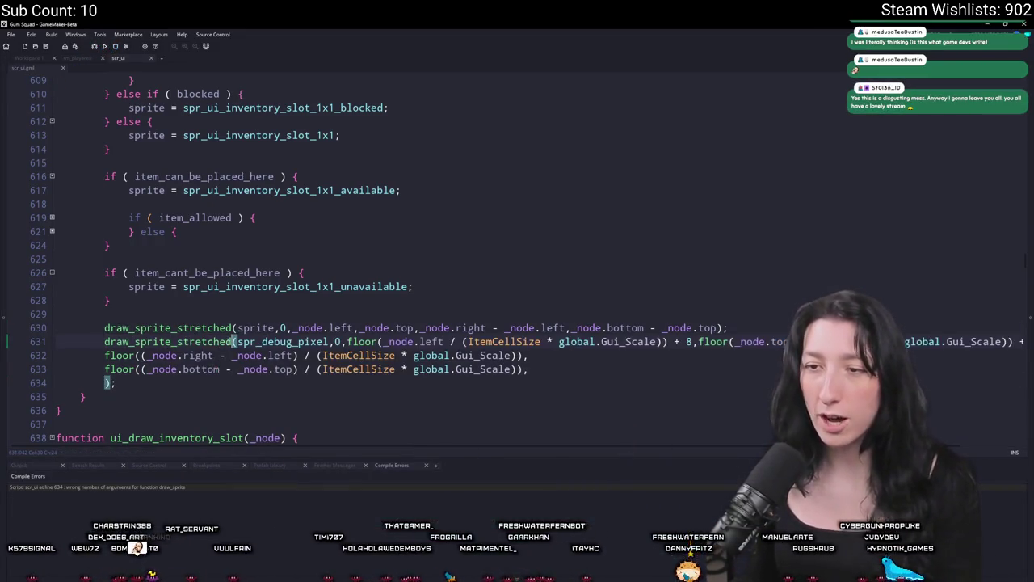
pyautogui.click(239, 355)
pyautogui.press('F5')
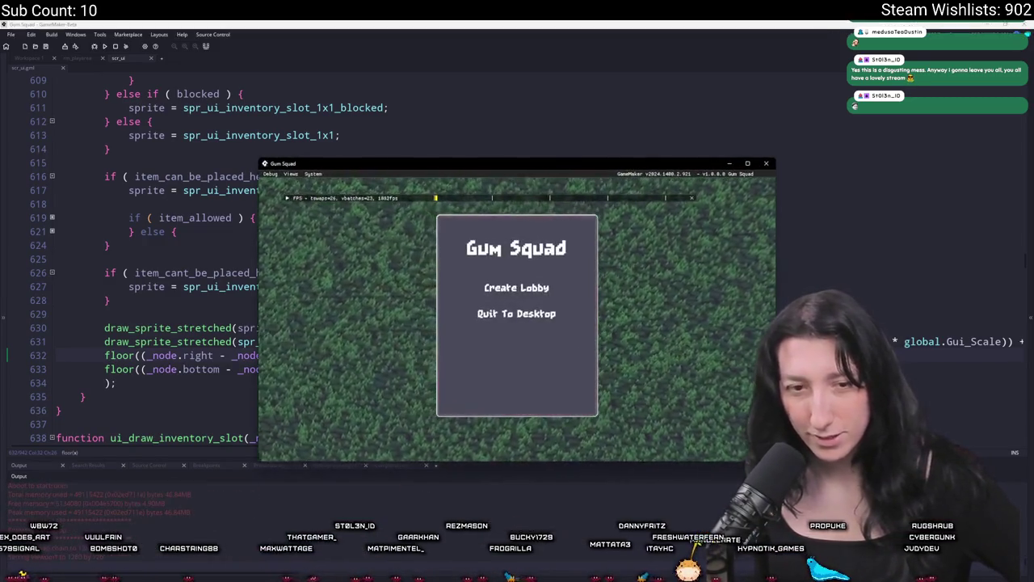
# Create a lobby, view the inventory in the maximized game, check the Debug menu, then close it.
pyautogui.click(535, 296)
pyautogui.press('Tab')
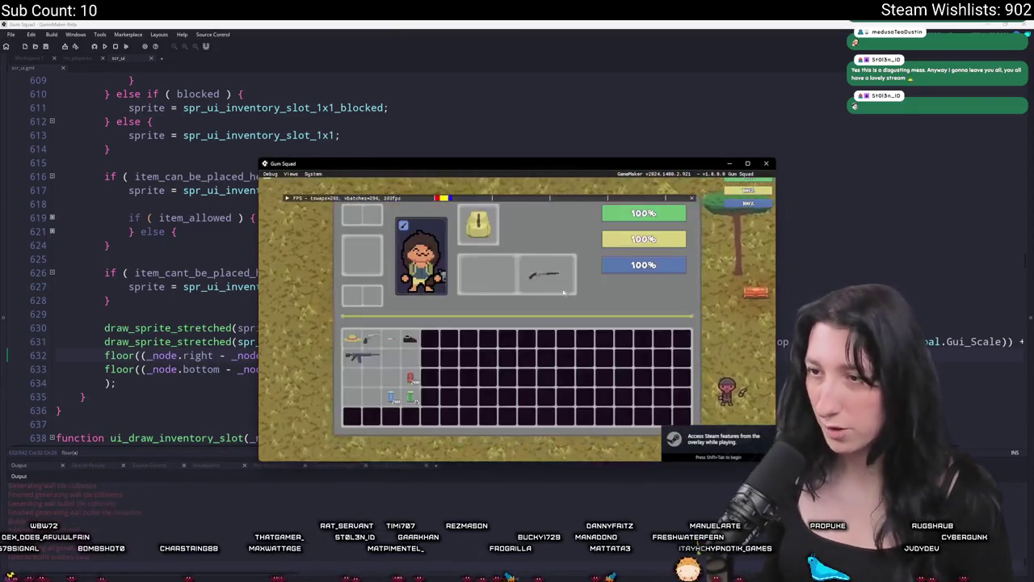
pyautogui.moveTo(375, 162); pyautogui.dragTo(318, 22)
pyautogui.doubleClick(319, 22)
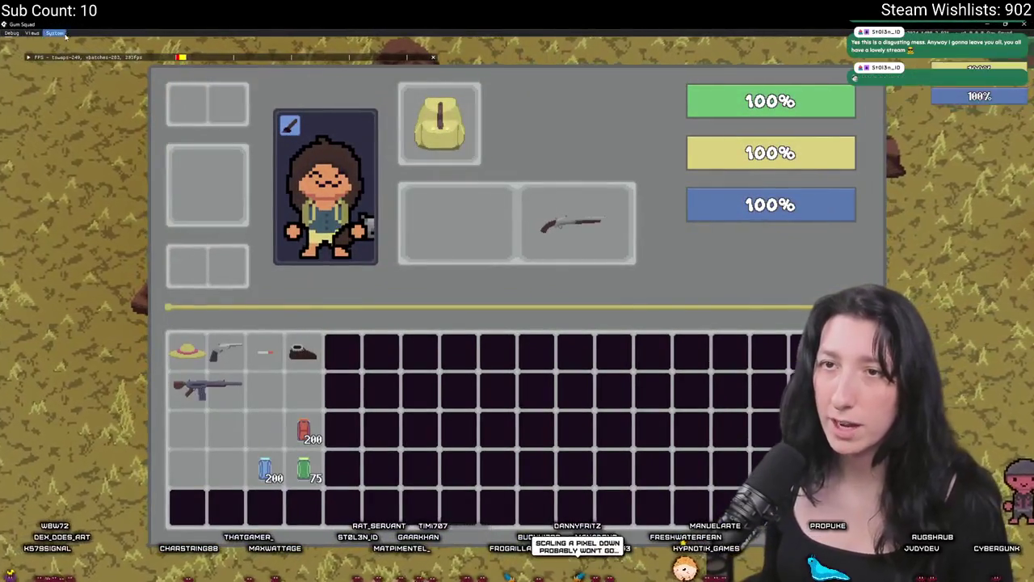
pyautogui.click(11, 34)
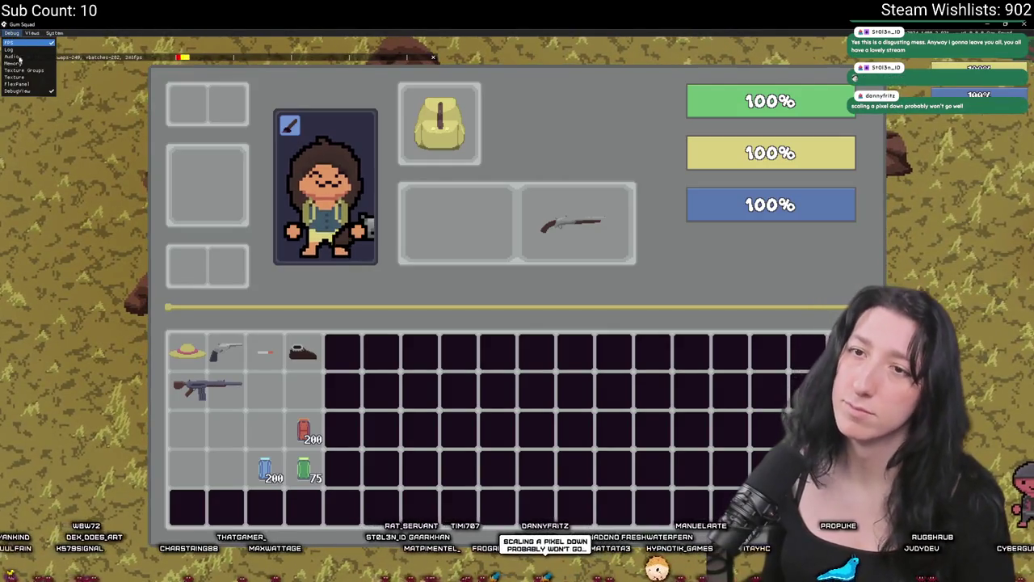
pyautogui.click(11, 33)
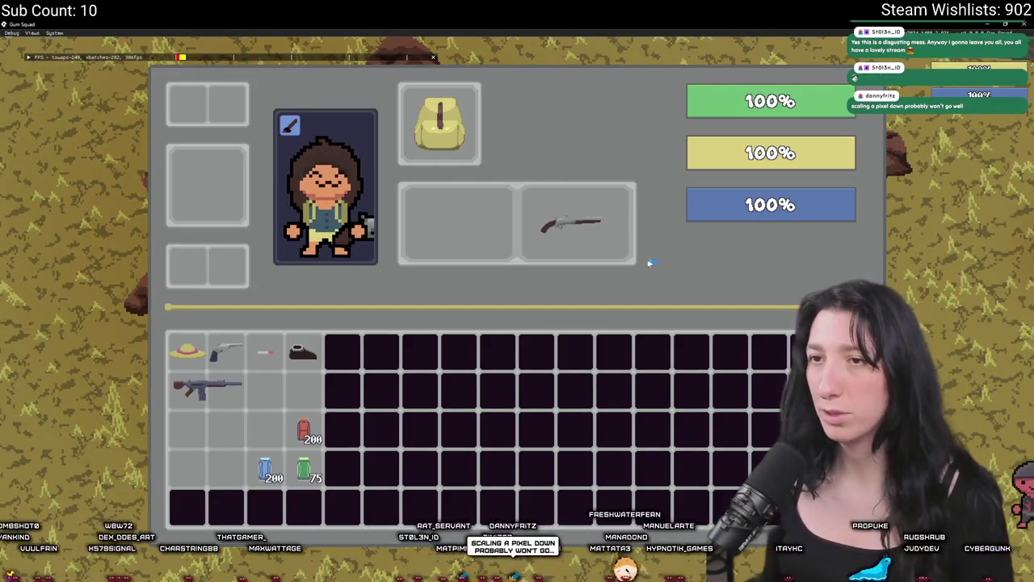
pyautogui.hotkey('alt', 'F4')
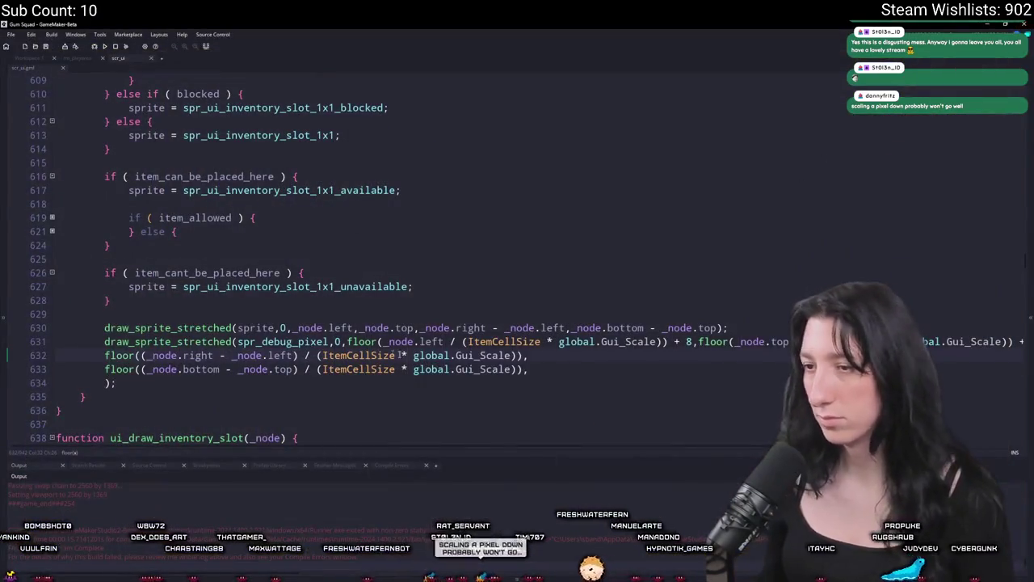
# Change the x offset on line 631 from + 8 to + 32 and rebuild the game.
pyautogui.press('BackSpace')
pyautogui.write('32')
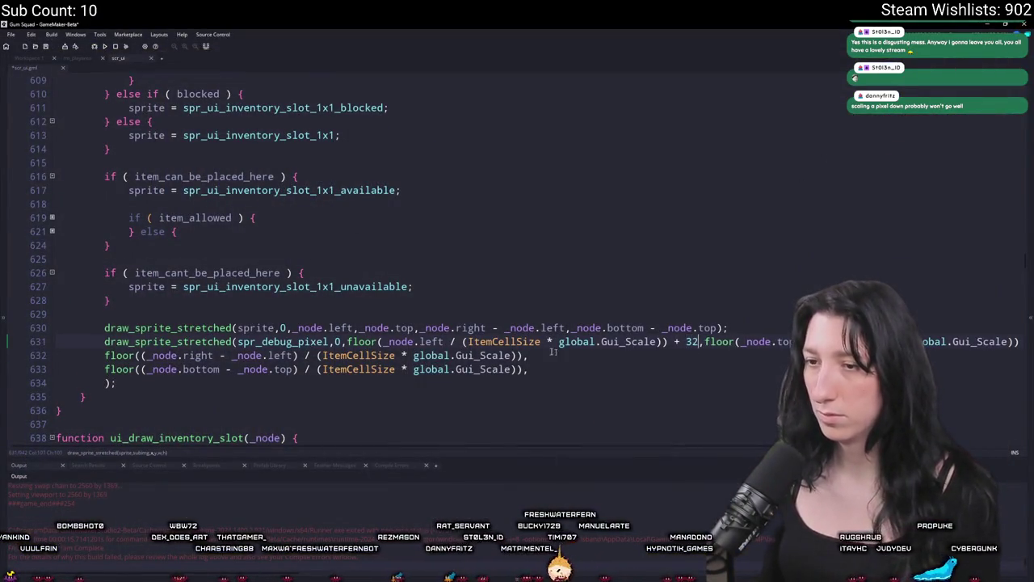
pyautogui.click(986, 341)
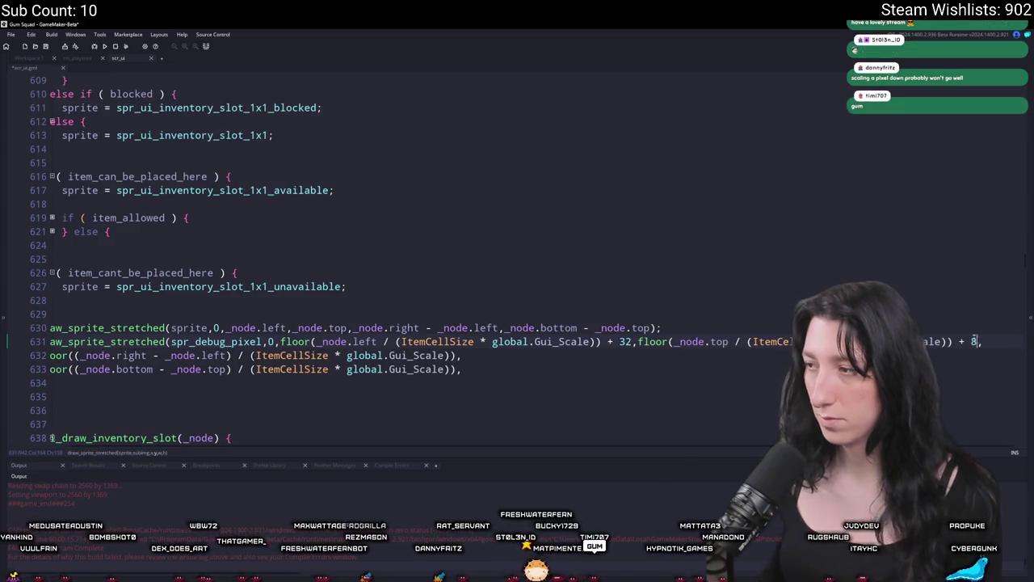
pyautogui.press('F5')
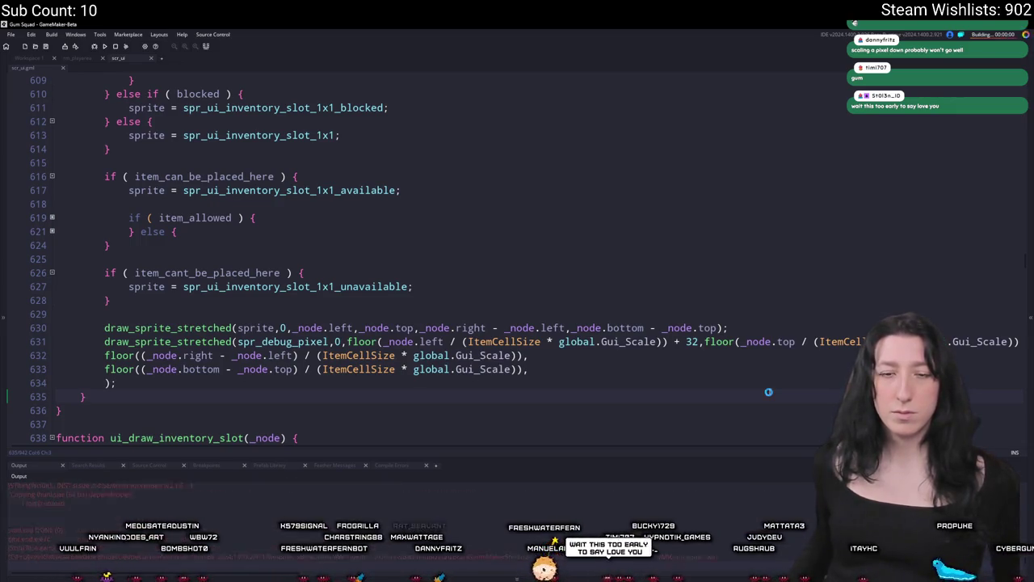
pyautogui.click(521, 289)
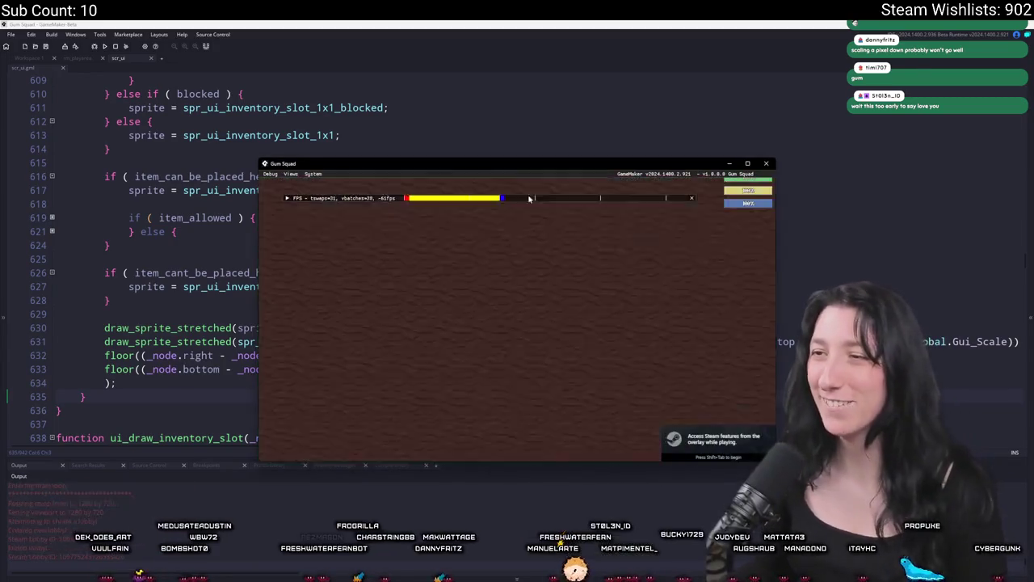
pyautogui.press('Tab')
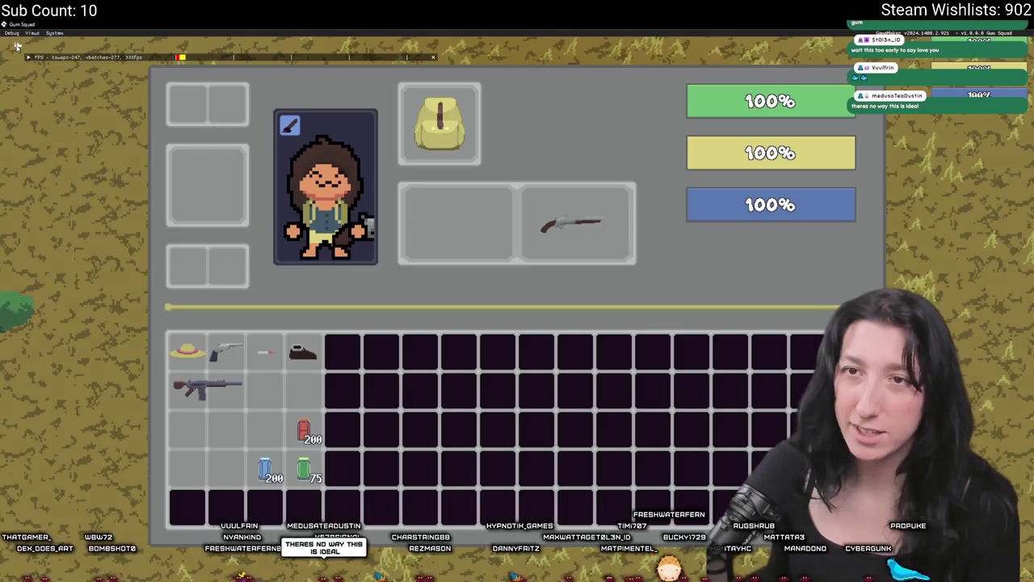
pyautogui.moveTo(187, 351)
pyautogui.mouseDown()
pyautogui.moveTo(178, 200)
pyautogui.moveTo(194, 105)
pyautogui.moveTo(186, 353)
pyautogui.mouseUp()
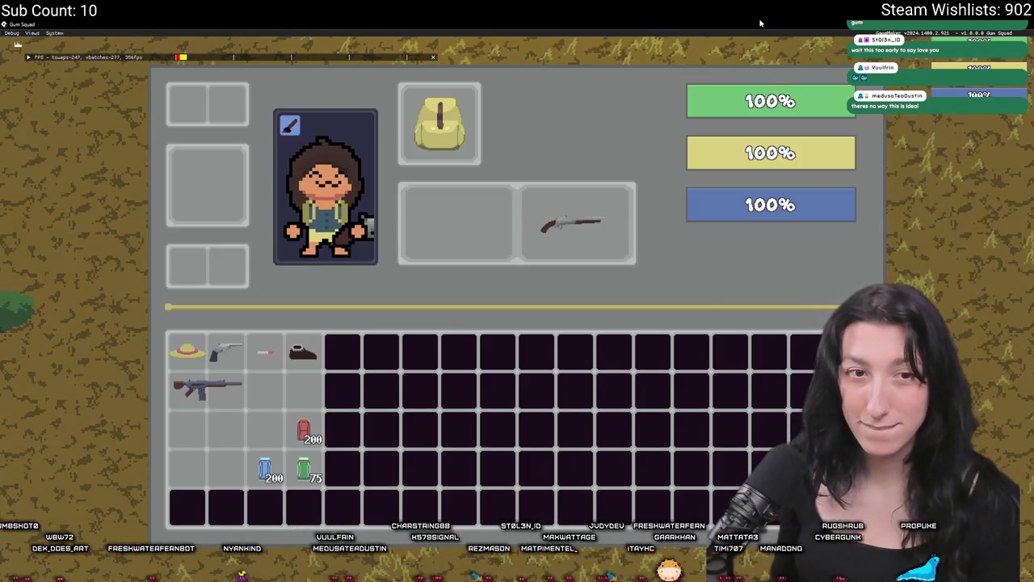
pyautogui.hotkey('alt', 'Tab')
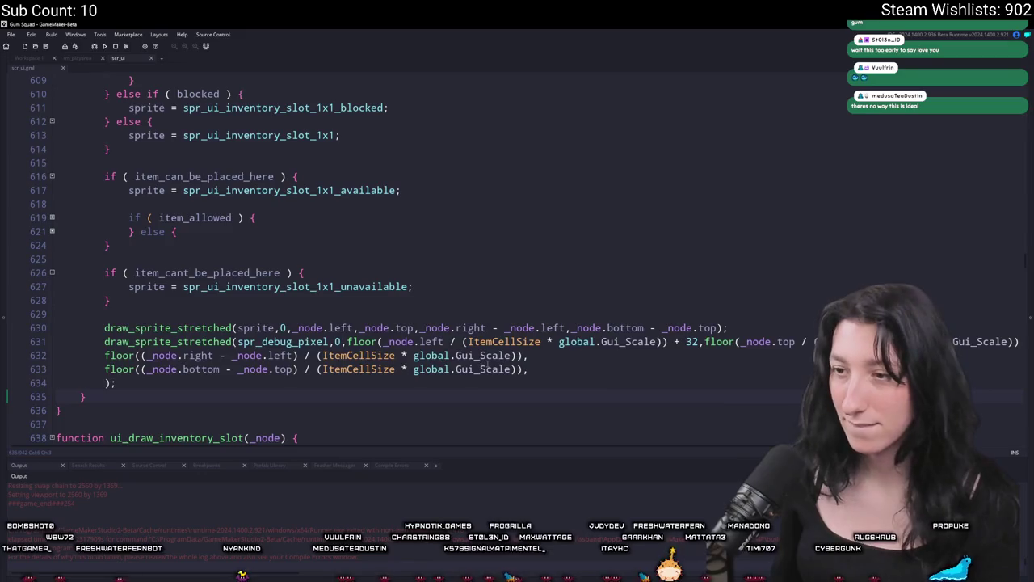
# Multiply the horizontal cell calculation on line 631 by 4 before its + 32 offset.
pyautogui.click(668, 344)
pyautogui.press('Right')
pyautogui.press('Right')
pyautogui.press('Right')
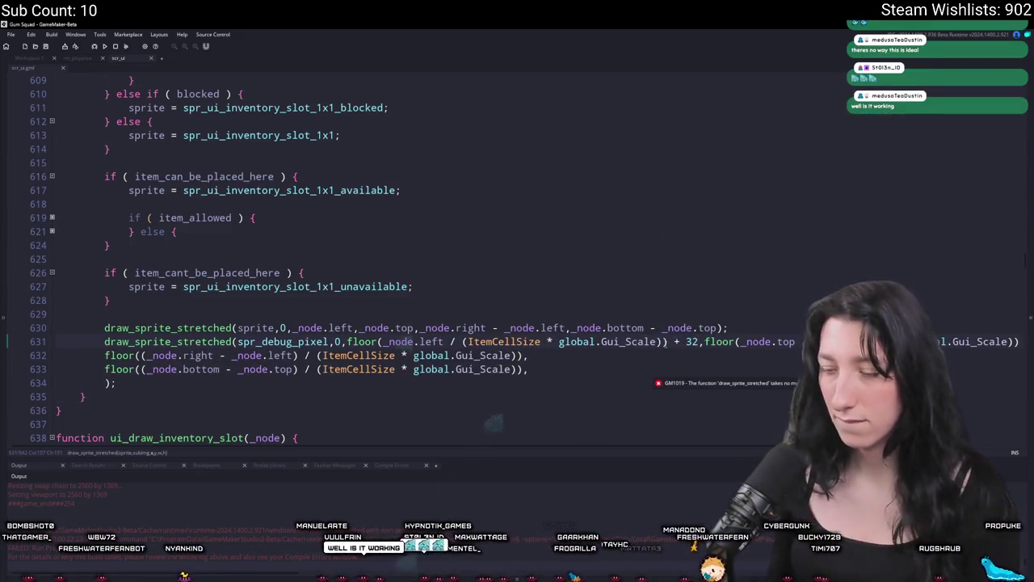
pyautogui.press('Left')
pyautogui.press('Left')
pyautogui.write(')')
pyautogui.press('BackSpace')
pyautogui.click(677, 343)
pyautogui.write('* 4')
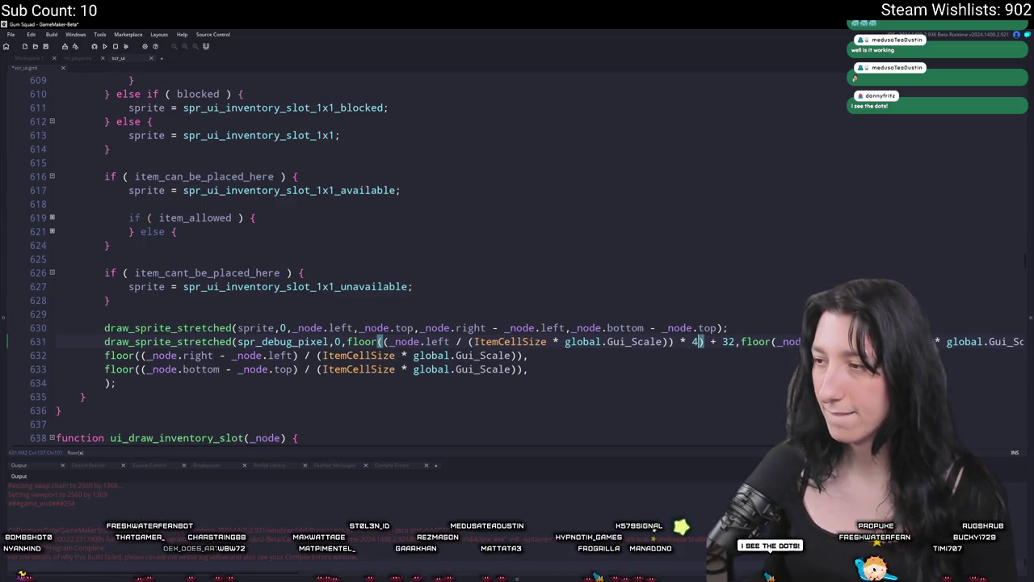
# Apply the same * 4 multiplier and + 32 offset to the vertical term, then rebuild.
pyautogui.click(774, 341)
pyautogui.hotkey('ctrl', 'v')
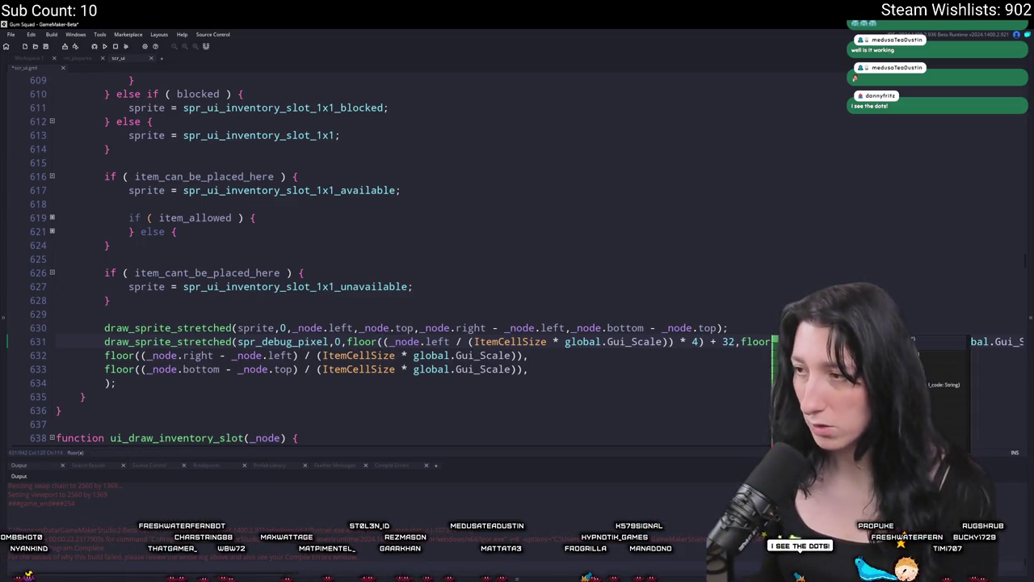
pyautogui.write('* 4) + 32,')
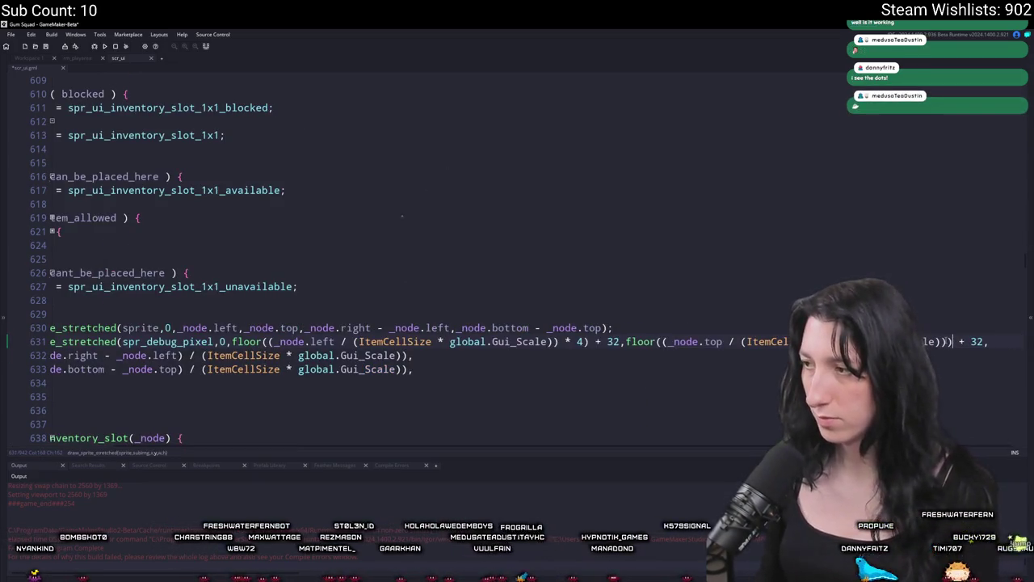
pyautogui.press('Left')
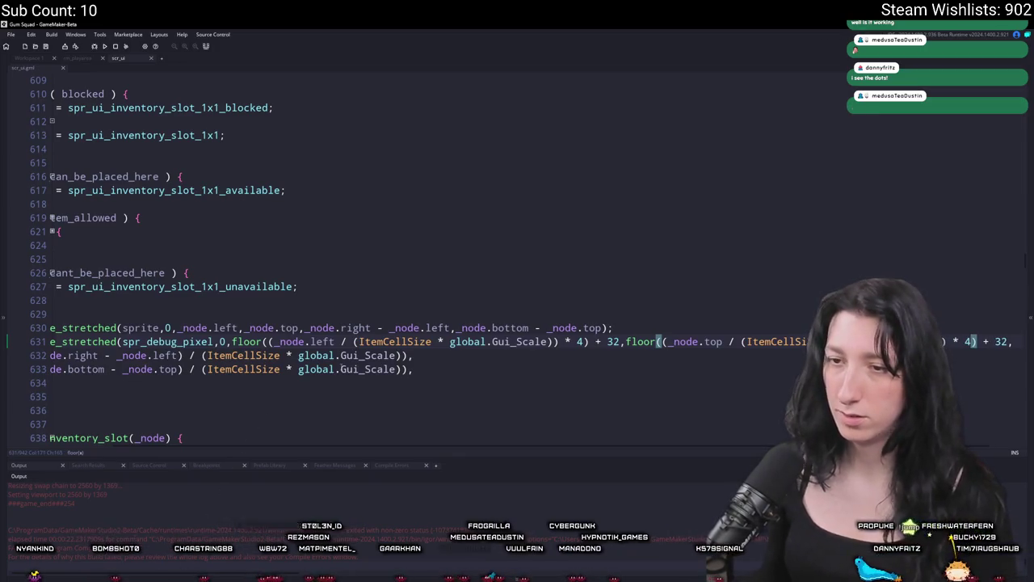
pyautogui.click(405, 355)
pyautogui.press('Home')
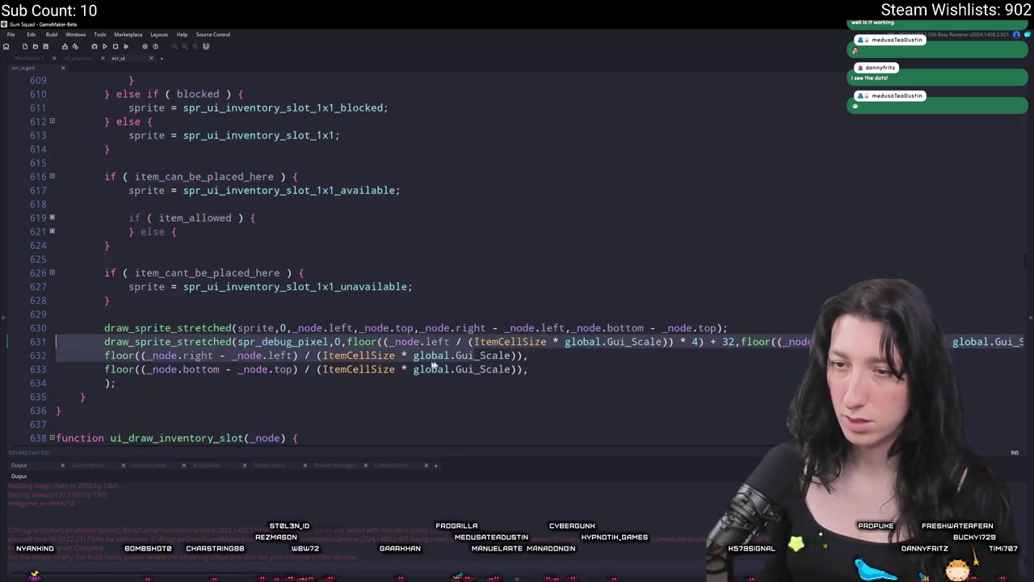
pyautogui.click(525, 356)
pyautogui.press('Down')
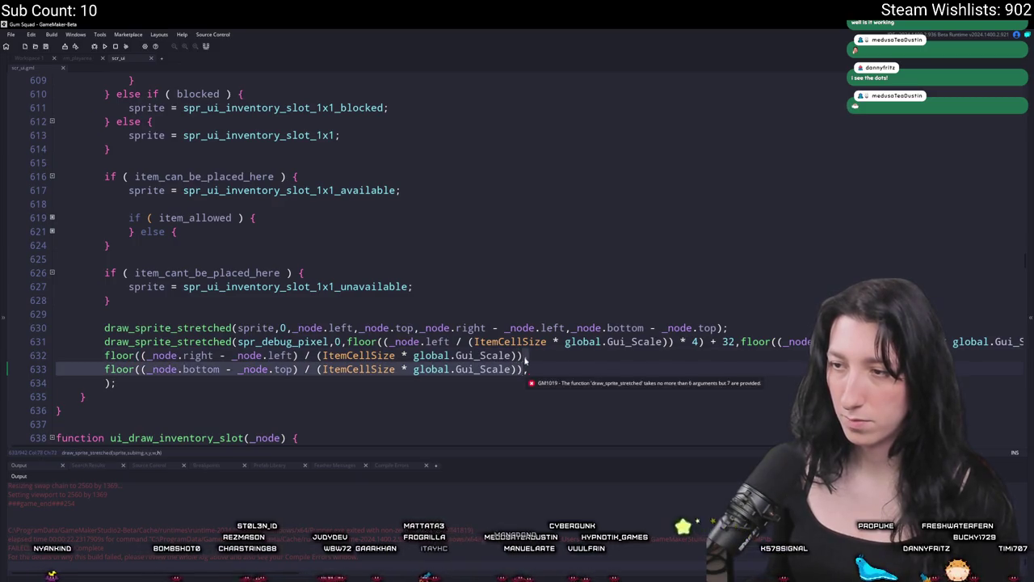
pyautogui.press('F5')
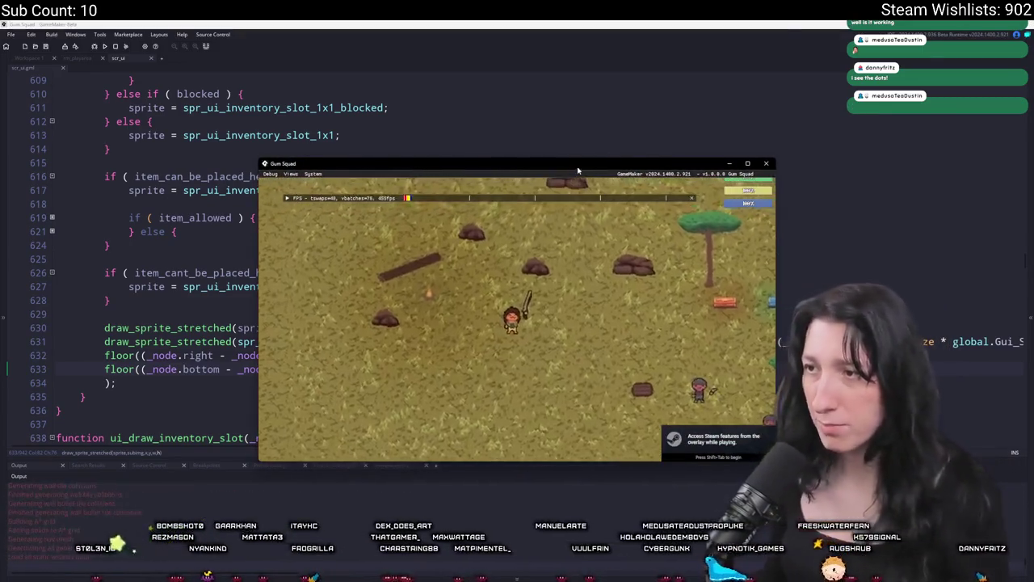
# Open the inventory in the running game, drag the rifle onto the left equipment slot, and return to the code.
pyautogui.press('Tab')
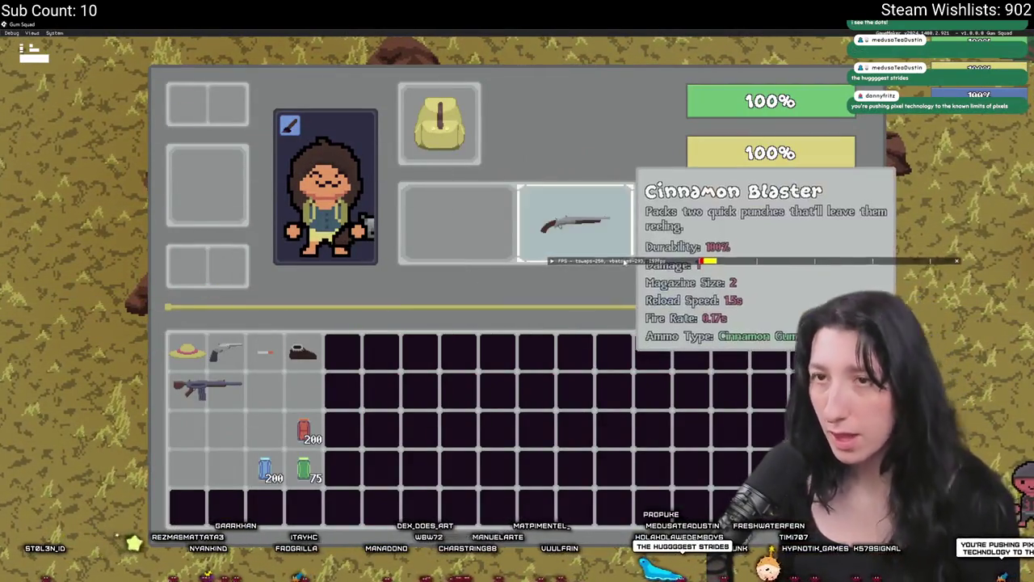
pyautogui.moveTo(323, 338)
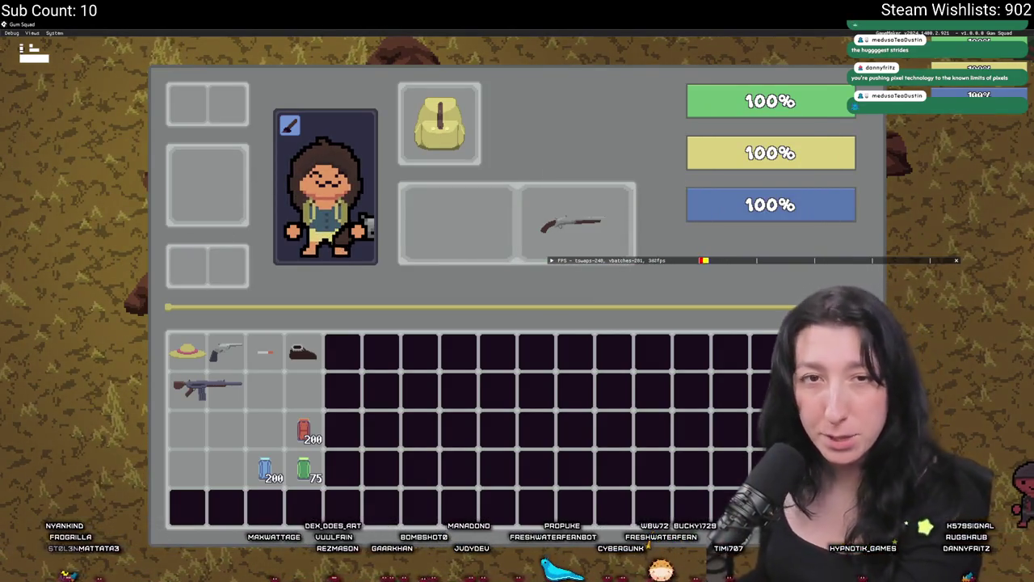
pyautogui.moveTo(206, 388)
pyautogui.mouseDown()
pyautogui.moveTo(206, 149)
pyautogui.moveTo(186, 315)
pyautogui.moveTo(279, 376)
pyautogui.moveTo(232, 391)
pyautogui.mouseUp()
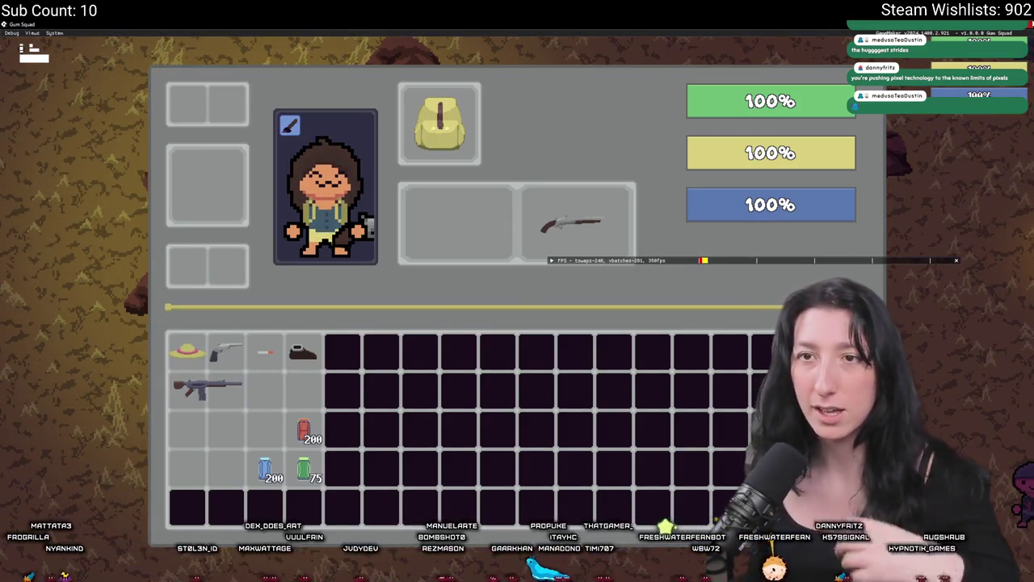
pyautogui.hotkey('alt', 'Tab')
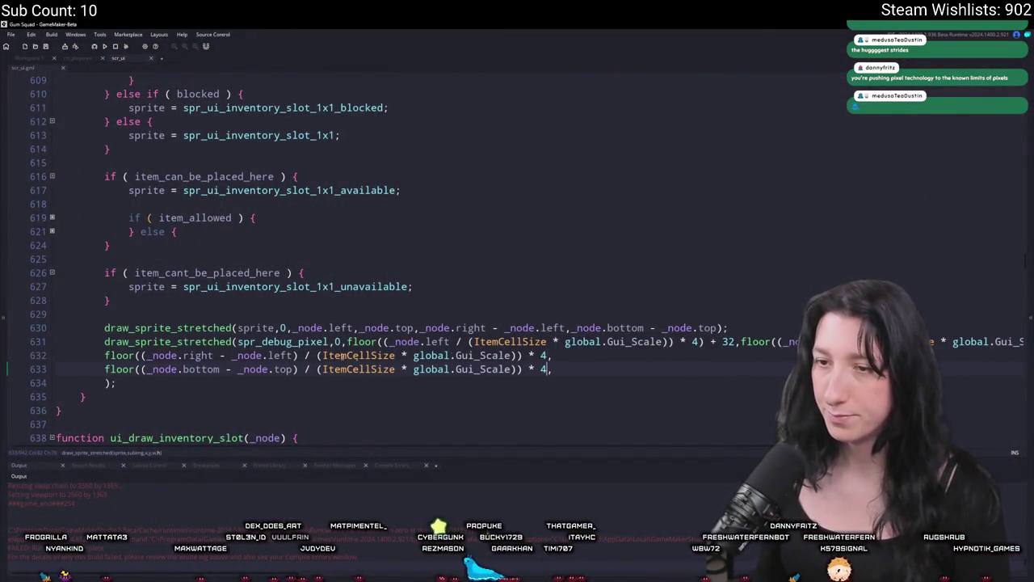
# Switch the call to draw_sprite_stretched_ext with tint selected ? c_green : c_white, then rebuild.
pyautogui.click(232, 341)
pyautogui.write('_ext')
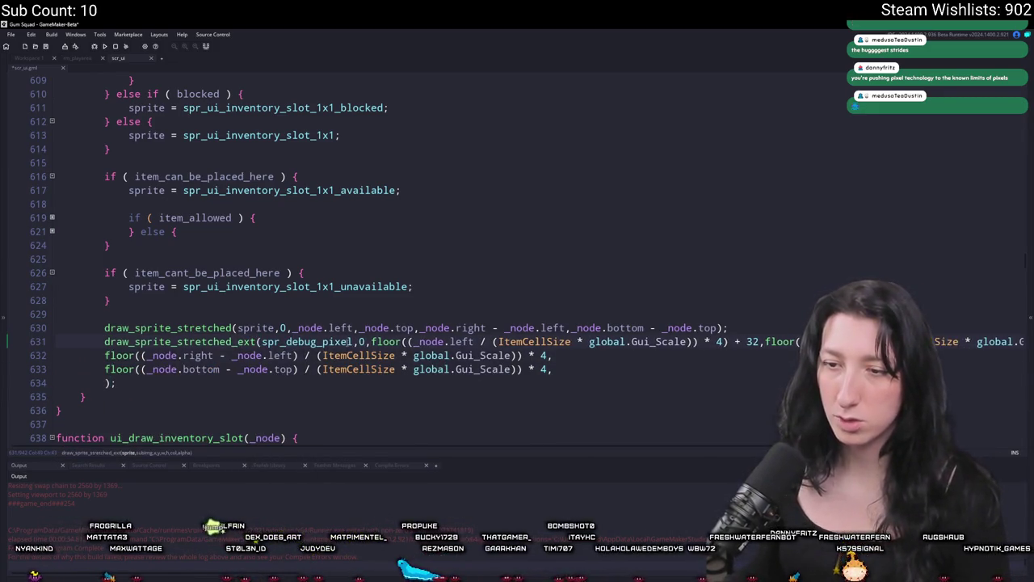
pyautogui.press('Return')
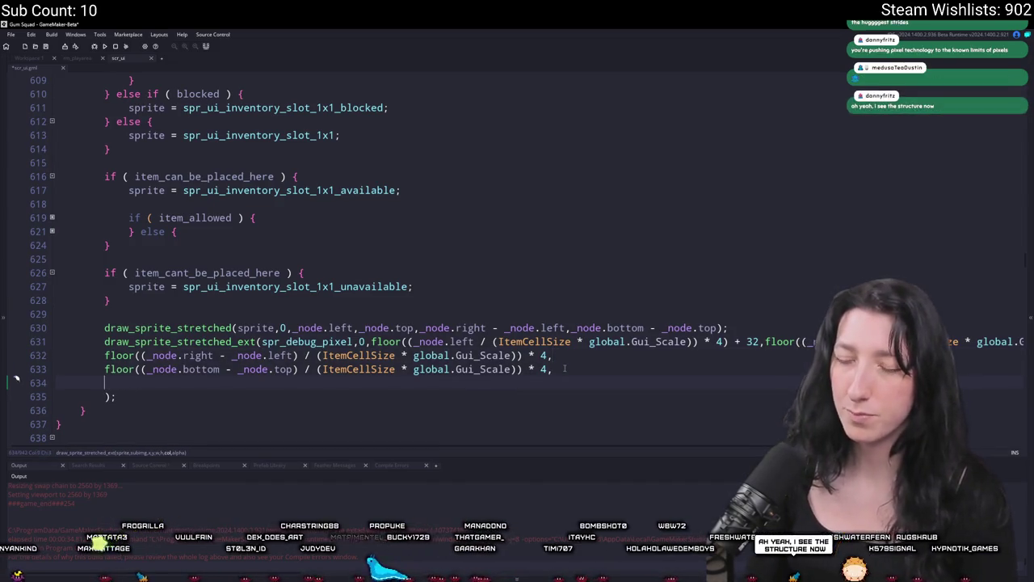
pyautogui.write('selected ')
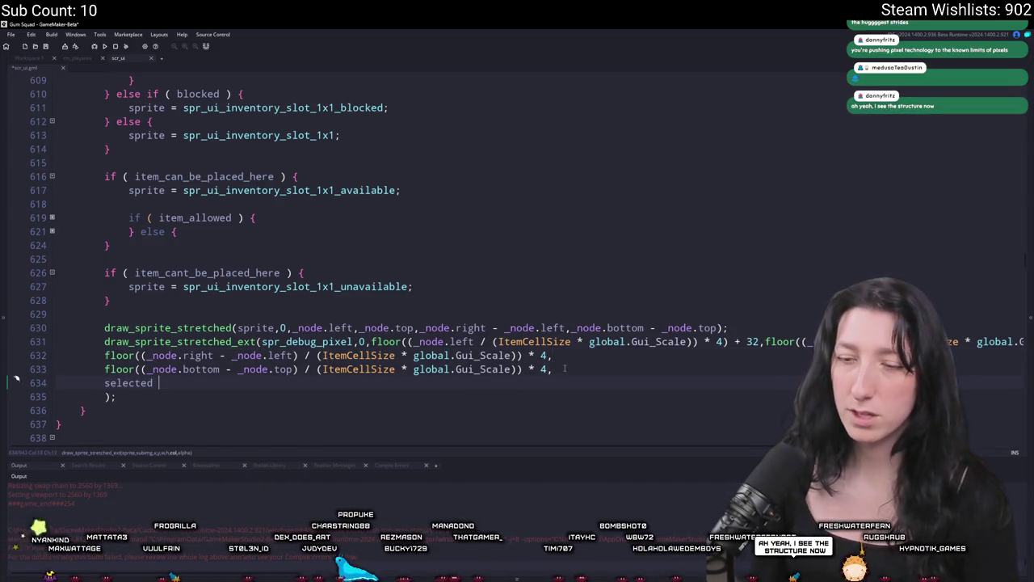
pyautogui.write('??')
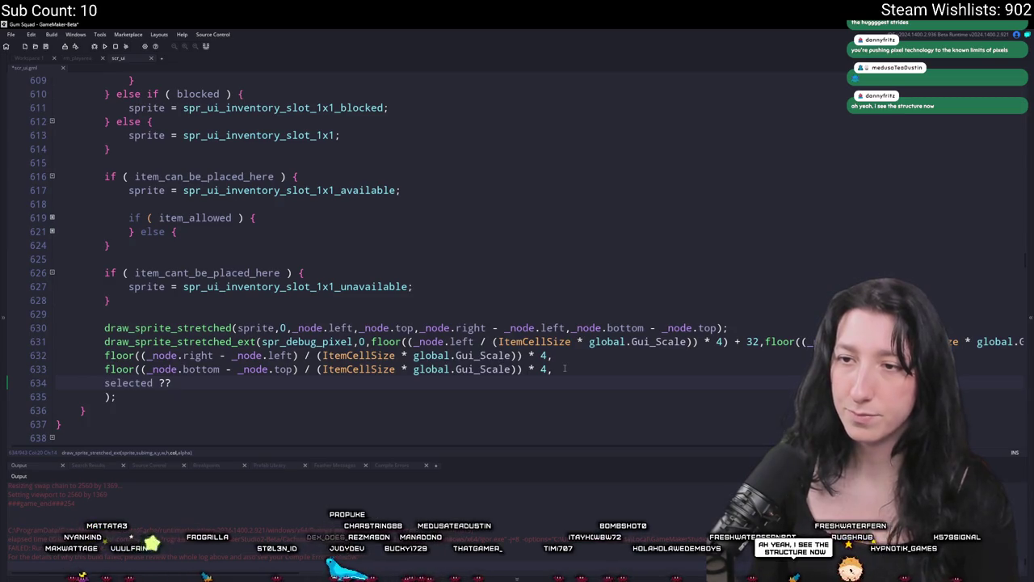
pyautogui.moveTo(340, 288)
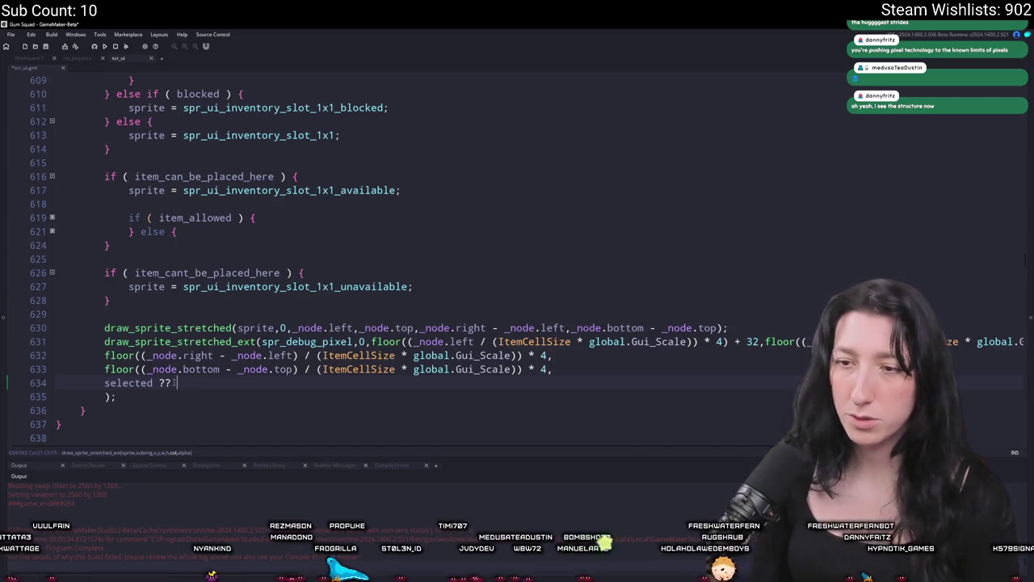
pyautogui.write('_red,')
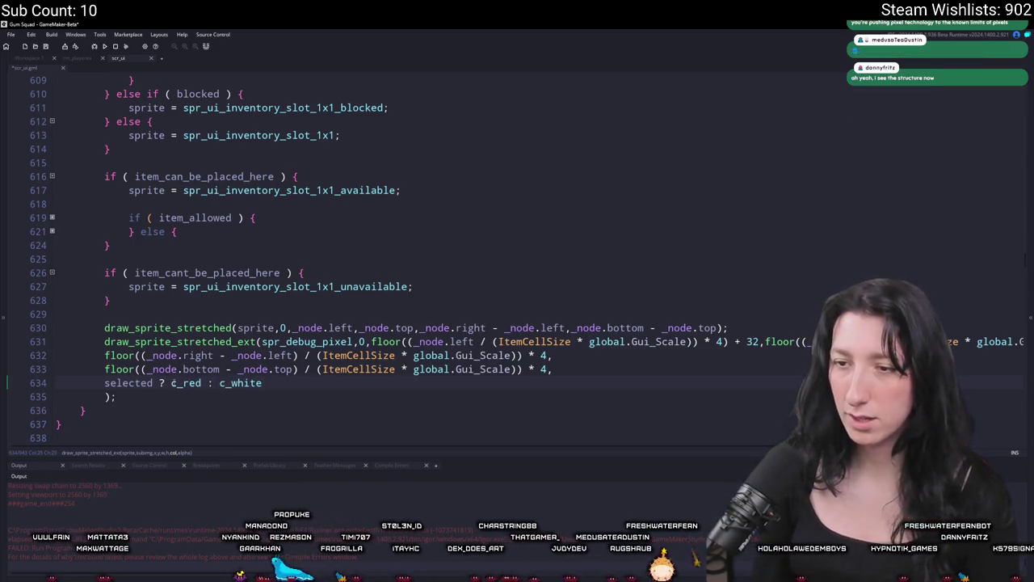
pyautogui.press('BackSpace')
pyautogui.press('BackSpace')
pyautogui.press('BackSpace')
pyautogui.press('BackSpace')
pyautogui.press('BackSpace')
pyautogui.press('BackSpace')
pyautogui.write('green : ')
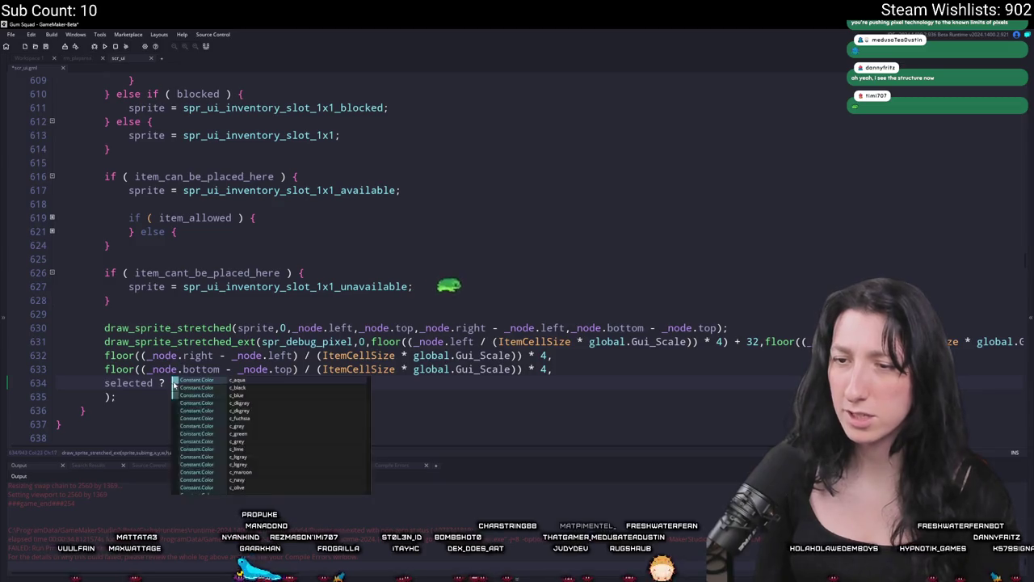
pyautogui.write('c_whitei')
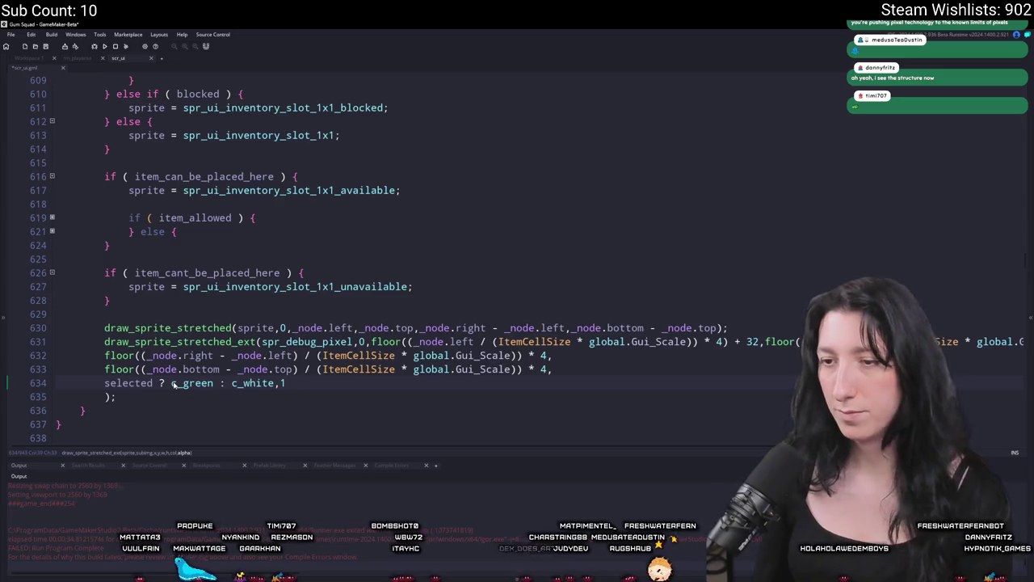
pyautogui.press('F5')
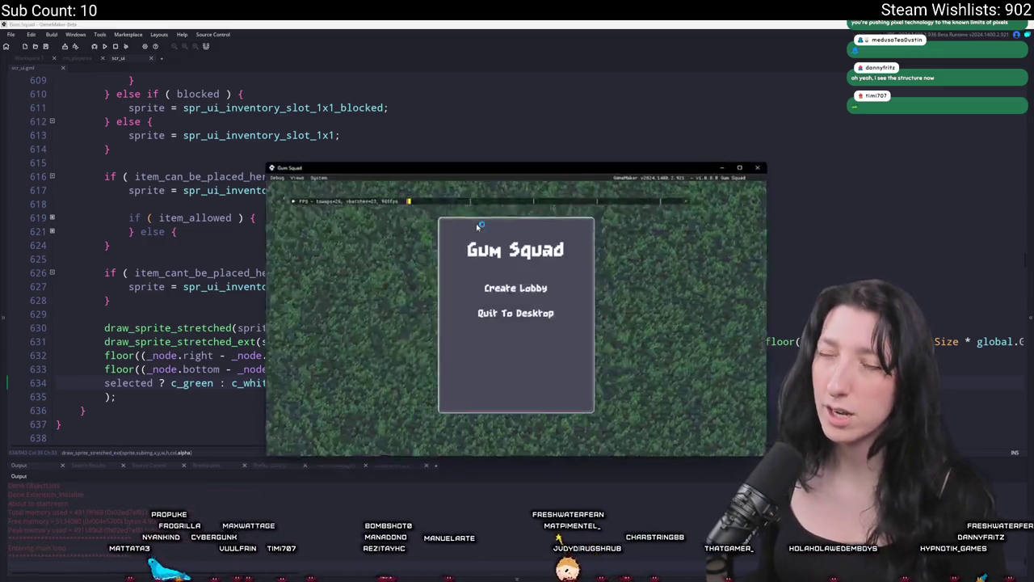
# Start play from the main menu, drop the loafer into the lower-left equipment slot, and exit fullscreen.
pyautogui.click(496, 285)
pyautogui.press('Tab')
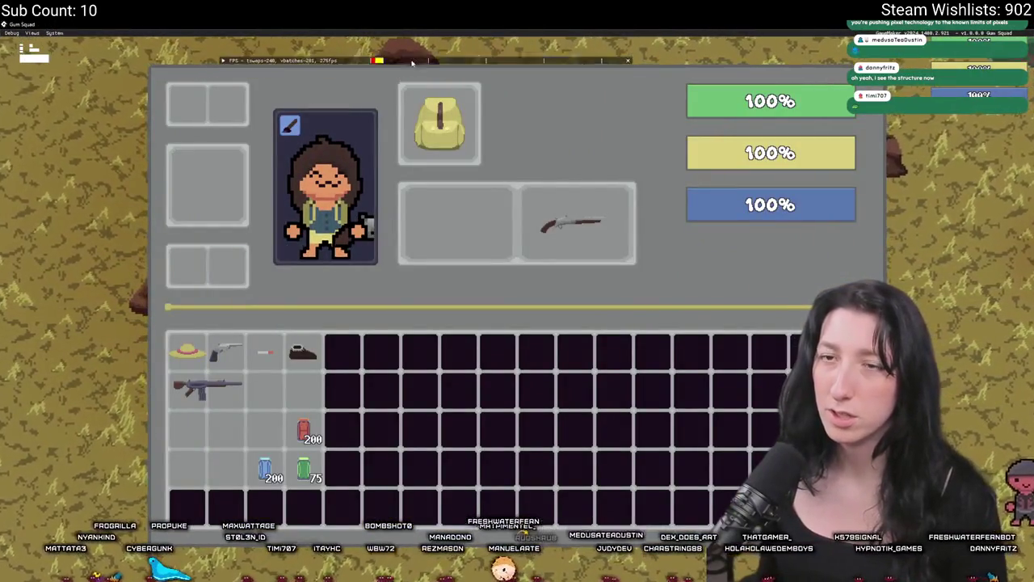
pyautogui.moveTo(218, 361)
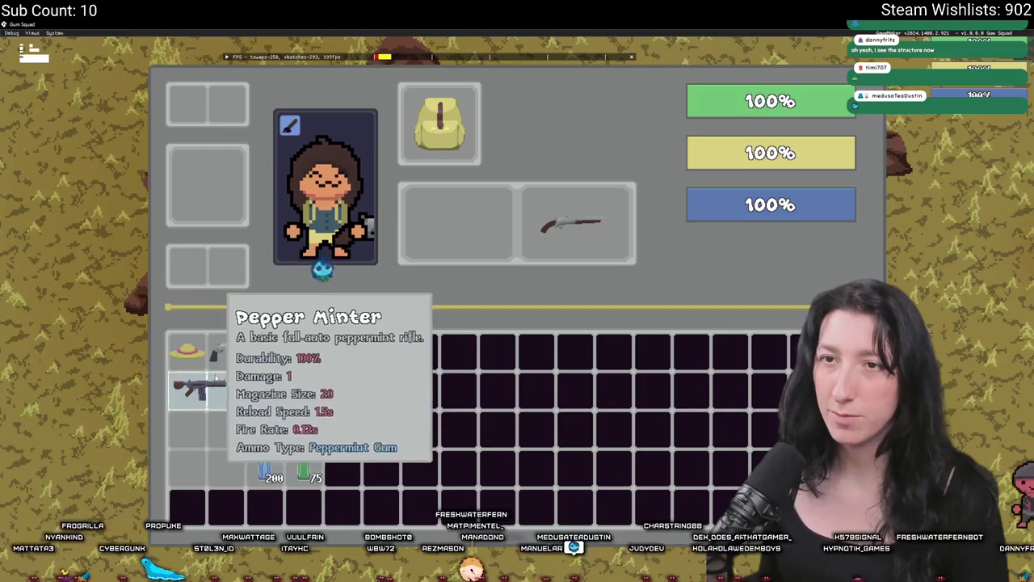
pyautogui.moveTo(184, 377)
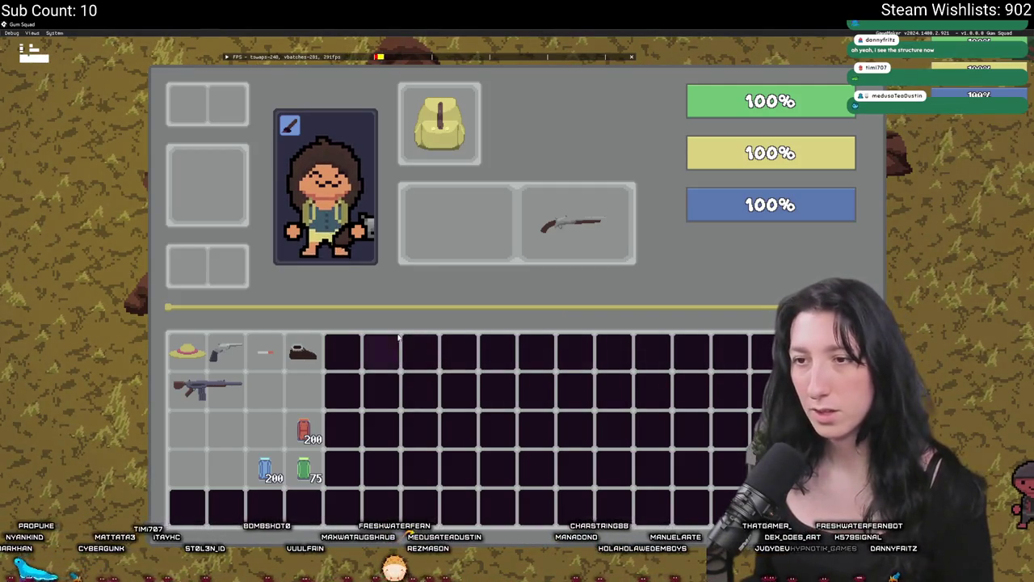
pyautogui.moveTo(304, 328)
pyautogui.moveTo(303, 348)
pyautogui.mouseDown()
pyautogui.moveTo(241, 277)
pyautogui.moveTo(189, 271)
pyautogui.moveTo(193, 234)
pyautogui.moveTo(190, 293)
pyautogui.moveTo(205, 144)
pyautogui.moveTo(203, 170)
pyautogui.mouseUp()
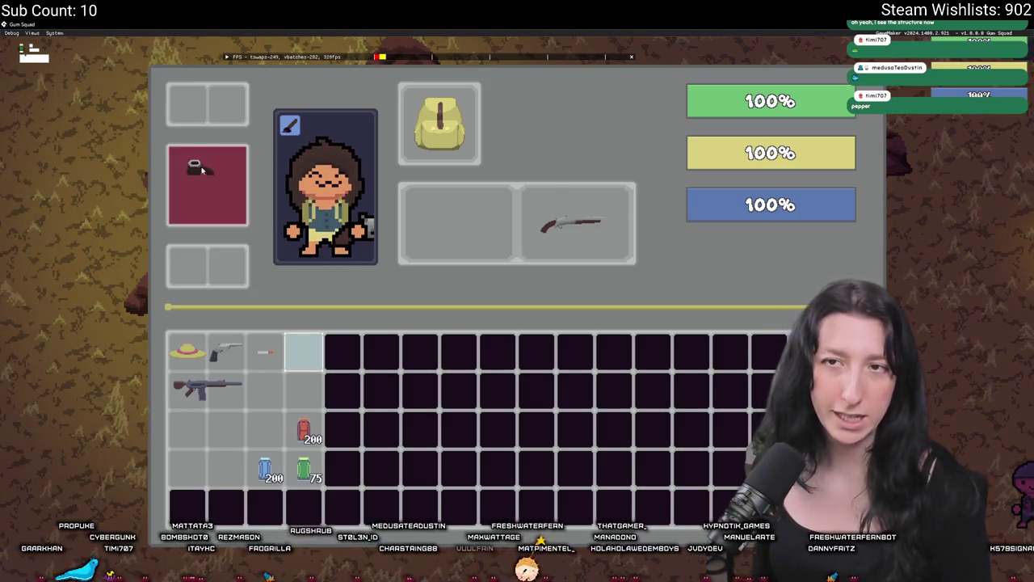
pyautogui.moveTo(200, 235)
pyautogui.mouseDown()
pyautogui.moveTo(202, 257)
pyautogui.moveTo(202, 240)
pyautogui.moveTo(209, 253)
pyautogui.moveTo(212, 241)
pyautogui.moveTo(225, 247)
pyautogui.moveTo(223, 231)
pyautogui.moveTo(220, 263)
pyautogui.mouseUp()
pyautogui.moveTo(206, 390)
pyautogui.mouseDown()
pyautogui.moveTo(208, 118)
pyautogui.moveTo(220, 257)
pyautogui.moveTo(220, 166)
pyautogui.moveTo(216, 335)
pyautogui.moveTo(216, 163)
pyautogui.moveTo(257, 388)
pyautogui.moveTo(280, 386)
pyautogui.mouseUp()
pyautogui.press('F11')
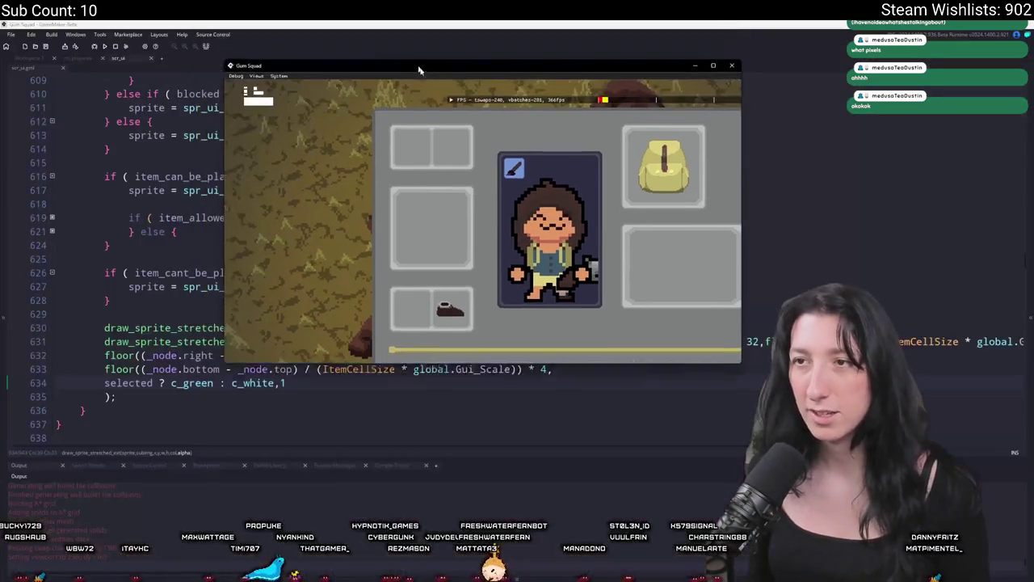
# Test the rifle's snapping across the weapon slot, equipment slots and grid in a narrower, taller window.
pyautogui.moveTo(333, 207); pyautogui.dragTo(374, 267)
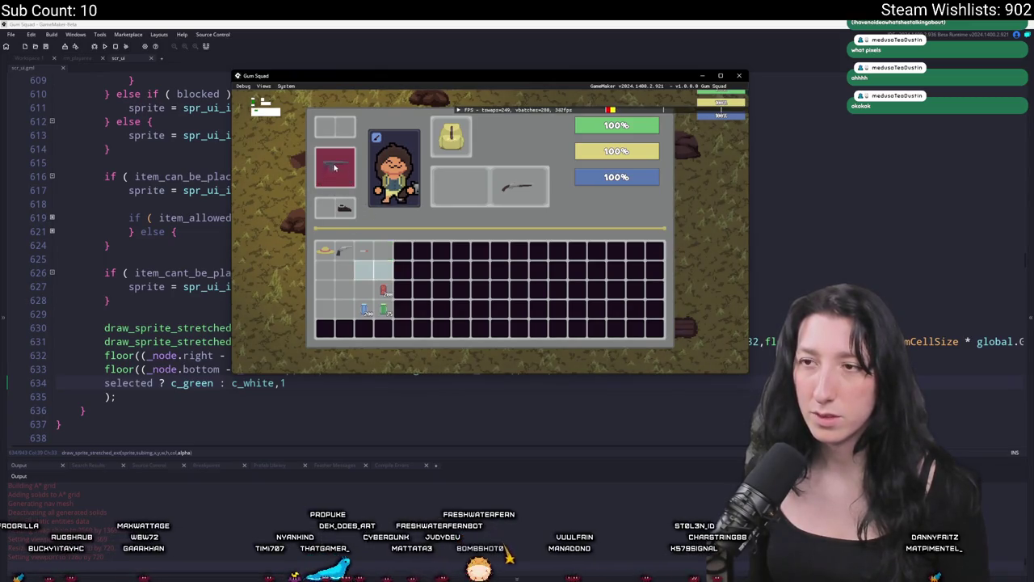
pyautogui.moveTo(335, 167); pyautogui.dragTo(374, 270)
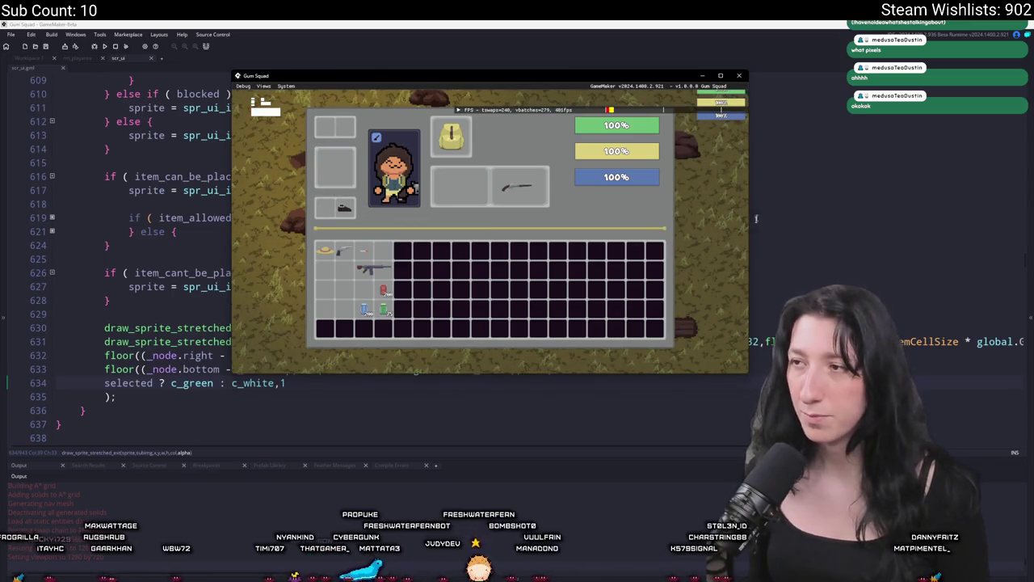
pyautogui.moveTo(748, 372); pyautogui.dragTo(696, 485)
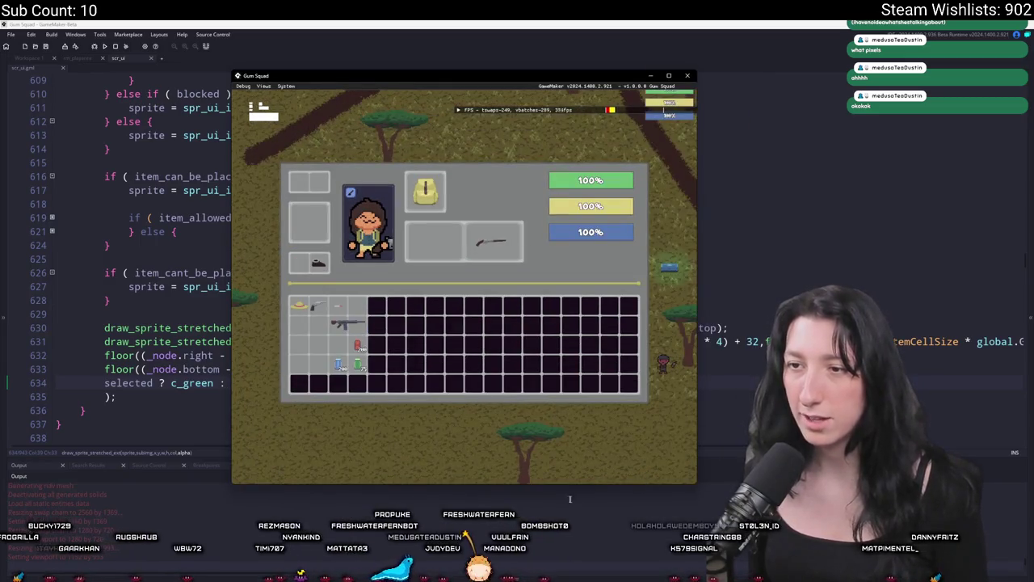
pyautogui.moveTo(349, 350)
pyautogui.mouseDown()
pyautogui.moveTo(327, 332)
pyautogui.moveTo(310, 285)
pyautogui.mouseUp()
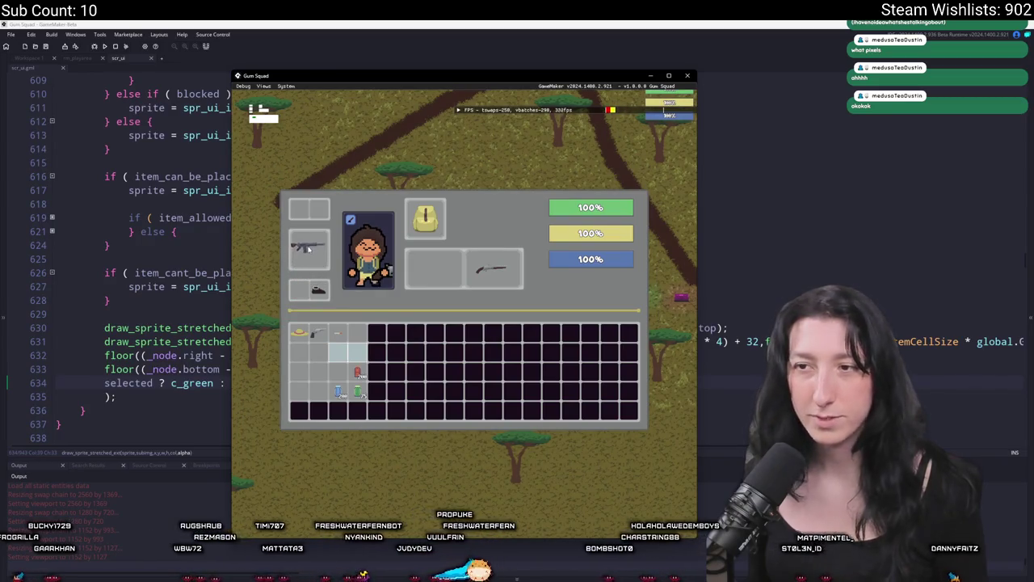
pyautogui.moveTo(311, 244); pyautogui.dragTo(314, 282)
pyautogui.moveTo(315, 240)
pyautogui.mouseDown()
pyautogui.moveTo(313, 206)
pyautogui.moveTo(326, 233)
pyautogui.mouseUp()
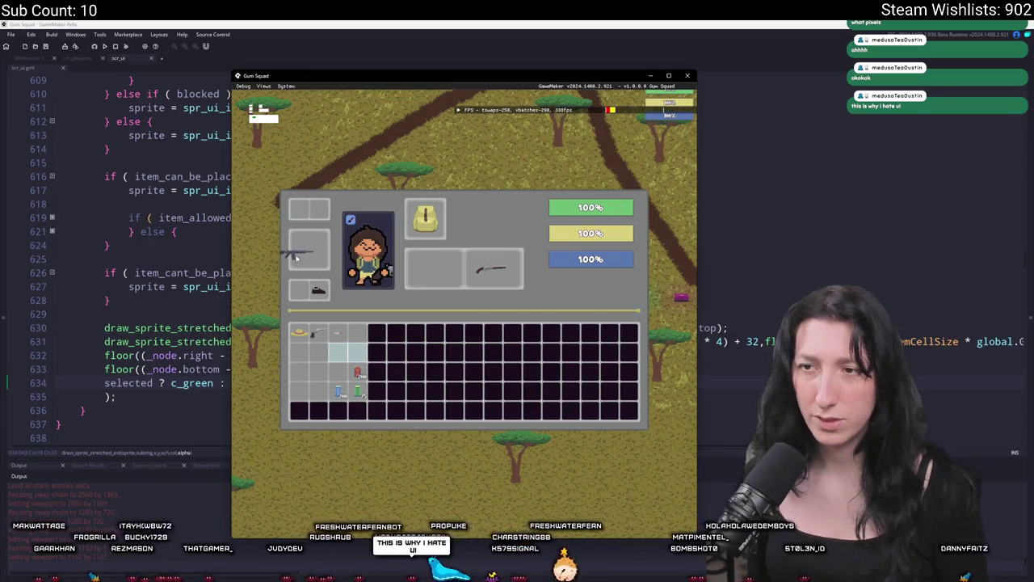
pyautogui.moveTo(302, 241); pyautogui.dragTo(313, 250)
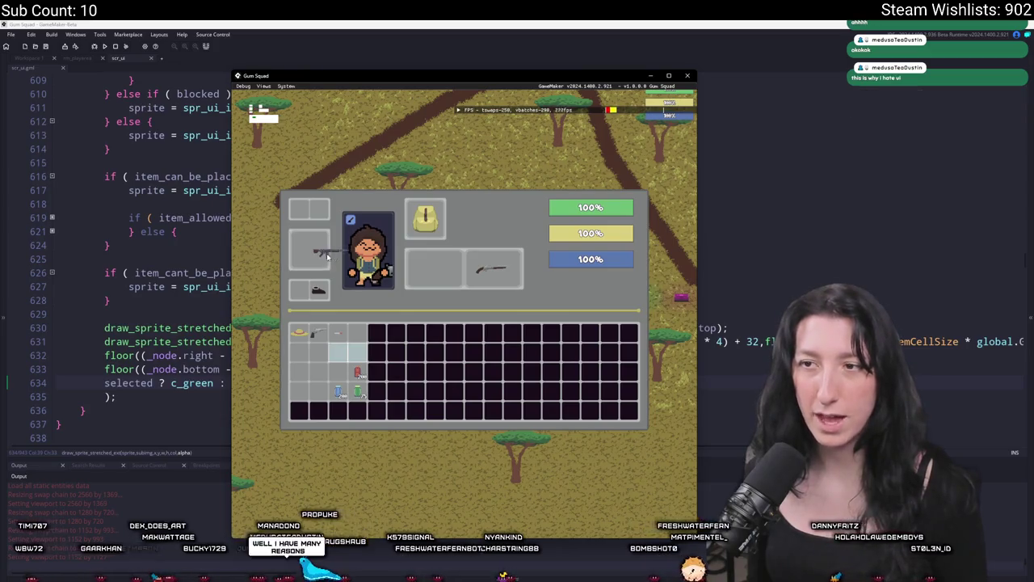
pyautogui.moveTo(319, 232)
pyautogui.mouseDown()
pyautogui.moveTo(300, 289)
pyautogui.moveTo(300, 364)
pyautogui.moveTo(436, 266)
pyautogui.moveTo(438, 295)
pyautogui.moveTo(409, 266)
pyautogui.moveTo(432, 267)
pyautogui.mouseUp()
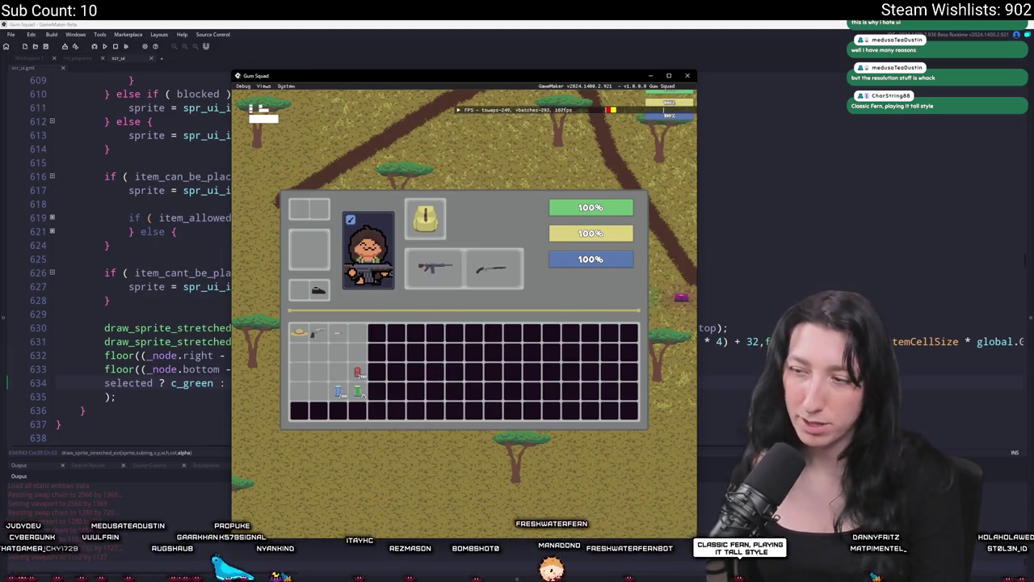
# Widen the game window, move it left, and snap the gun into the grid's bottom row.
pyautogui.moveTo(698, 540)
pyautogui.mouseDown()
pyautogui.moveTo(945, 484)
pyautogui.moveTo(946, 396)
pyautogui.mouseUp()
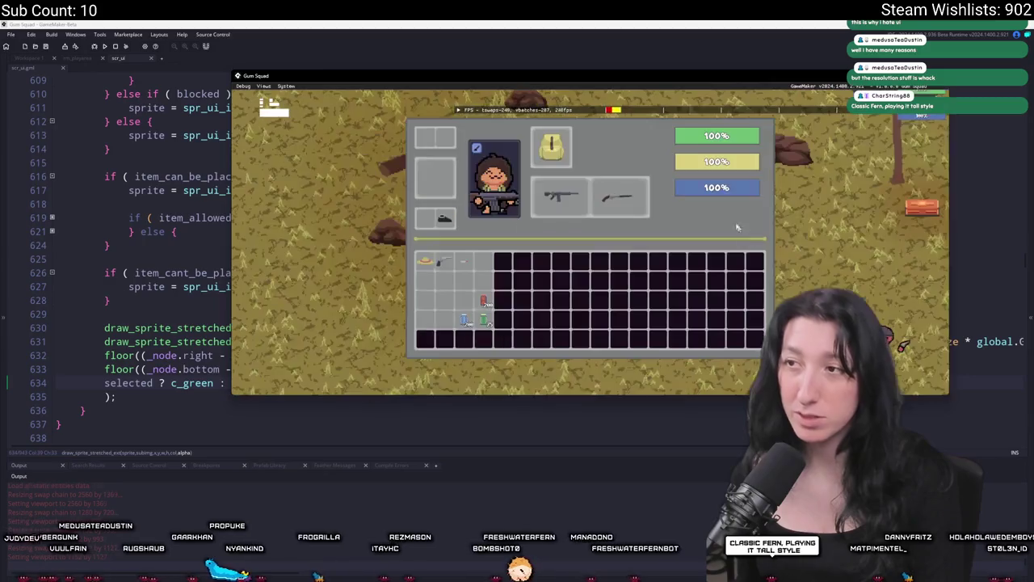
pyautogui.moveTo(716, 95); pyautogui.dragTo(471, 91)
pyautogui.moveTo(350, 203)
pyautogui.mouseDown()
pyautogui.moveTo(218, 181)
pyautogui.moveTo(215, 172)
pyautogui.moveTo(214, 271)
pyautogui.moveTo(234, 351)
pyautogui.moveTo(569, 359)
pyautogui.moveTo(288, 436)
pyautogui.mouseUp()
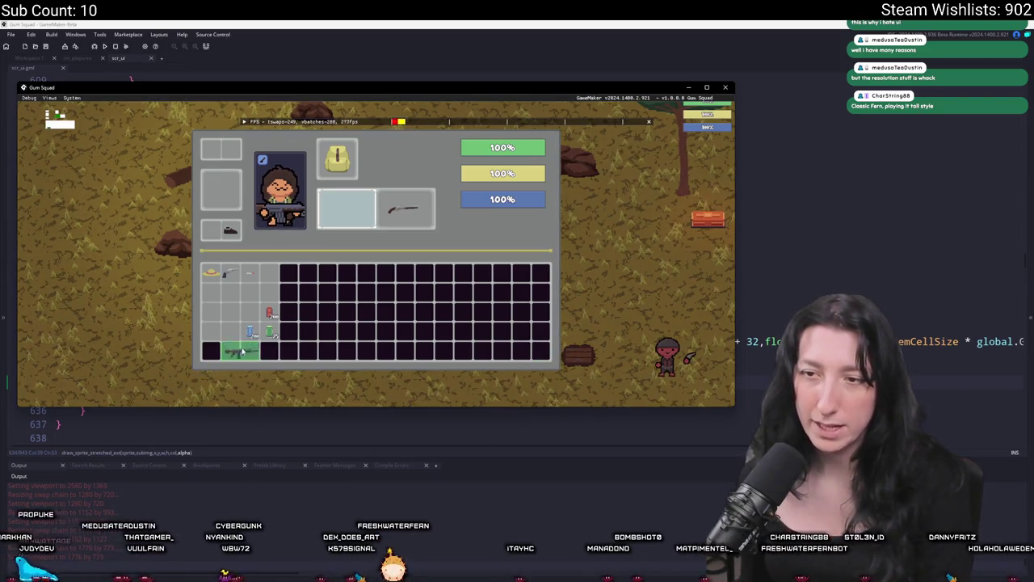
pyautogui.moveTo(233, 338); pyautogui.dragTo(231, 338)
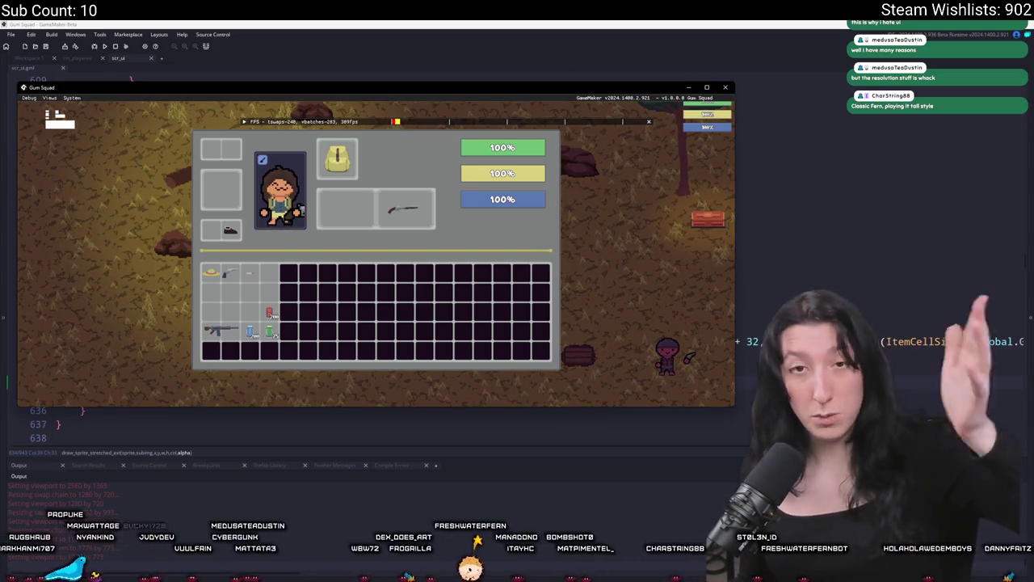
pyautogui.doubleClick(223, 90)
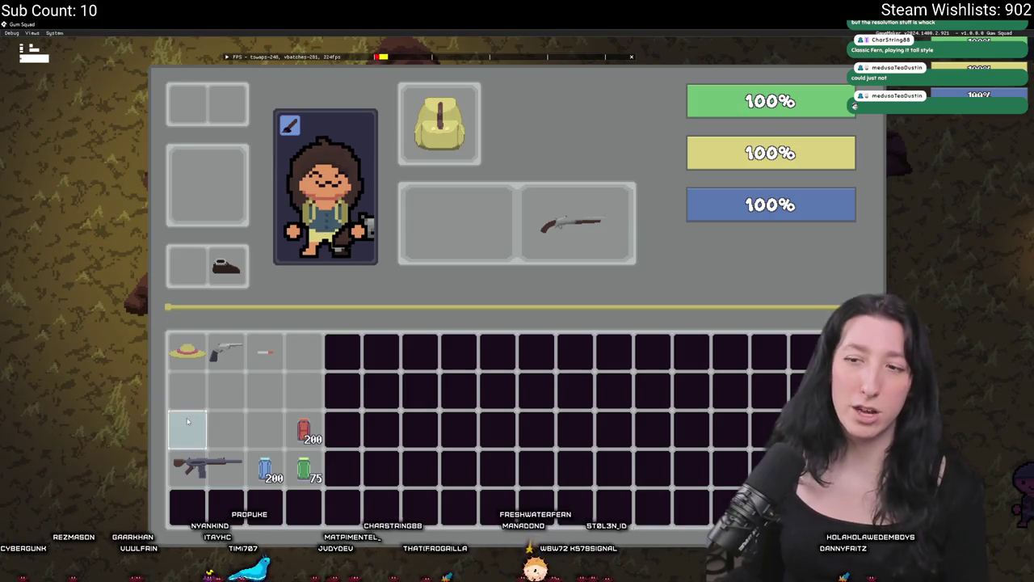
# Carry the rifle off the grid and back, dropping it into the grid's second row.
pyautogui.moveTo(202, 467); pyautogui.dragTo(207, 391)
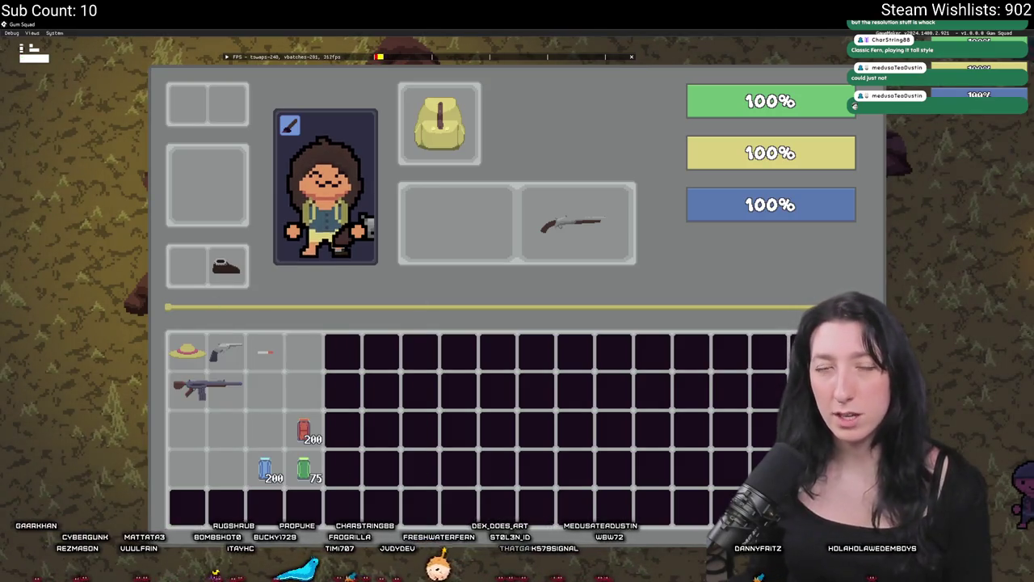
pyautogui.moveTo(207, 387); pyautogui.dragTo(48, 386)
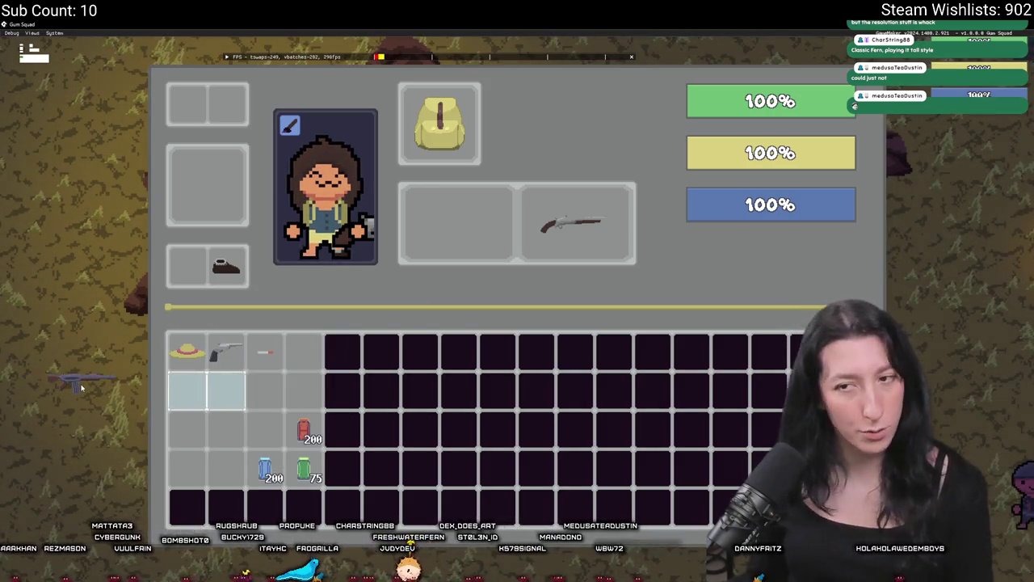
pyautogui.moveTo(141, 395); pyautogui.dragTo(161, 396)
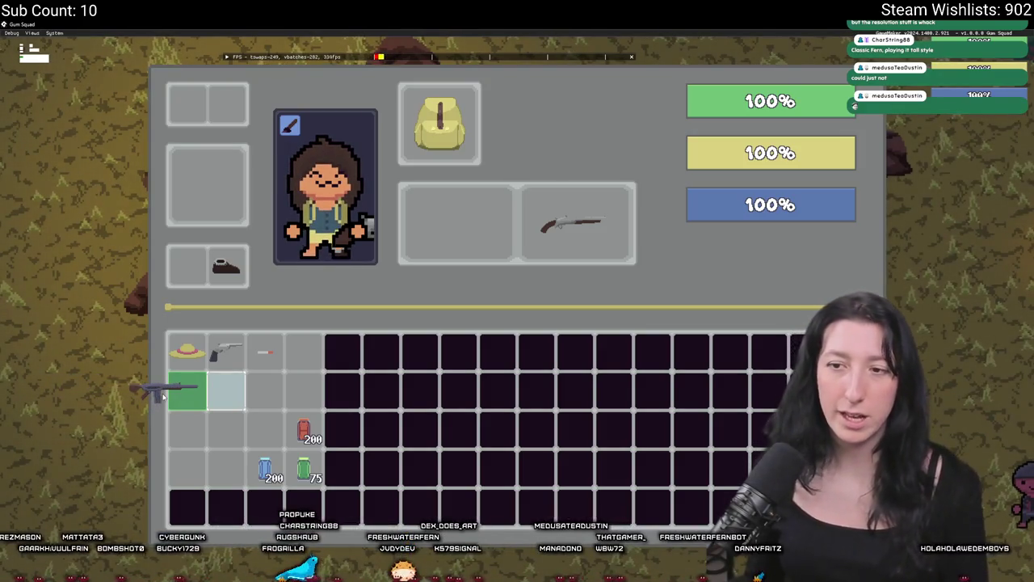
pyautogui.moveTo(163, 396); pyautogui.dragTo(164, 396)
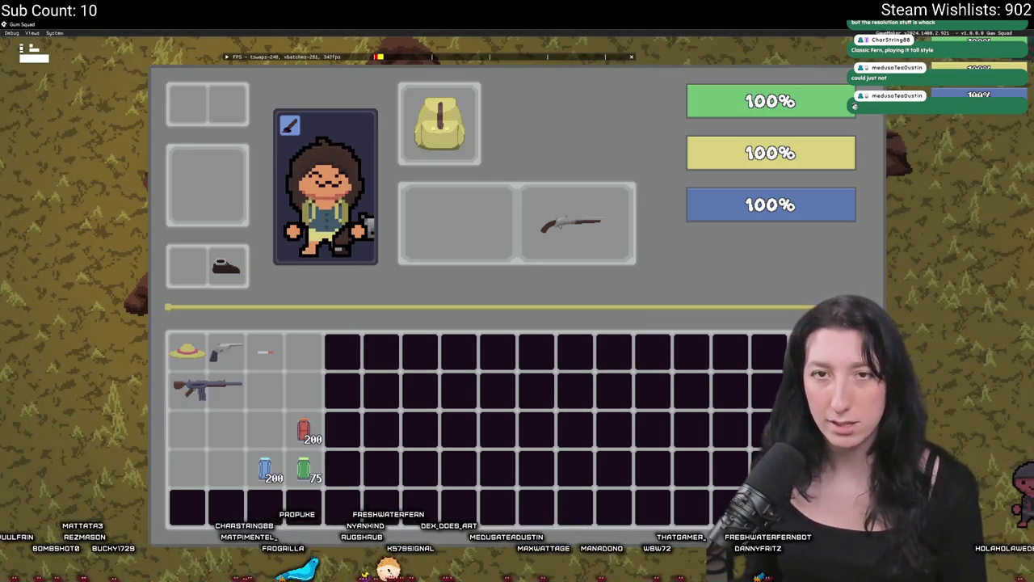
# Keep testing snapping by dragging the Pea Shooter and Pepper Minter over rows 2 and 3.
pyautogui.moveTo(233, 348)
pyautogui.moveTo(233, 348)
pyautogui.mouseDown()
pyautogui.moveTo(320, 329)
pyautogui.moveTo(308, 320)
pyautogui.moveTo(305, 354)
pyautogui.moveTo(224, 349)
pyautogui.mouseUp()
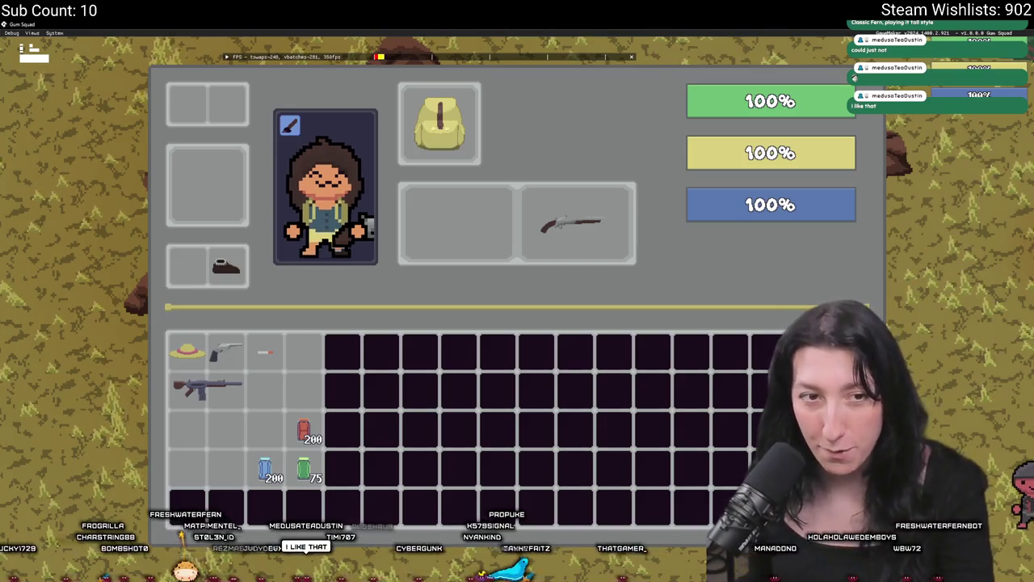
pyautogui.moveTo(227, 387); pyautogui.dragTo(412, 253)
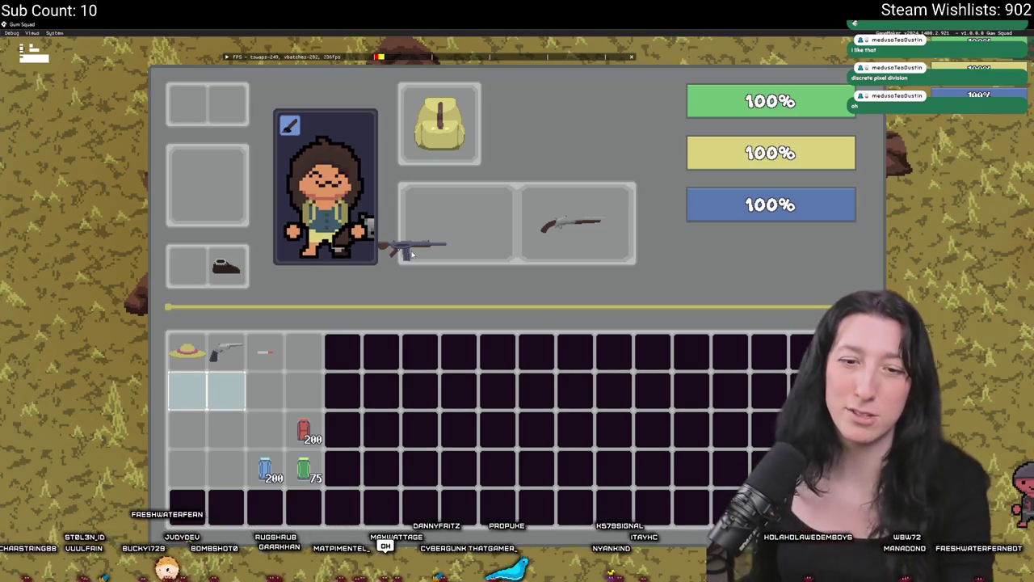
pyautogui.moveTo(412, 254)
pyautogui.mouseDown()
pyautogui.moveTo(332, 394)
pyautogui.moveTo(304, 415)
pyautogui.moveTo(240, 410)
pyautogui.moveTo(242, 394)
pyautogui.moveTo(252, 401)
pyautogui.moveTo(247, 392)
pyautogui.moveTo(249, 413)
pyautogui.mouseUp()
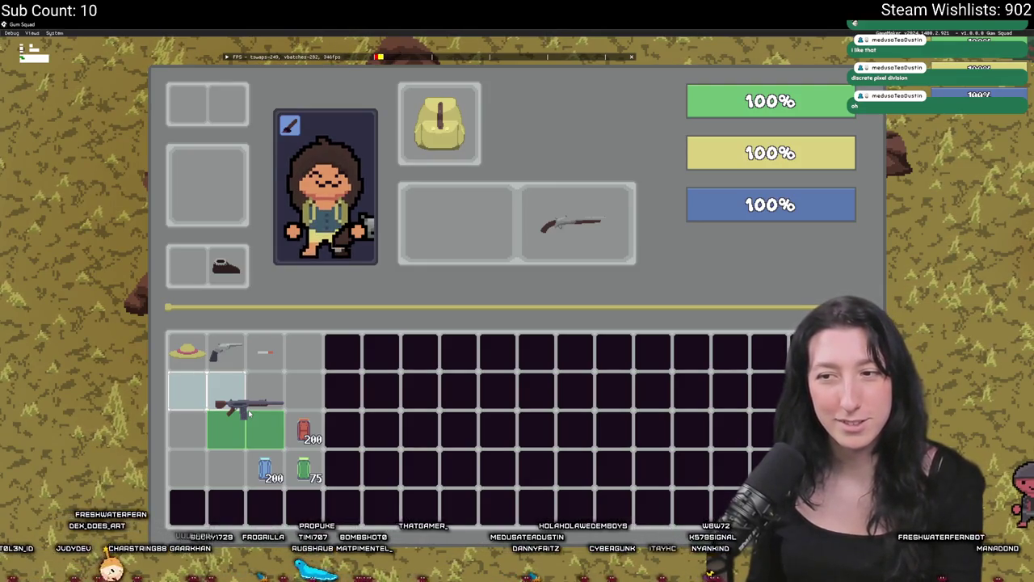
pyautogui.moveTo(250, 413)
pyautogui.mouseDown()
pyautogui.moveTo(249, 388)
pyautogui.moveTo(250, 436)
pyautogui.moveTo(247, 391)
pyautogui.mouseUp()
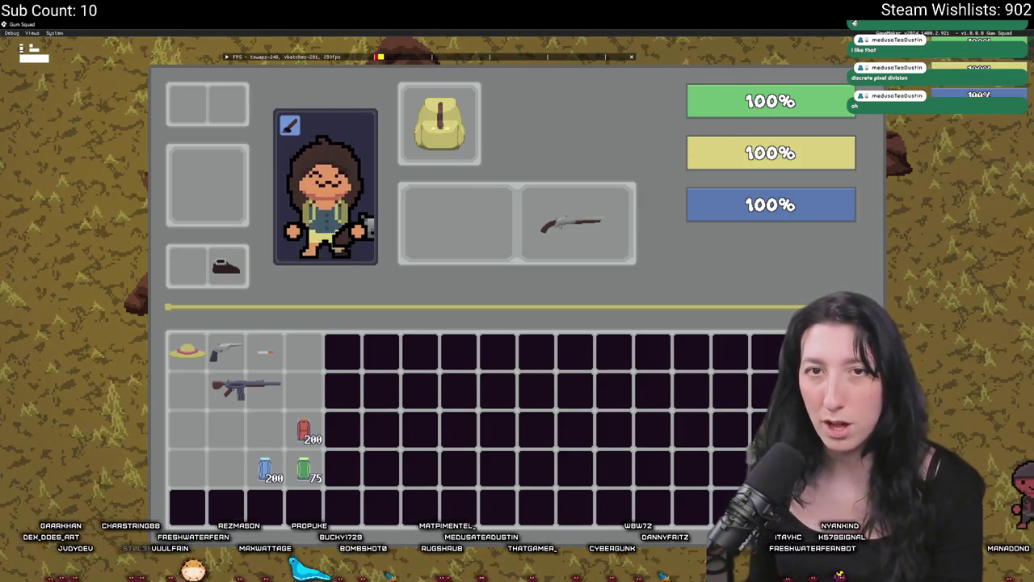
pyautogui.moveTo(235, 387)
pyautogui.mouseDown()
pyautogui.moveTo(227, 383)
pyautogui.moveTo(228, 415)
pyautogui.moveTo(226, 394)
pyautogui.mouseUp()
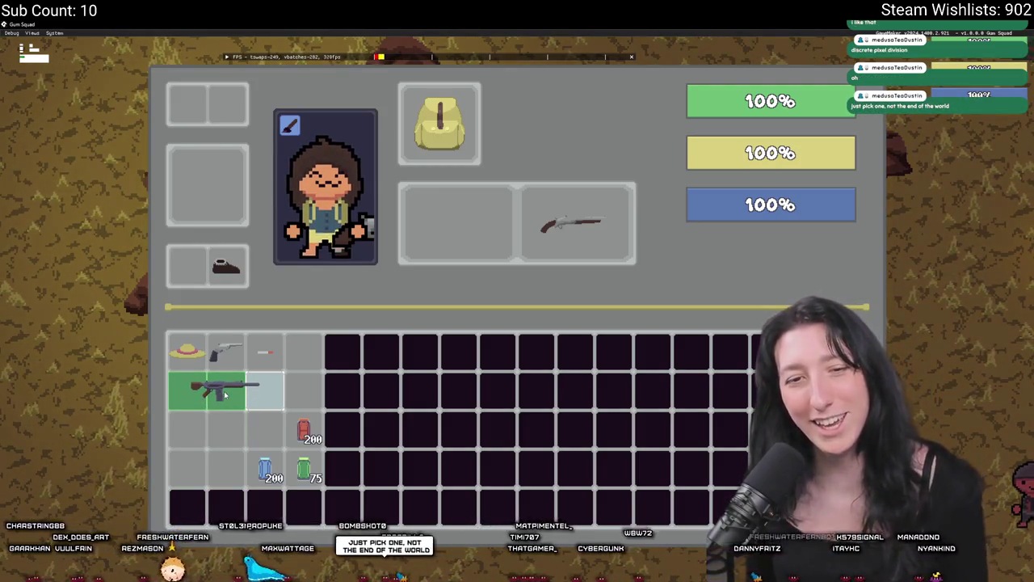
pyautogui.moveTo(226, 395); pyautogui.dragTo(226, 392)
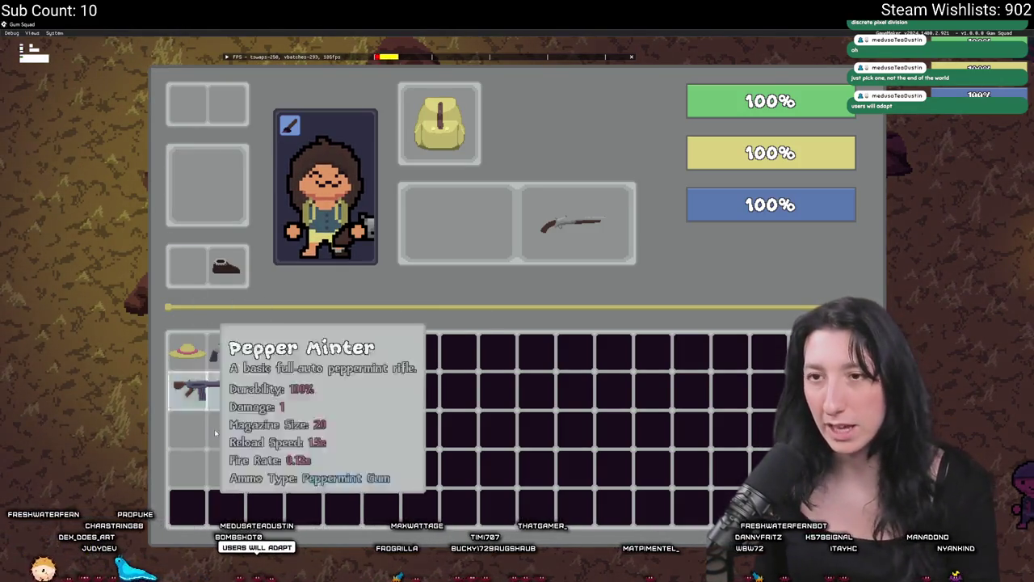
pyautogui.moveTo(212, 388)
pyautogui.mouseDown()
pyautogui.moveTo(208, 434)
pyautogui.moveTo(214, 331)
pyautogui.moveTo(212, 428)
pyautogui.moveTo(218, 386)
pyautogui.moveTo(232, 405)
pyautogui.moveTo(224, 395)
pyautogui.mouseUp()
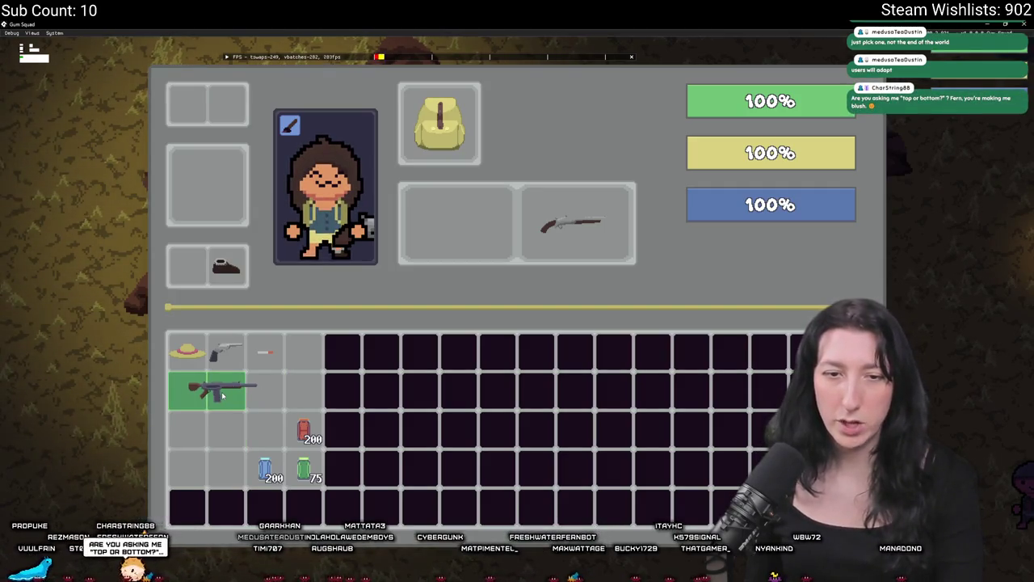
pyautogui.moveTo(223, 394)
pyautogui.mouseDown()
pyautogui.moveTo(288, 393)
pyautogui.moveTo(339, 307)
pyautogui.moveTo(449, 236)
pyautogui.moveTo(443, 269)
pyautogui.moveTo(291, 355)
pyautogui.moveTo(292, 376)
pyautogui.moveTo(282, 353)
pyautogui.moveTo(215, 395)
pyautogui.mouseUp()
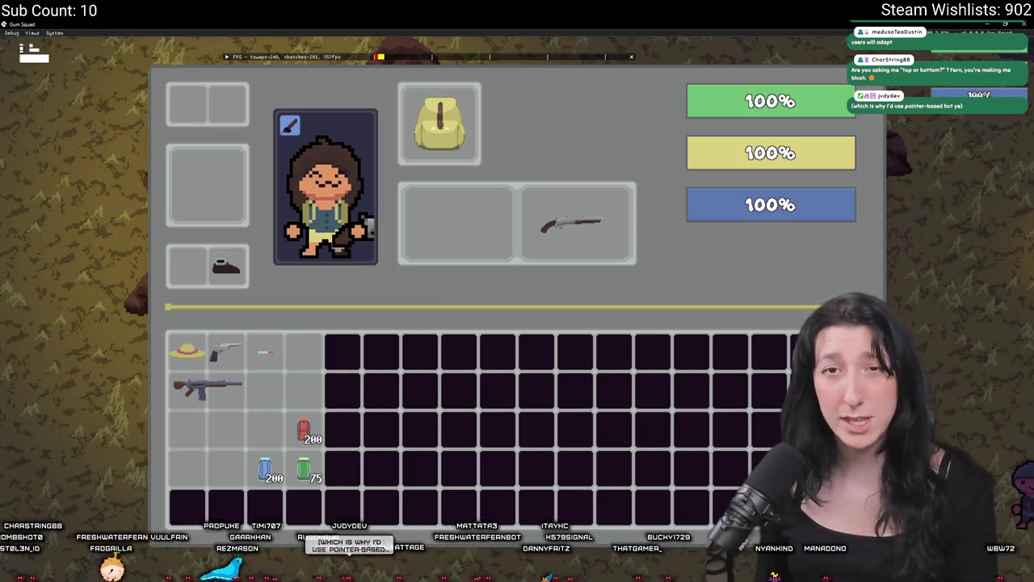
# Drag the Pepper Minter rifle around the inventory grid, shifting it a row and column to check the green snap preview.
pyautogui.moveTo(265, 475)
pyautogui.mouseDown()
pyautogui.moveTo(261, 423)
pyautogui.moveTo(295, 350)
pyautogui.moveTo(264, 475)
pyautogui.mouseUp()
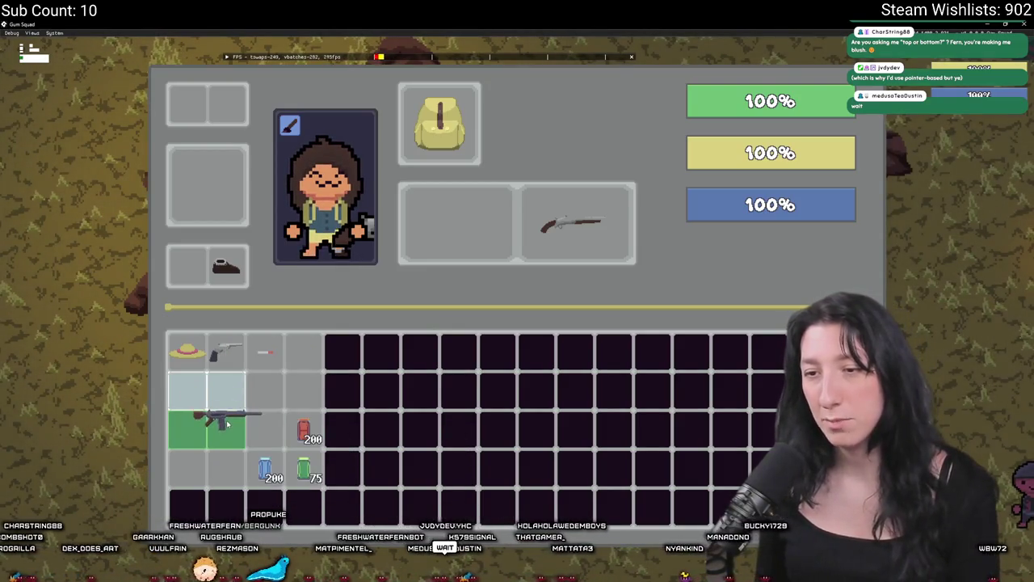
pyautogui.moveTo(213, 396)
pyautogui.mouseDown()
pyautogui.moveTo(215, 417)
pyautogui.moveTo(235, 413)
pyautogui.moveTo(223, 425)
pyautogui.moveTo(222, 378)
pyautogui.moveTo(226, 423)
pyautogui.mouseUp()
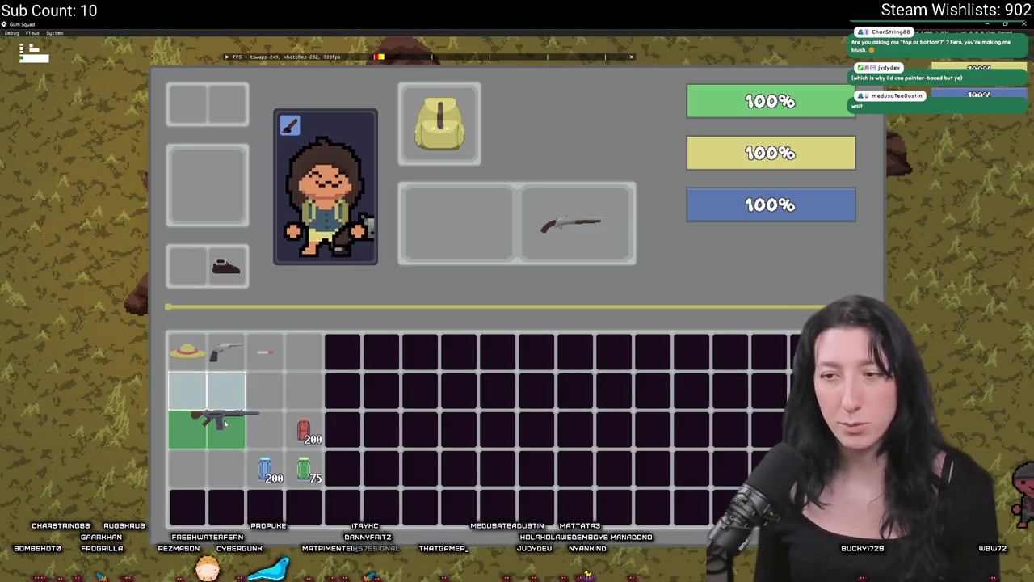
pyautogui.moveTo(225, 423)
pyautogui.mouseDown()
pyautogui.moveTo(246, 426)
pyautogui.moveTo(220, 423)
pyautogui.moveTo(232, 428)
pyautogui.moveTo(428, 259)
pyautogui.moveTo(454, 190)
pyautogui.moveTo(448, 212)
pyautogui.moveTo(447, 172)
pyautogui.moveTo(445, 207)
pyautogui.moveTo(339, 311)
pyautogui.moveTo(420, 235)
pyautogui.moveTo(509, 231)
pyautogui.moveTo(207, 206)
pyautogui.moveTo(208, 105)
pyautogui.moveTo(231, 386)
pyautogui.moveTo(279, 391)
pyautogui.mouseUp()
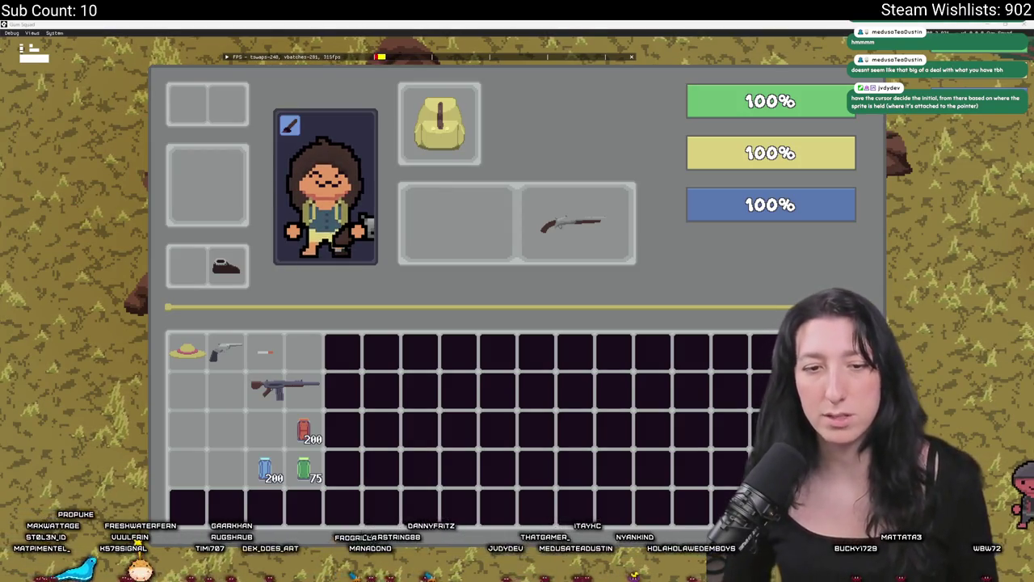
pyautogui.click(282, 389)
pyautogui.moveTo(280, 391)
pyautogui.mouseDown()
pyautogui.moveTo(219, 392)
pyautogui.moveTo(234, 389)
pyautogui.moveTo(247, 412)
pyautogui.mouseUp()
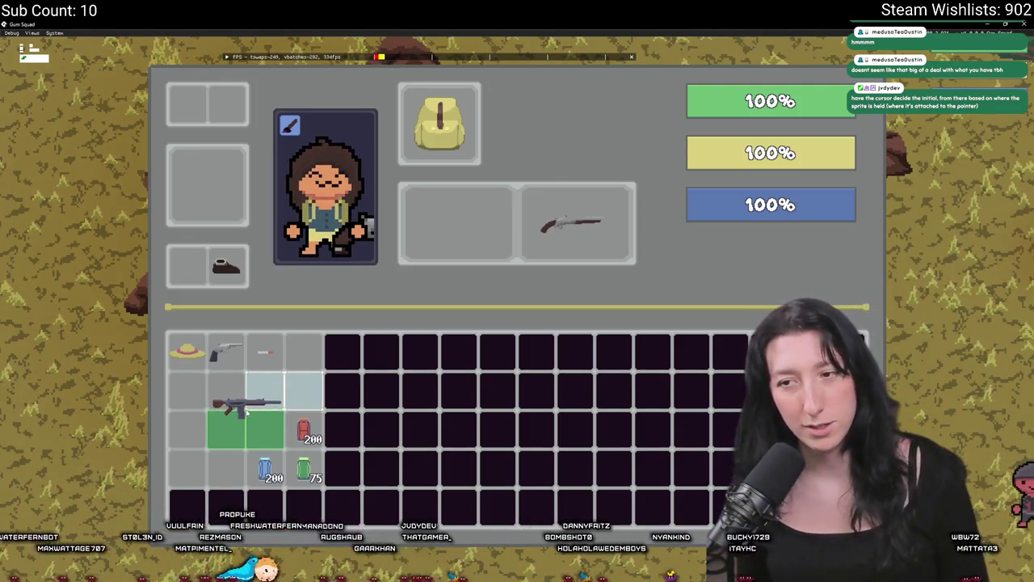
pyautogui.moveTo(247, 412)
pyautogui.mouseDown()
pyautogui.moveTo(234, 397)
pyautogui.moveTo(242, 426)
pyautogui.moveTo(246, 410)
pyautogui.mouseUp()
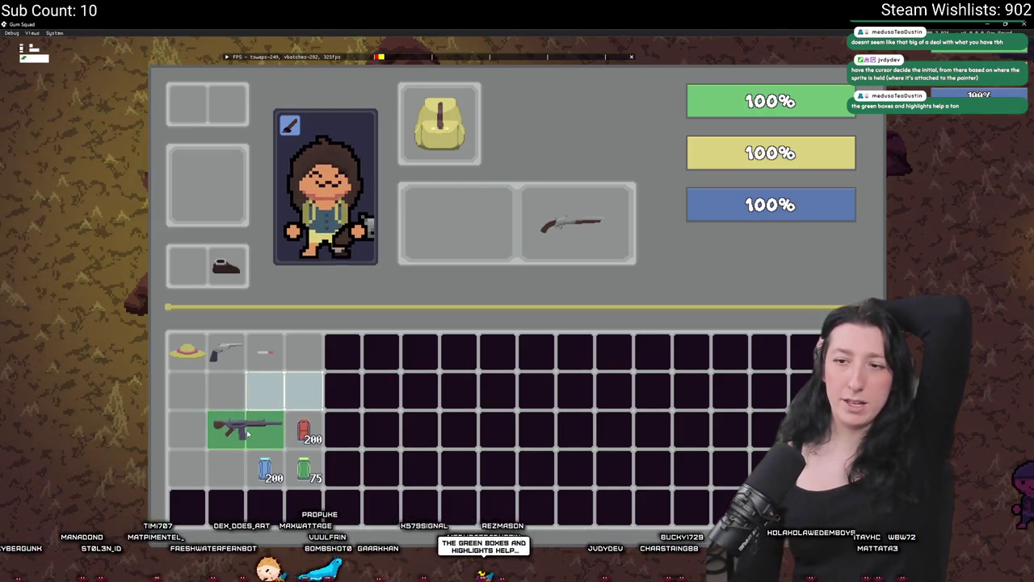
# Drop and re-lift the rifle in the third inventory row, then test a drop in row 2.
pyautogui.click(198, 424)
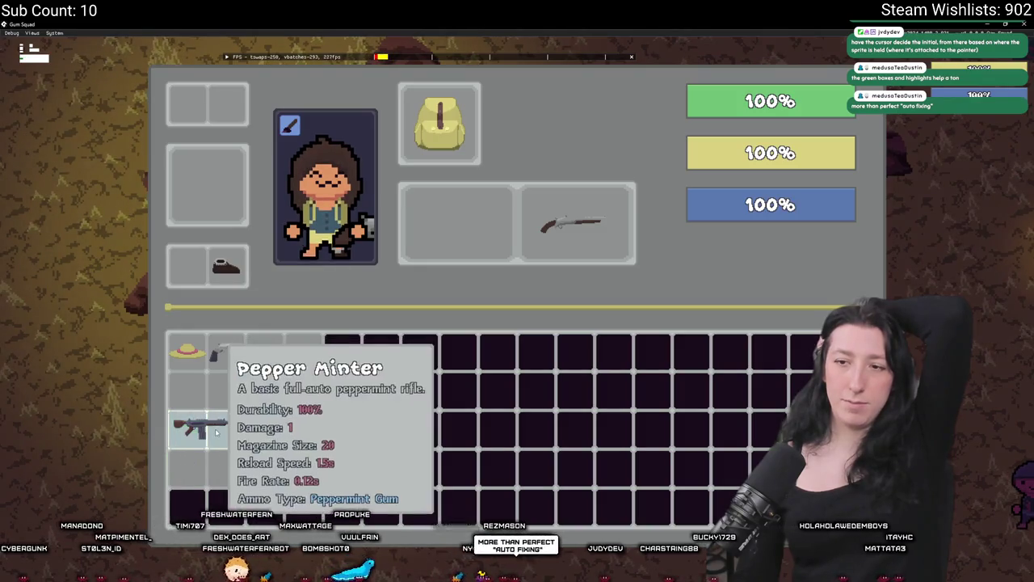
pyautogui.click(212, 419)
pyautogui.click(258, 414)
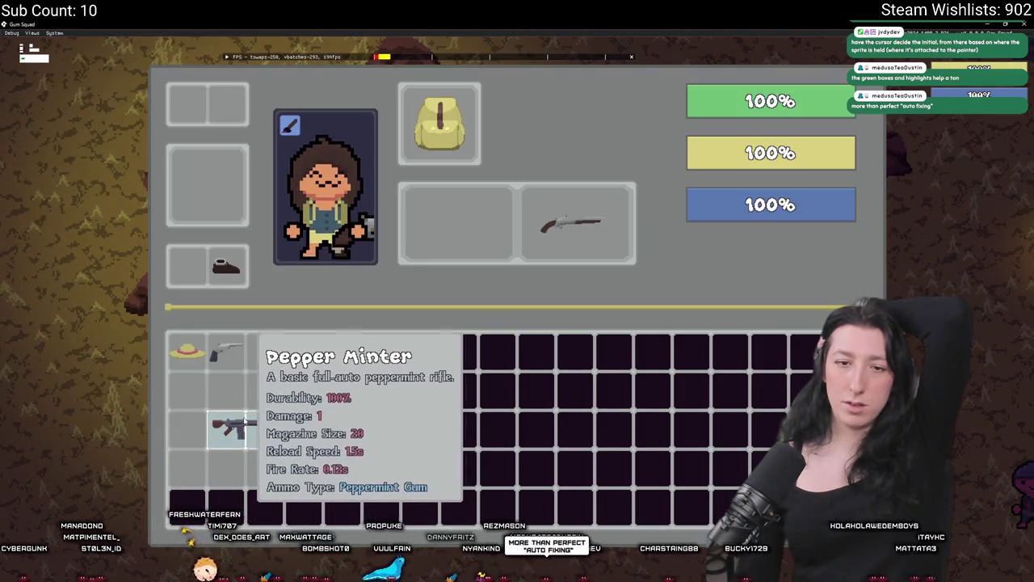
pyautogui.click(259, 412)
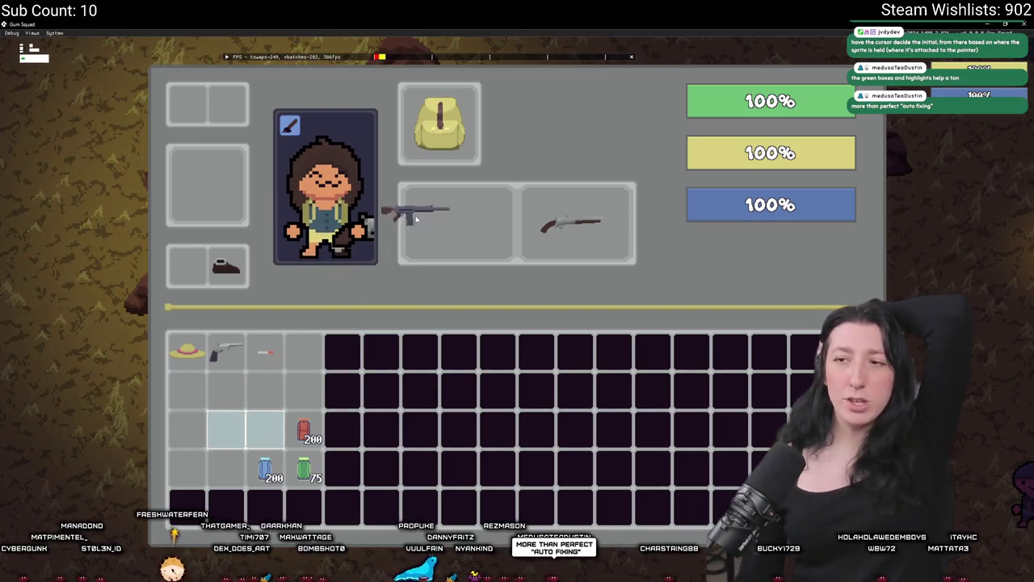
pyautogui.click(257, 387)
pyautogui.click(257, 387)
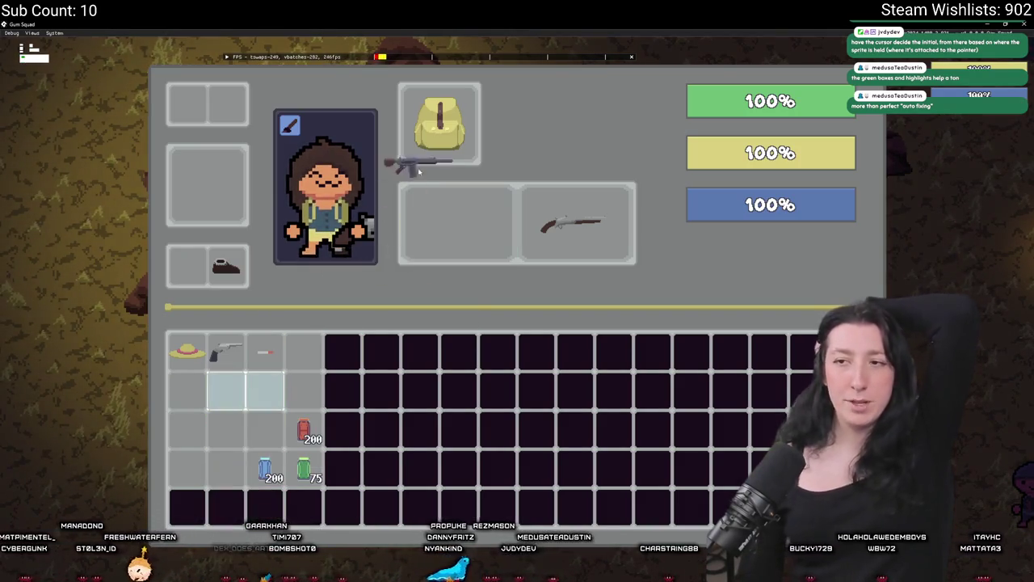
# Test equipping the rifle in the weapon slot and dropping it back into the third row.
pyautogui.click(451, 233)
pyautogui.click(456, 214)
pyautogui.click(462, 198)
pyautogui.click(465, 190)
pyautogui.click(243, 428)
pyautogui.click(242, 428)
pyautogui.click(246, 429)
pyautogui.click(246, 429)
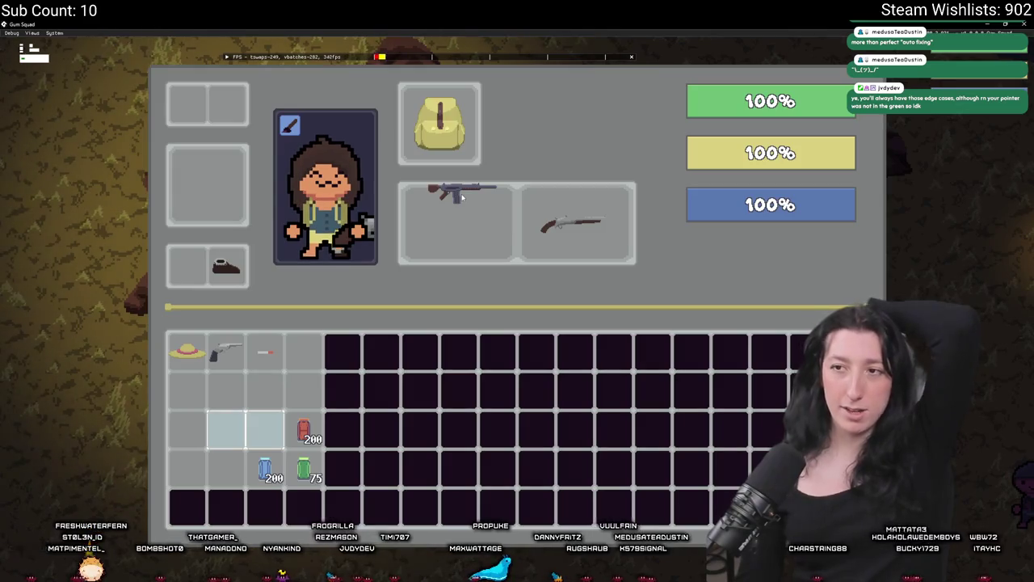
pyautogui.click(462, 197)
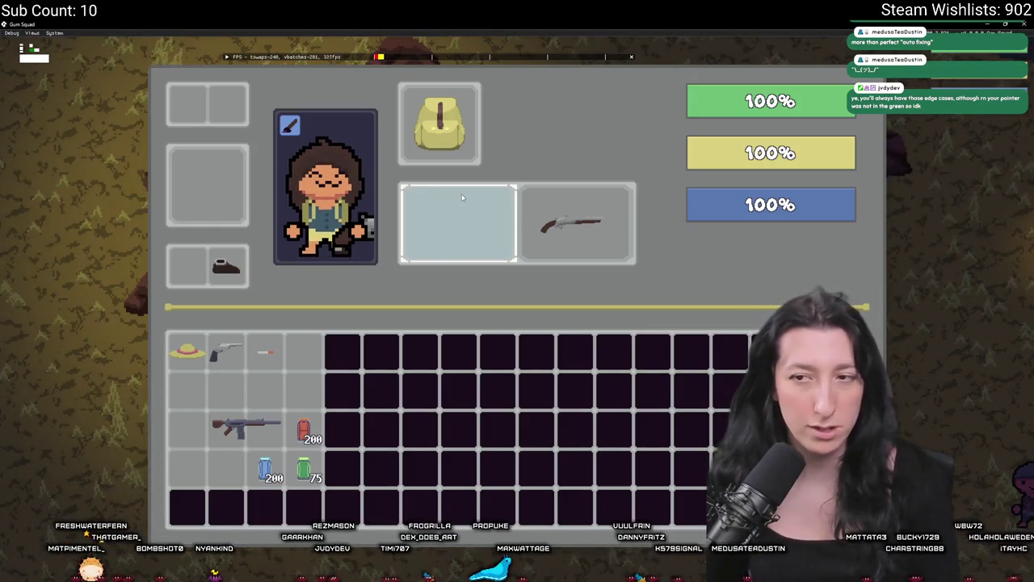
# Set the rifle into the second row, then exit fullscreen with F11 and move the game window right.
pyautogui.moveTo(222, 426)
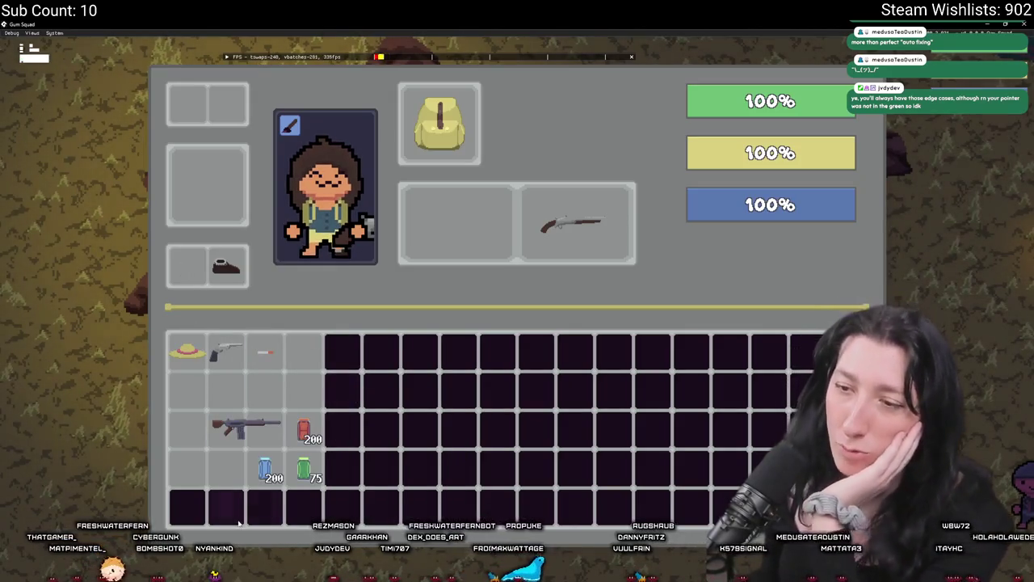
pyautogui.moveTo(242, 426)
pyautogui.mouseDown()
pyautogui.moveTo(207, 389)
pyautogui.moveTo(214, 194)
pyautogui.moveTo(263, 347)
pyautogui.moveTo(283, 365)
pyautogui.moveTo(225, 180)
pyautogui.moveTo(218, 104)
pyautogui.moveTo(205, 184)
pyautogui.moveTo(256, 429)
pyautogui.moveTo(269, 386)
pyautogui.moveTo(279, 388)
pyautogui.mouseUp()
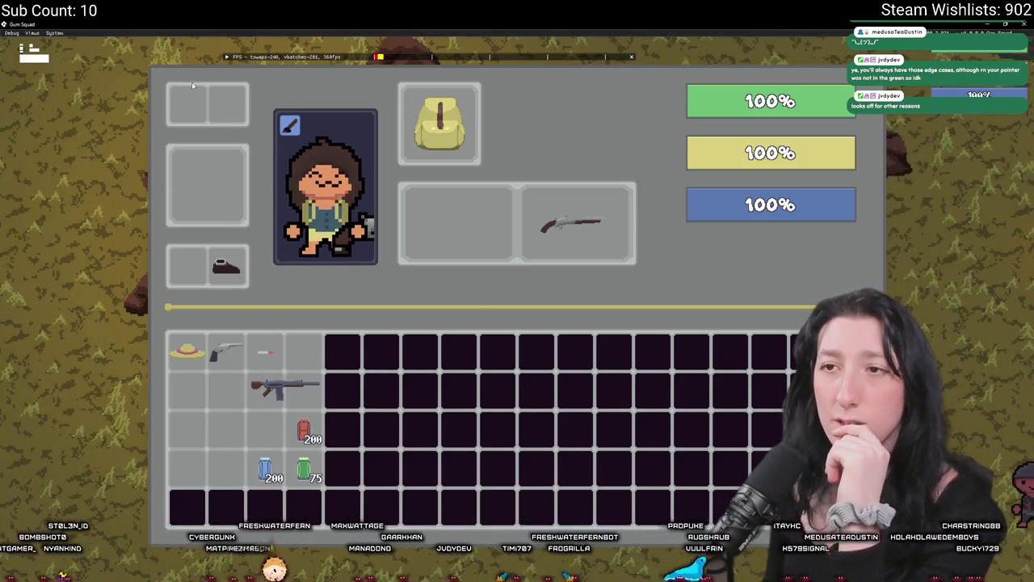
pyautogui.moveTo(280, 388)
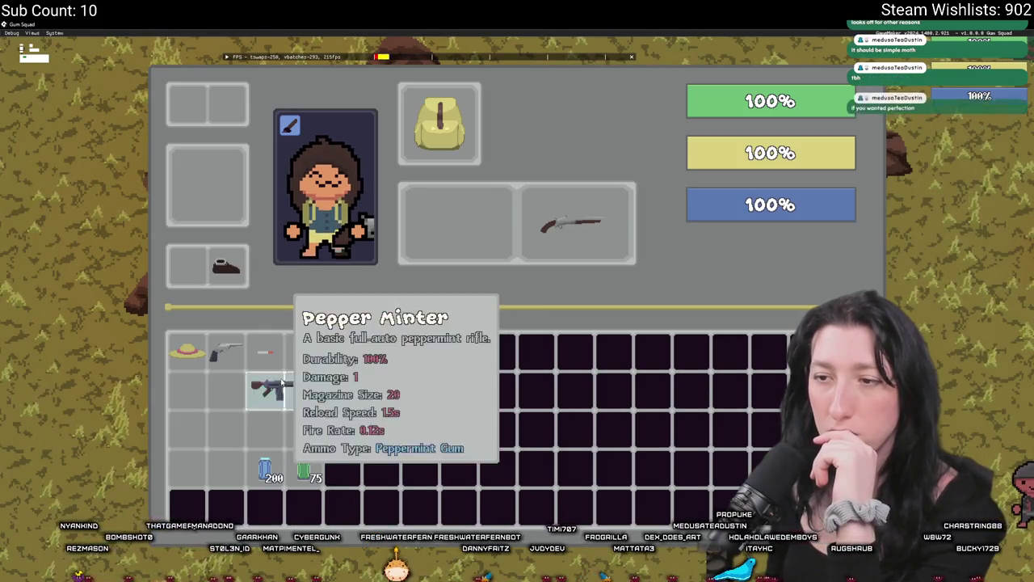
pyautogui.press('F11')
pyautogui.moveTo(510, 152)
pyautogui.mouseDown()
pyautogui.moveTo(589, 153)
pyautogui.moveTo(598, 112)
pyautogui.moveTo(547, 131)
pyautogui.mouseUp()
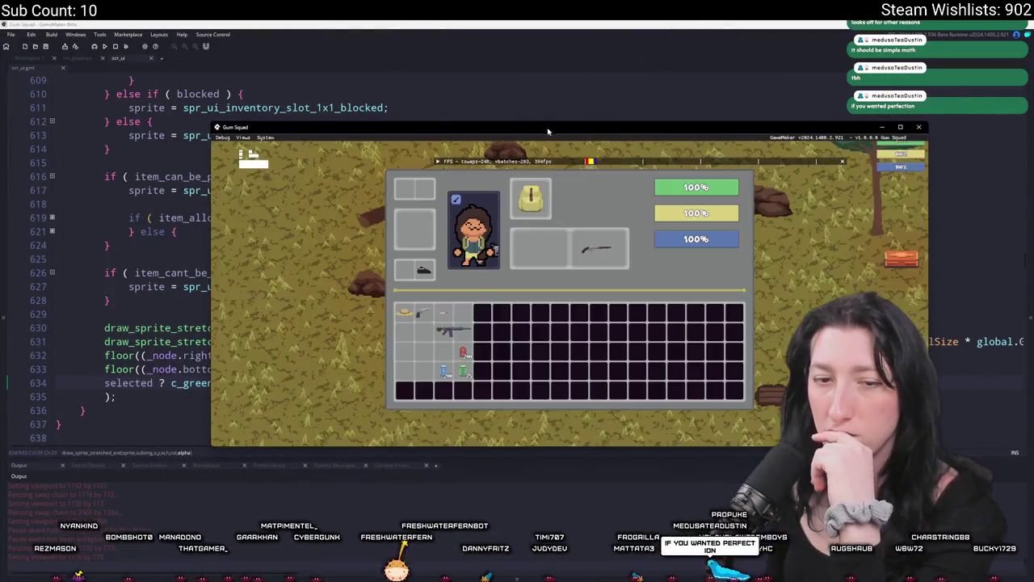
# Comment out the spr_debug_pixel draw_sprite_stretched_ext call on lines 631–635 in scr_ui with Ctrl+K.
pyautogui.click(160, 176)
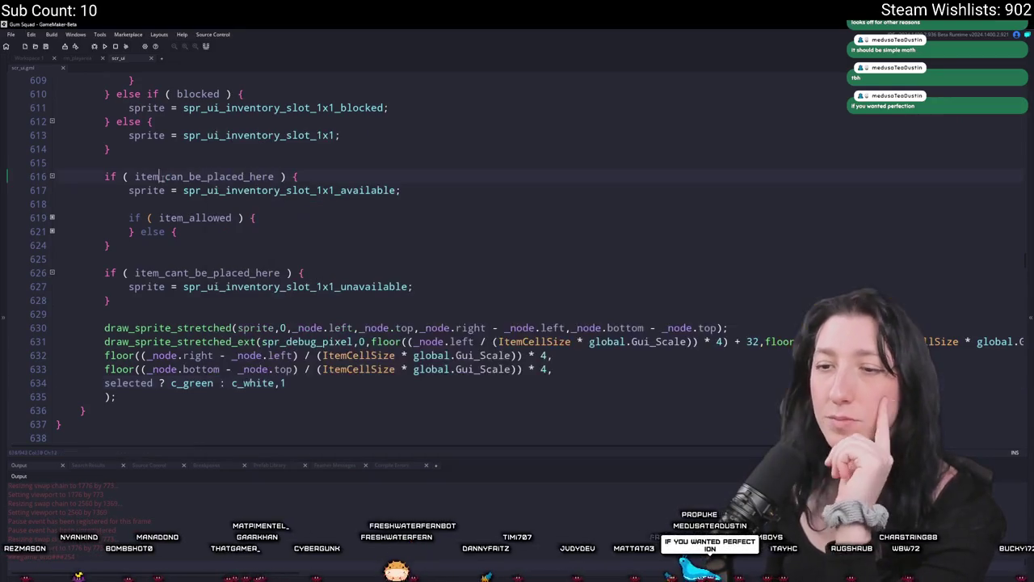
pyautogui.scroll(6, 242, 321)
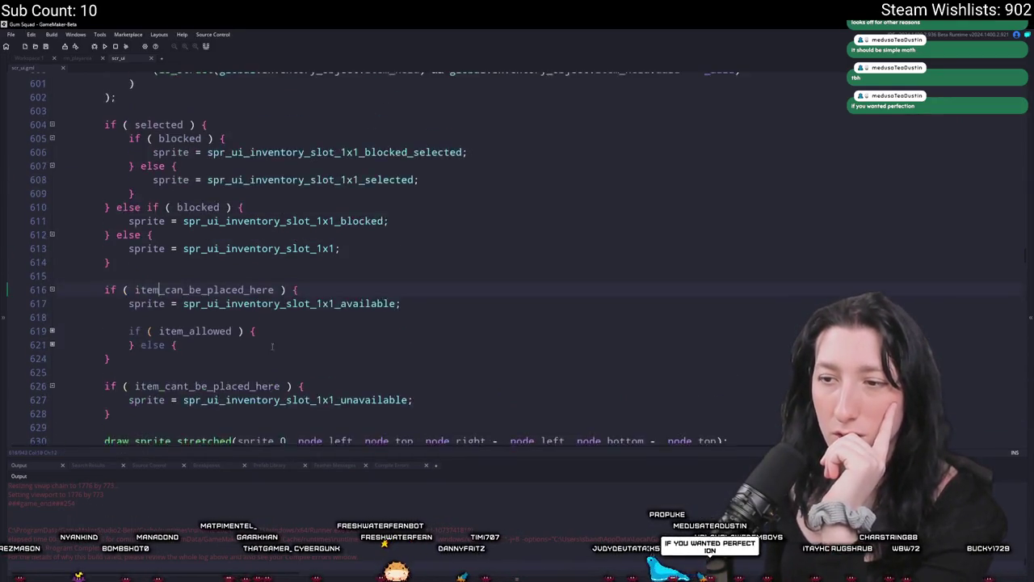
pyautogui.scroll(-8, 243, 321)
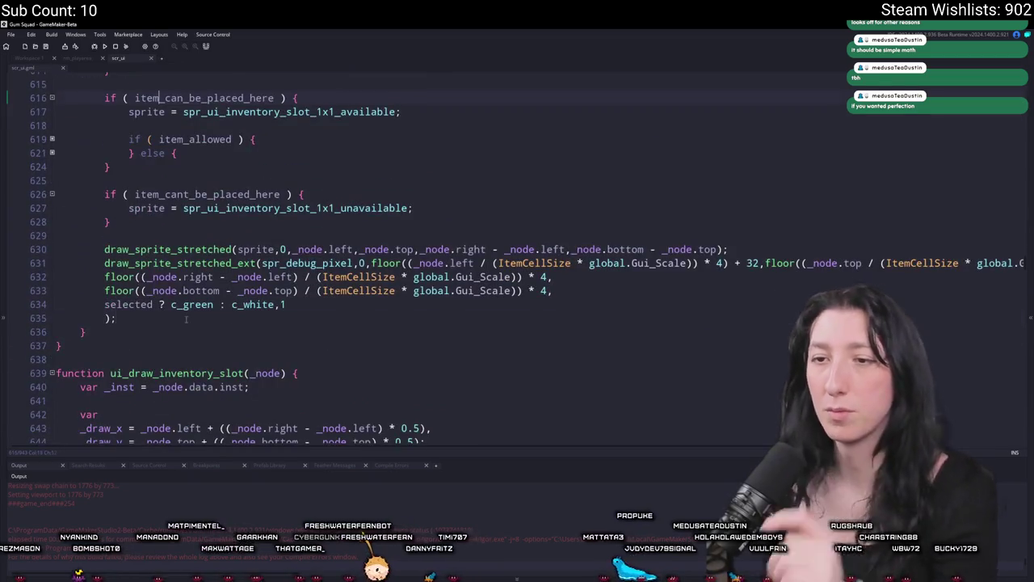
pyautogui.moveTo(186, 320); pyautogui.dragTo(46, 277)
pyautogui.press('BackSpace')
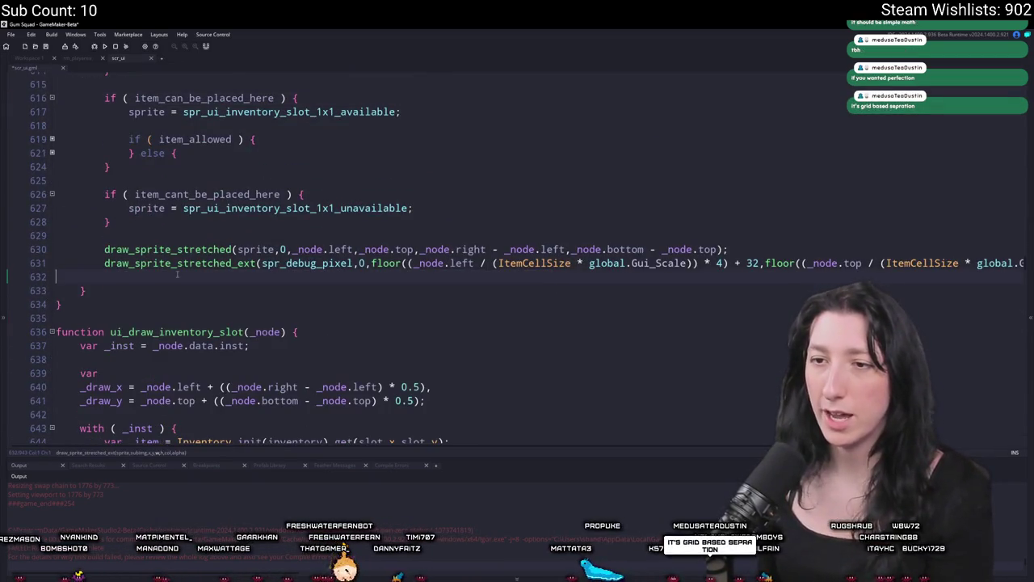
pyautogui.hotkey('ctrl', 'z')
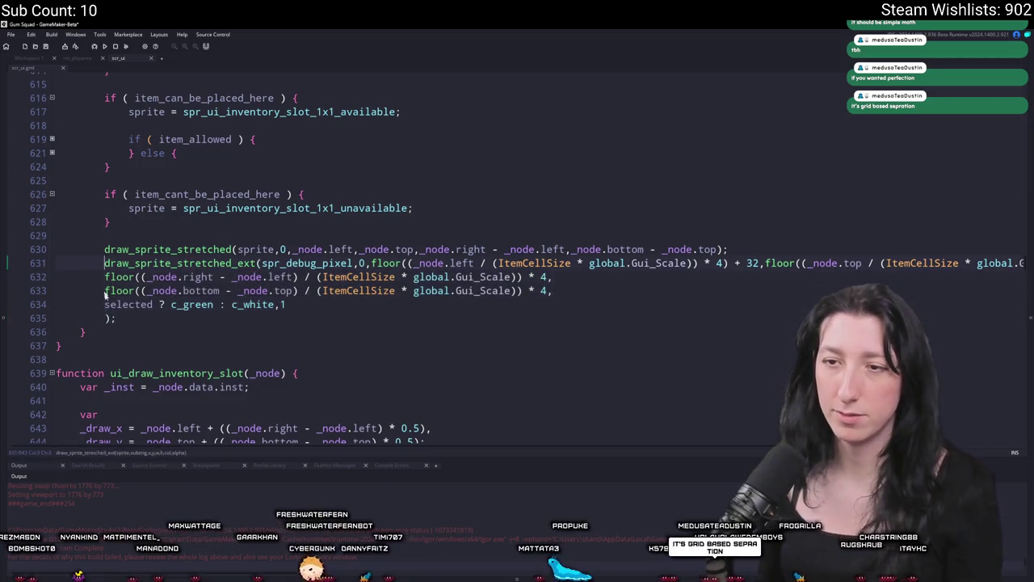
pyautogui.moveTo(116, 317); pyautogui.dragTo(113, 262)
pyautogui.hotkey('ctrl', 'k')
pyautogui.scroll(5, 259, 223)
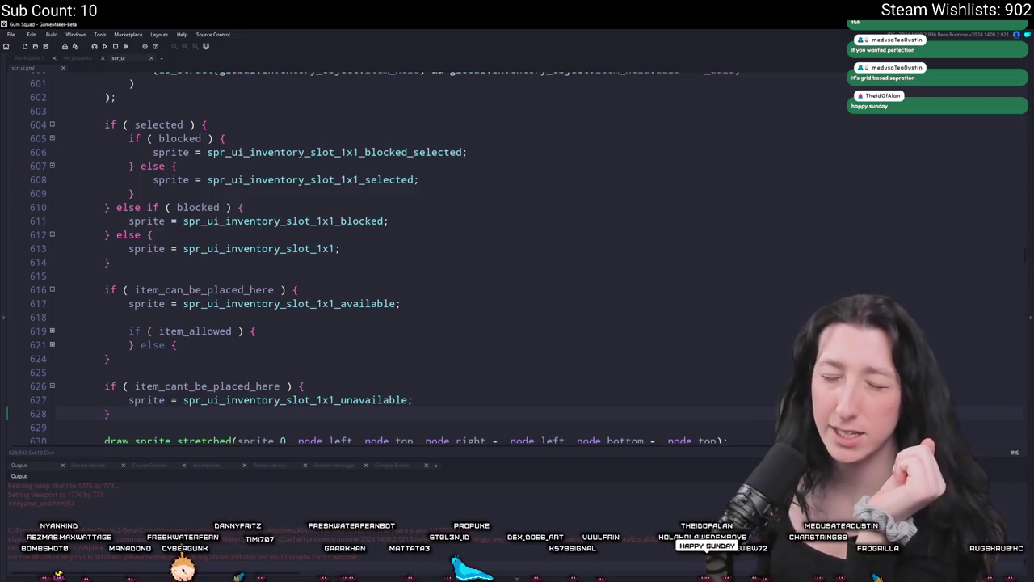
pyautogui.scroll(2, 187, 224)
pyautogui.hotkey('alt', 'Tab')
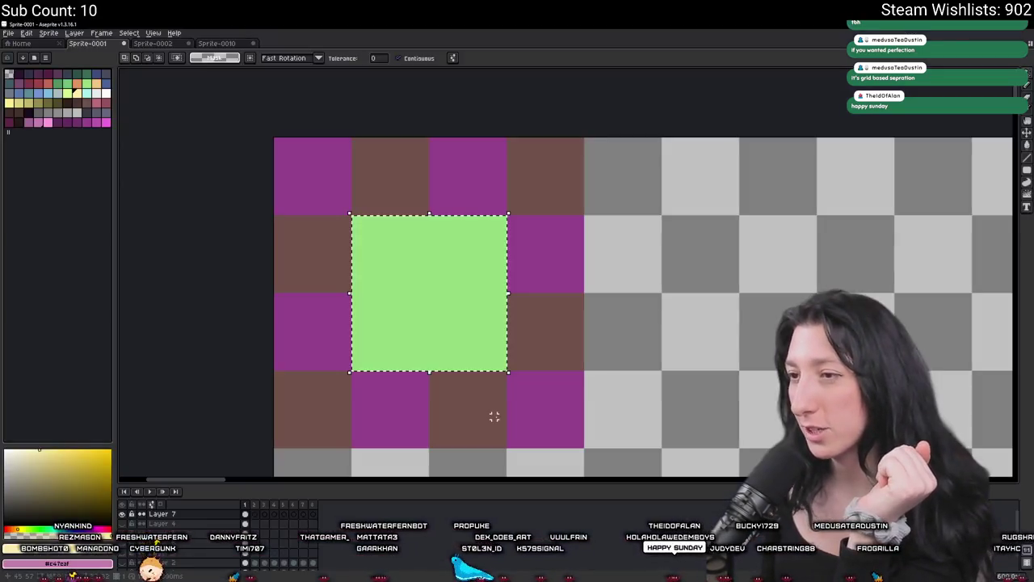
# Inspect the 4×4 slot grid in Aseprite's Sprite-0001 mockup without editing it, then return to scr_ui.
pyautogui.scroll(-3, 480, 379)
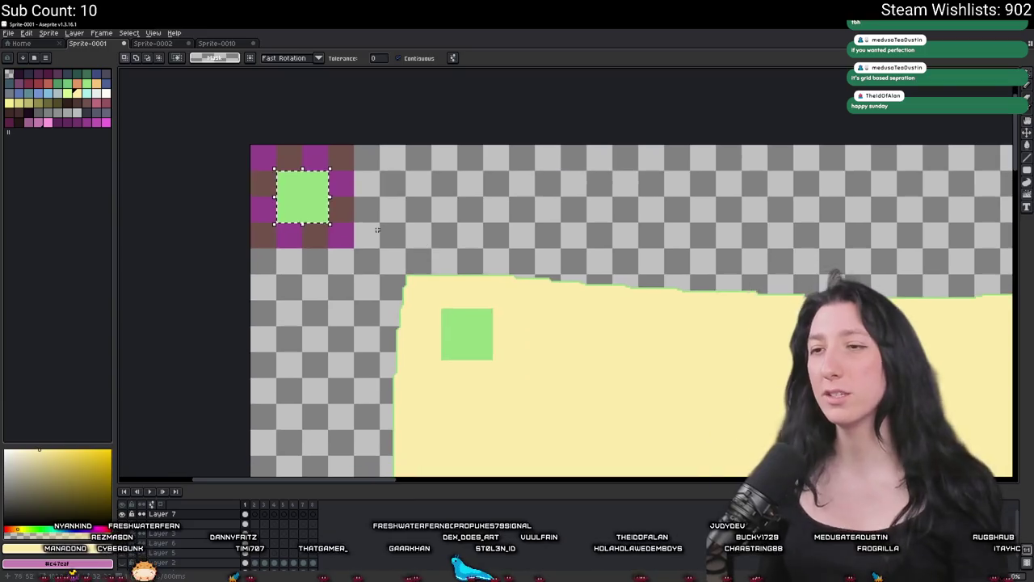
pyautogui.scroll(2, 315, 194)
pyautogui.click(256, 157)
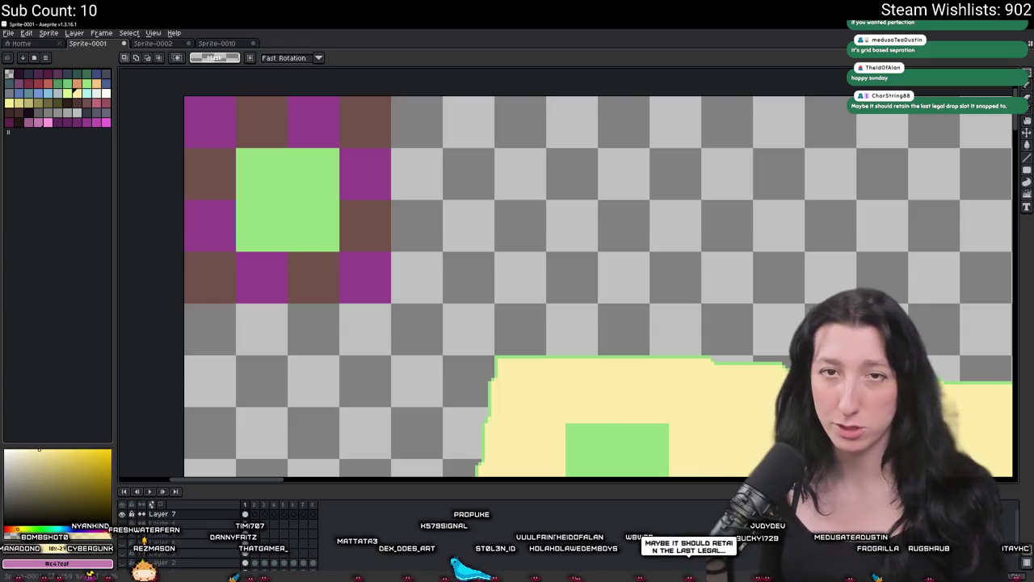
pyautogui.hotkey('alt', 'Tab')
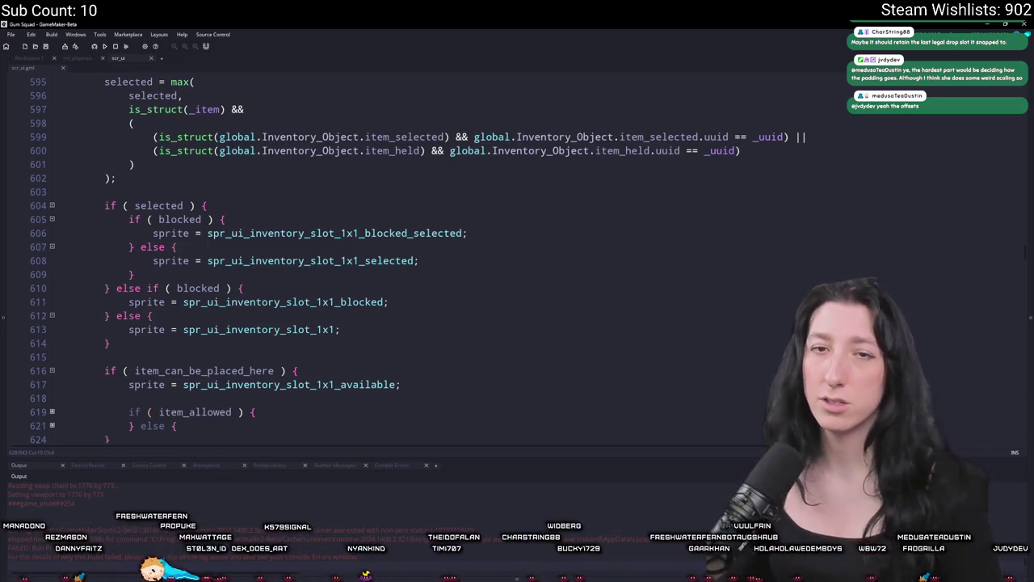
# Examine gui_mouse_x, _item_mouse_x1 and the bracketed width offset on line 457.
pyautogui.scroll(5, 249, 257)
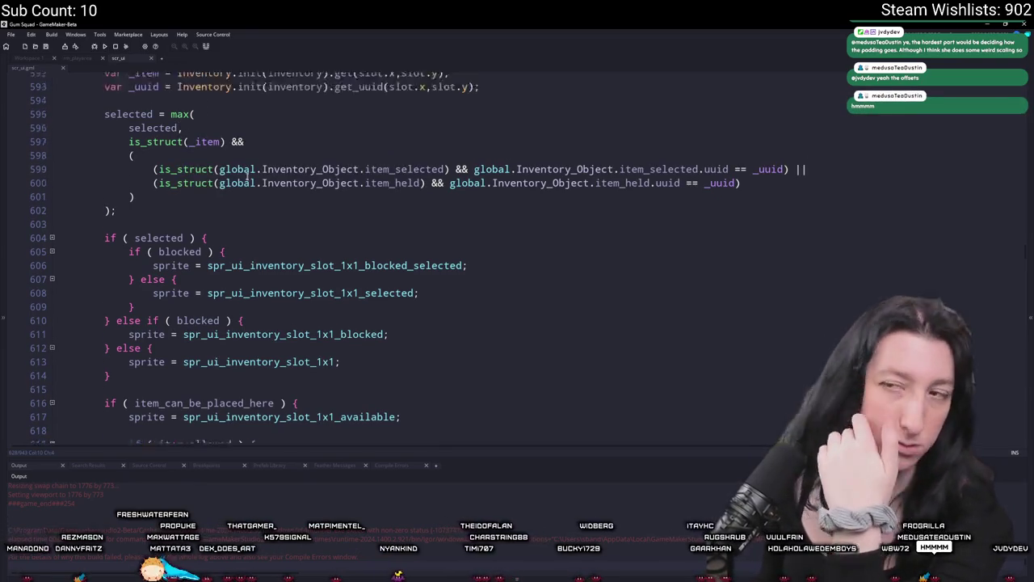
pyautogui.scroll(5, 249, 257)
pyautogui.scroll(-4, 119, 346)
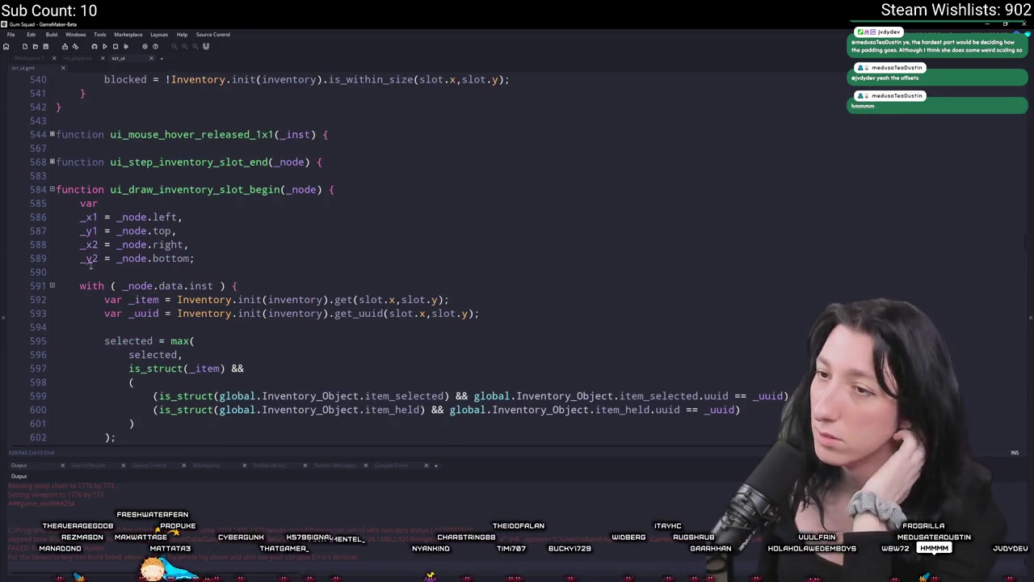
pyautogui.scroll(20, 337, 242)
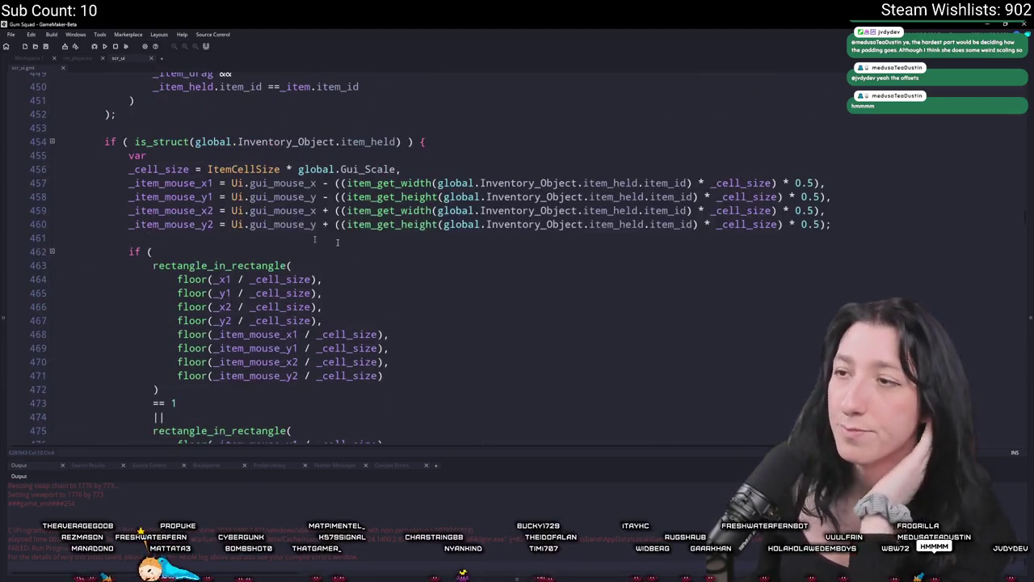
pyautogui.scroll(6, 307, 230)
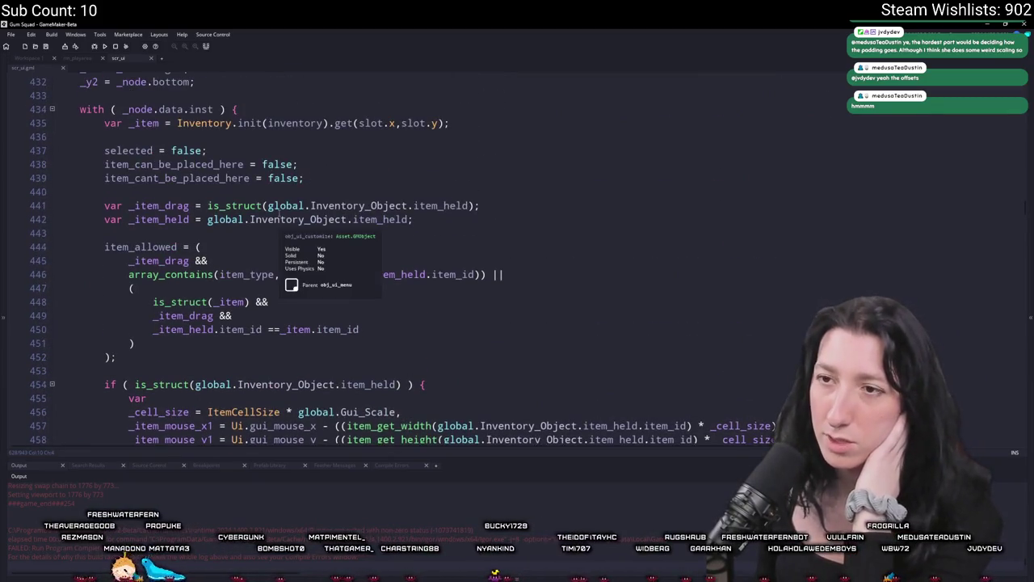
pyautogui.scroll(-2, 318, 303)
pyautogui.doubleClick(261, 328)
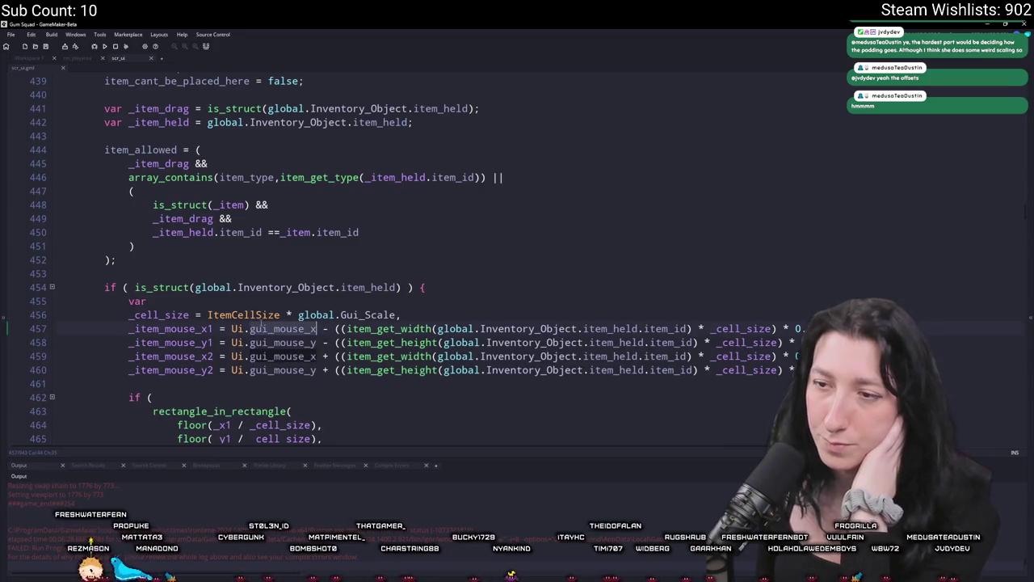
pyautogui.scroll(-2, 554, 248)
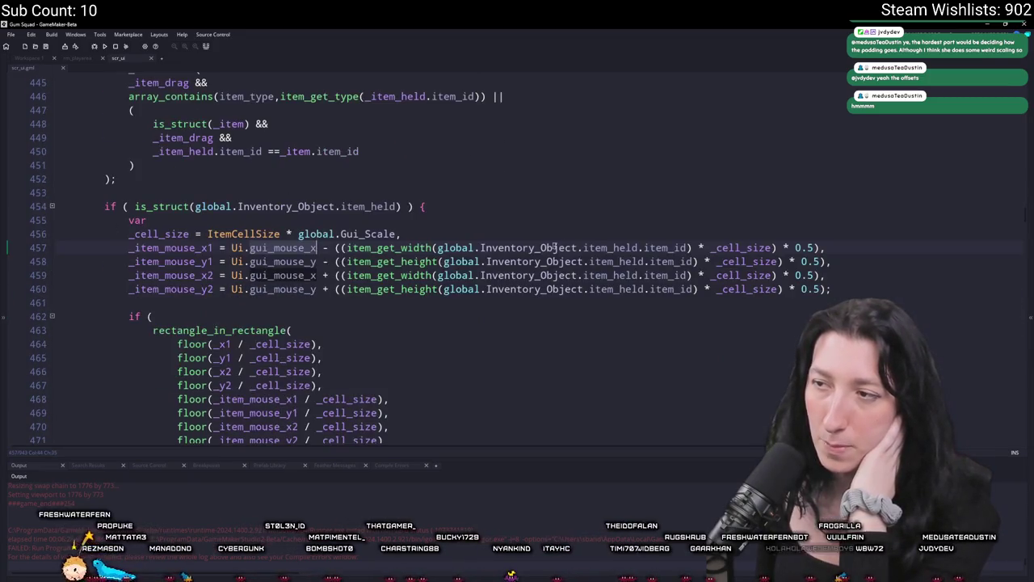
pyautogui.doubleClick(183, 247)
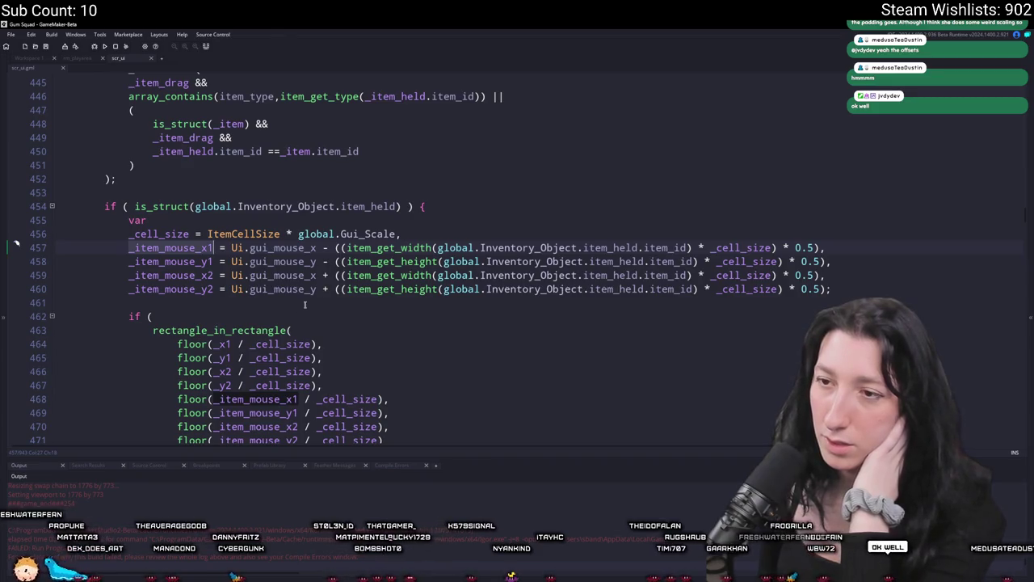
pyautogui.click(336, 248)
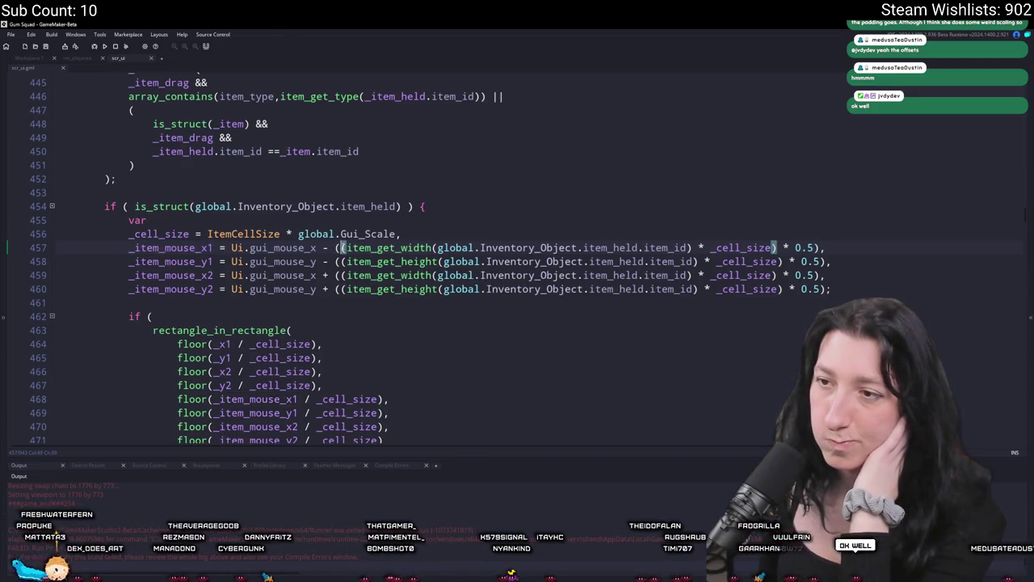
# Select _node on line 429 and search for it with Ctrl+F.
pyautogui.scroll(-1, 223, 296)
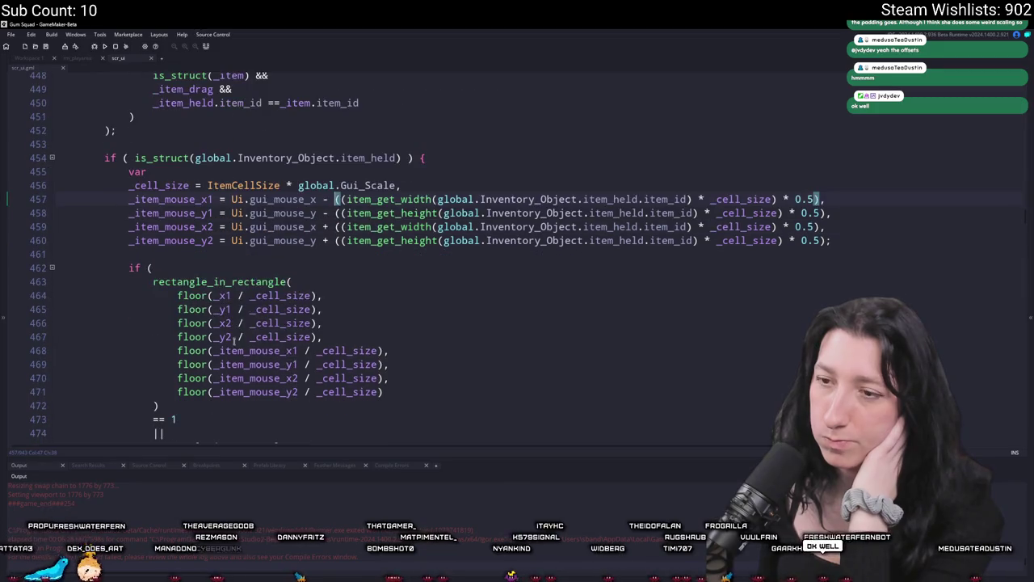
pyautogui.scroll(6, 223, 296)
pyautogui.scroll(3, 223, 296)
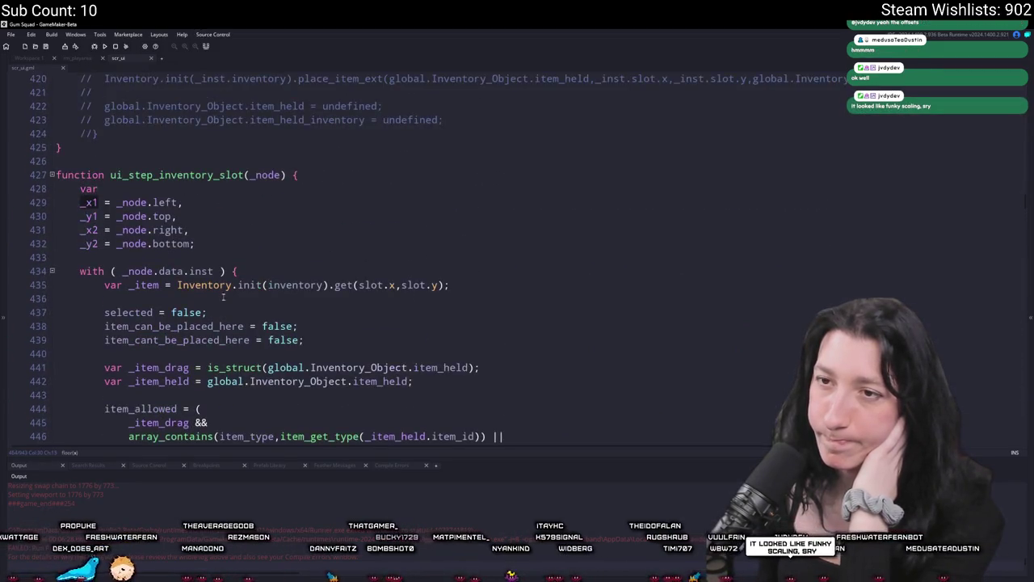
pyautogui.scroll(-1, 128, 272)
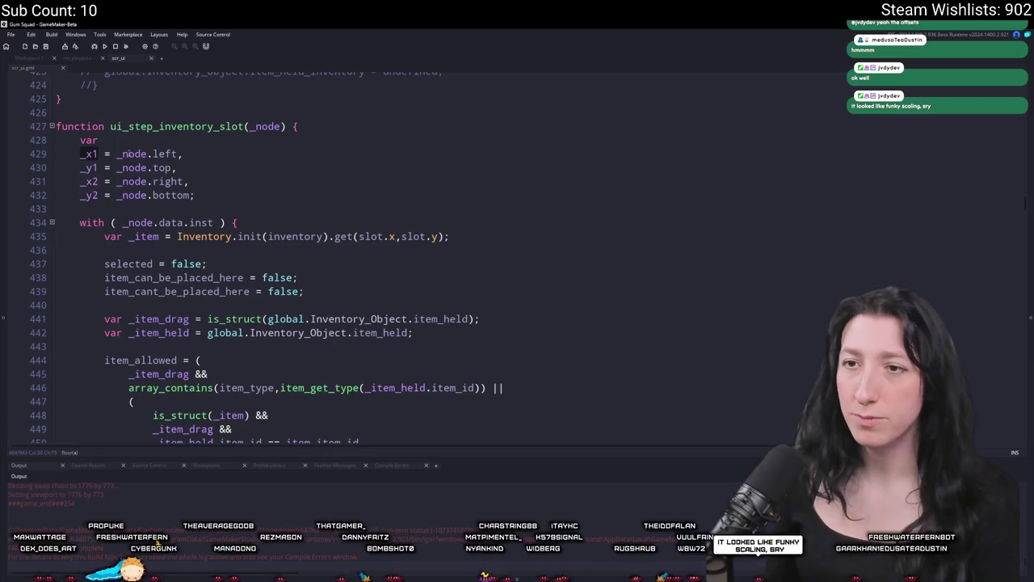
pyautogui.doubleClick(130, 154)
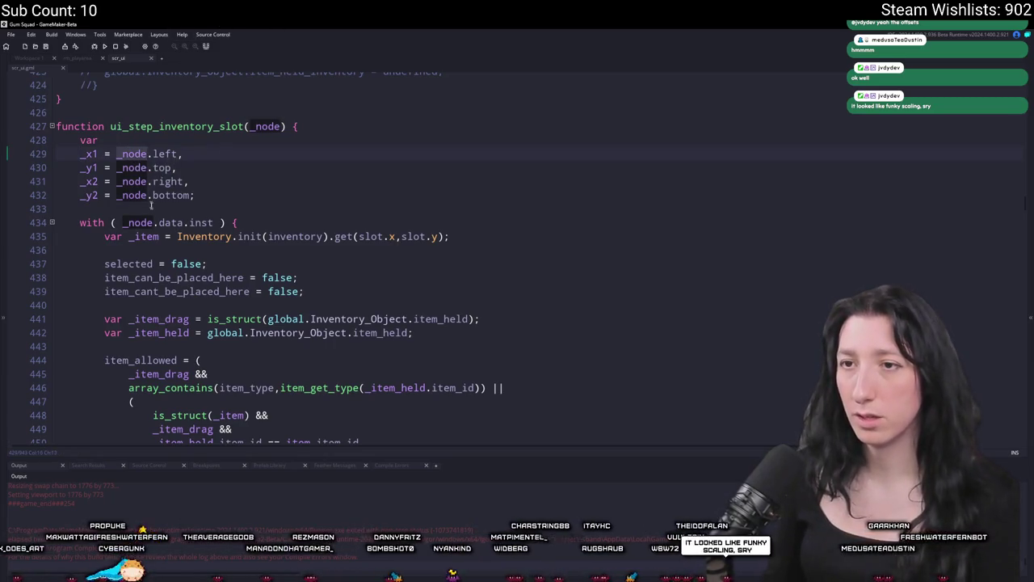
pyautogui.click(116, 153)
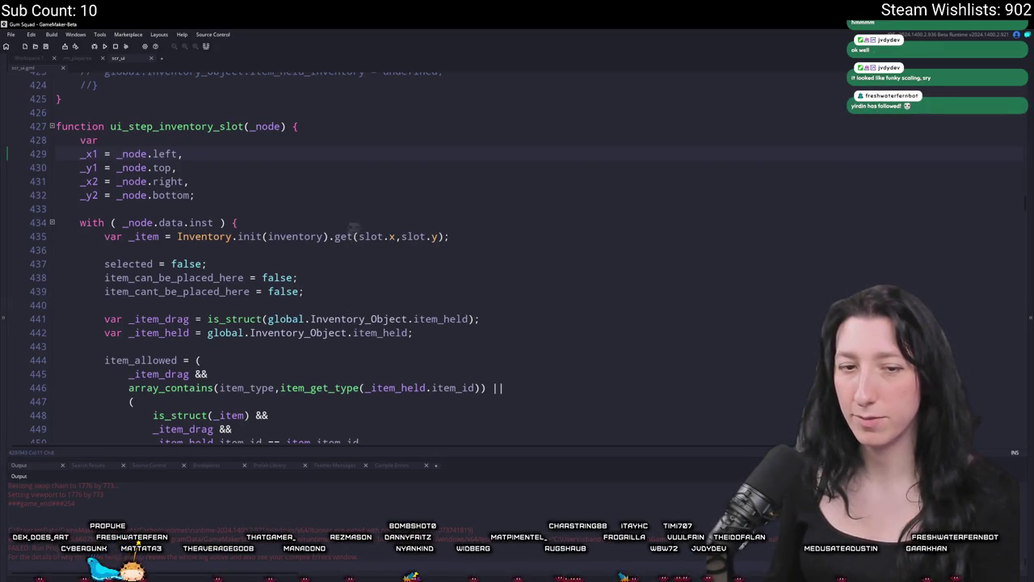
pyautogui.click(208, 153)
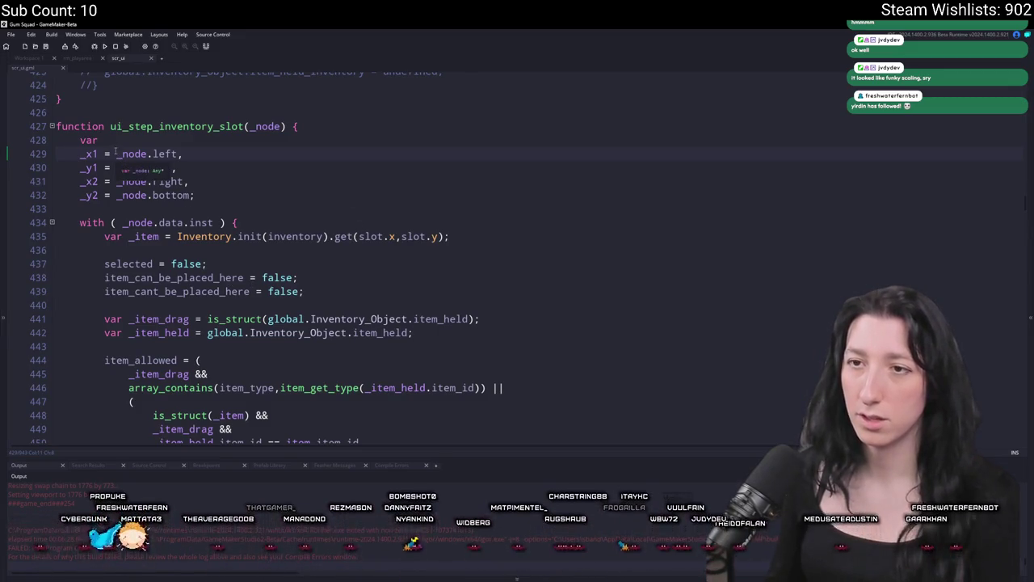
pyautogui.scroll(1, 207, 153)
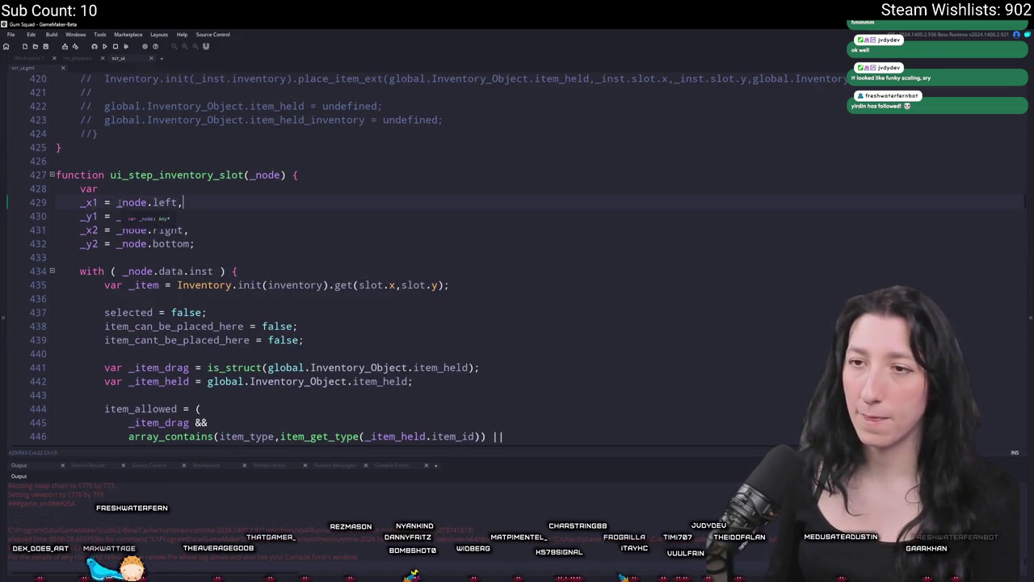
pyautogui.click(114, 244)
pyautogui.doubleClick(133, 202)
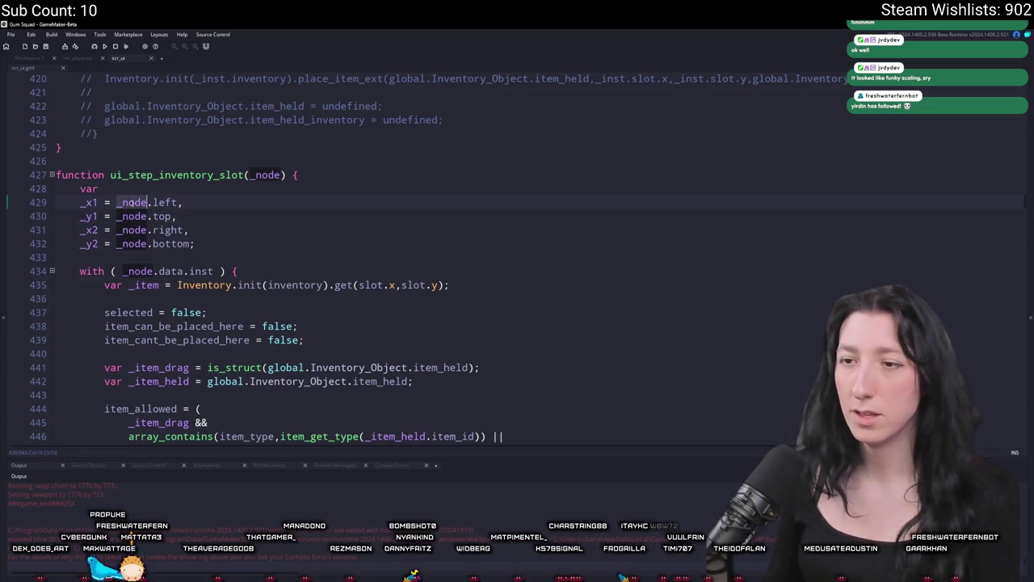
pyautogui.hotkey('ctrl', 'f')
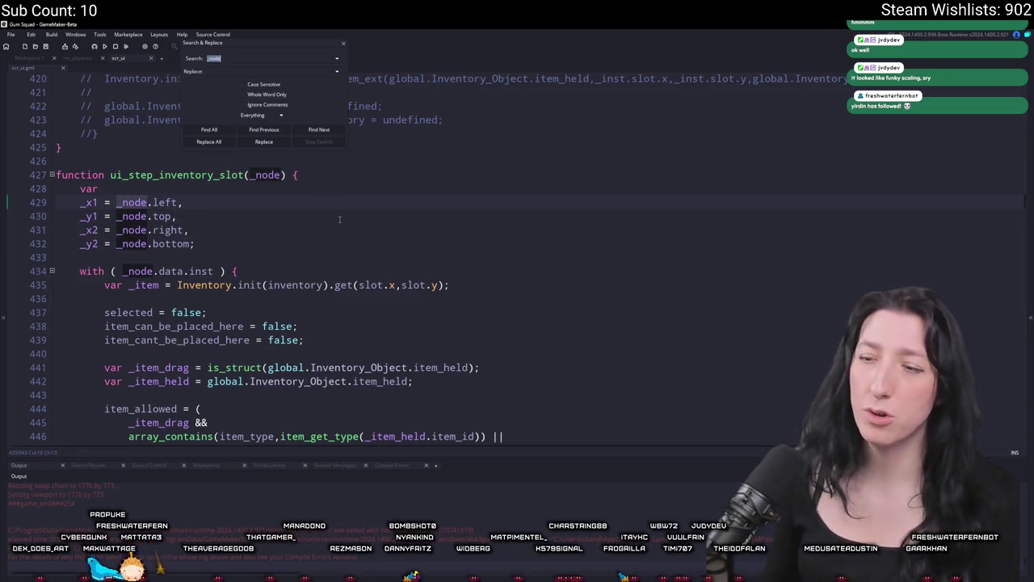
# Close Search & Replace and reopen the scr_ui script through the Ctrl+T asset search.
pyautogui.click(342, 46)
pyautogui.click(37, 60)
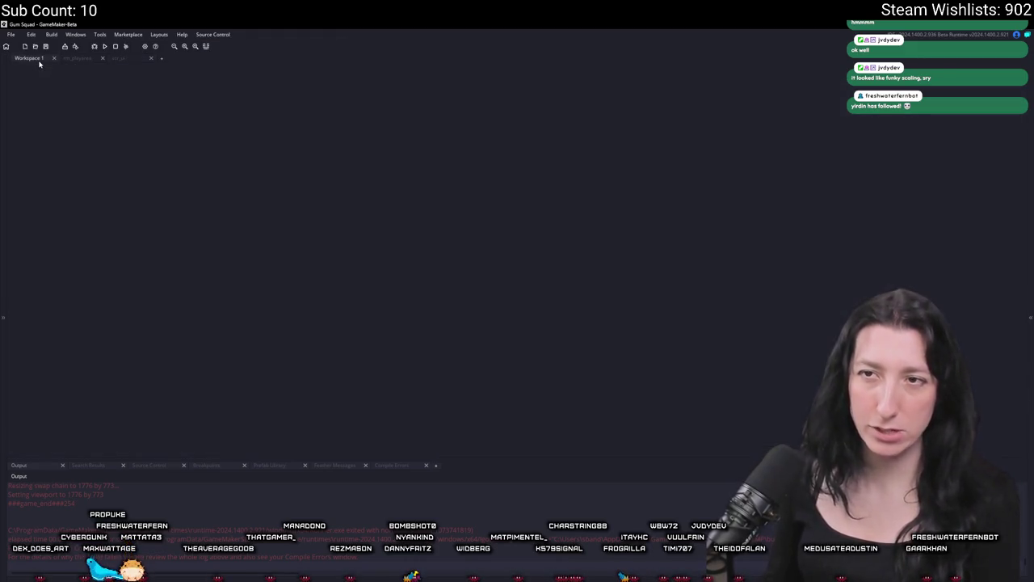
pyautogui.hotkey('ctrl', 't')
pyautogui.write('scr_ui')
pyautogui.press('Return')
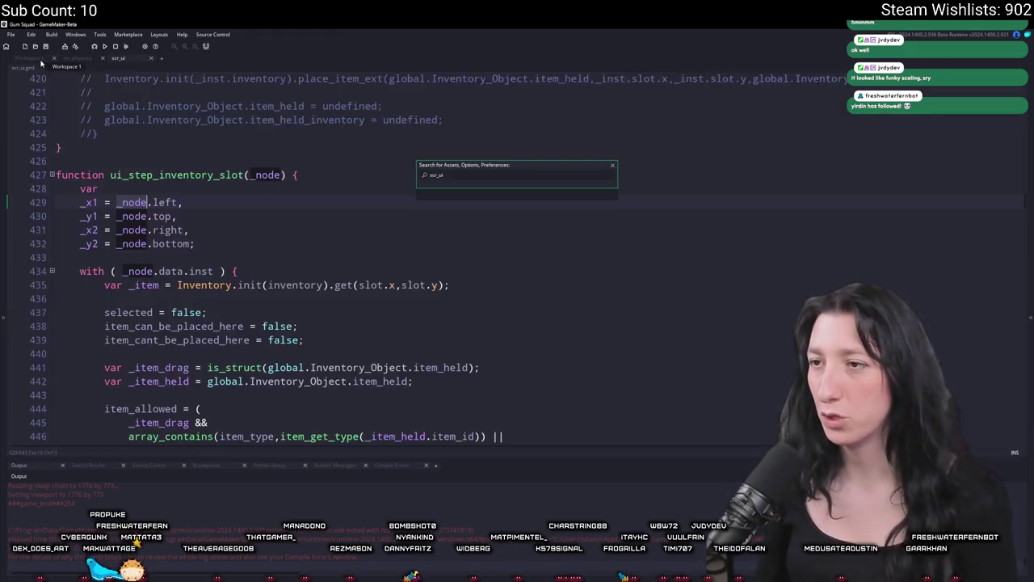
pyautogui.scroll(3, 186, 149)
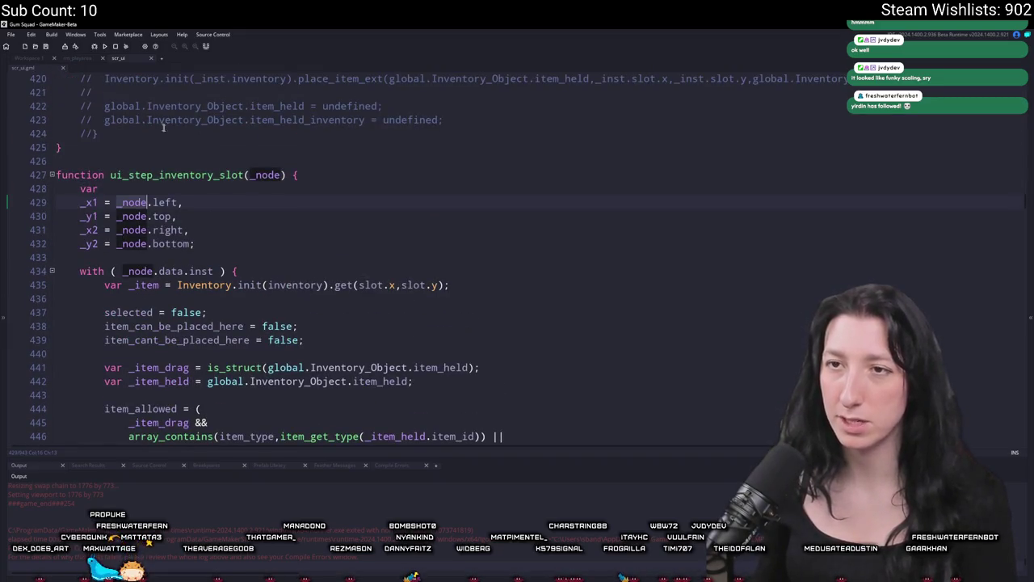
# Find ui_node_create, check the parent field in the UiNode constructor, then return to the slot code.
pyautogui.hotkey('ctrl', 't')
pyautogui.write('node_c')
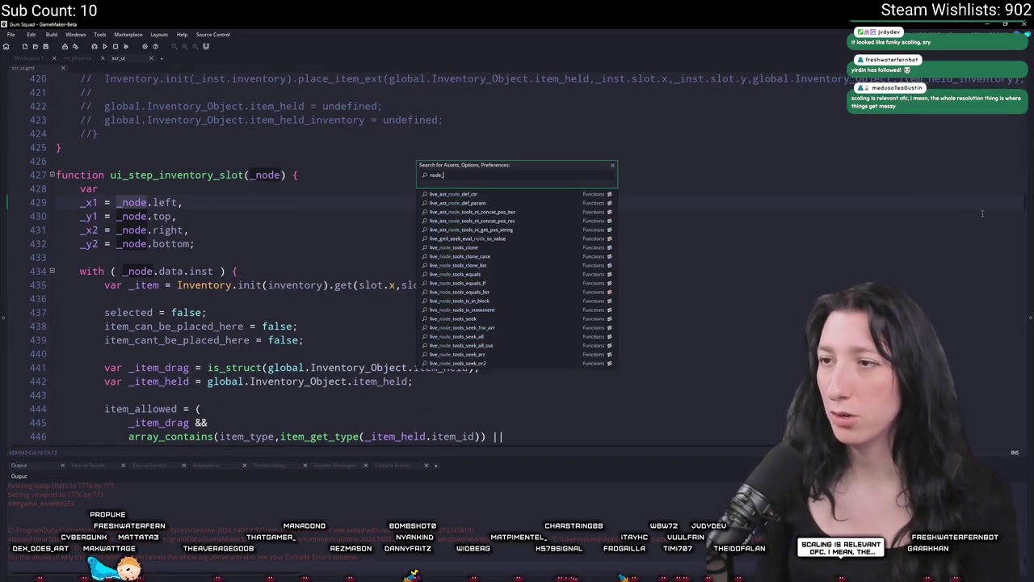
pyautogui.press('Return')
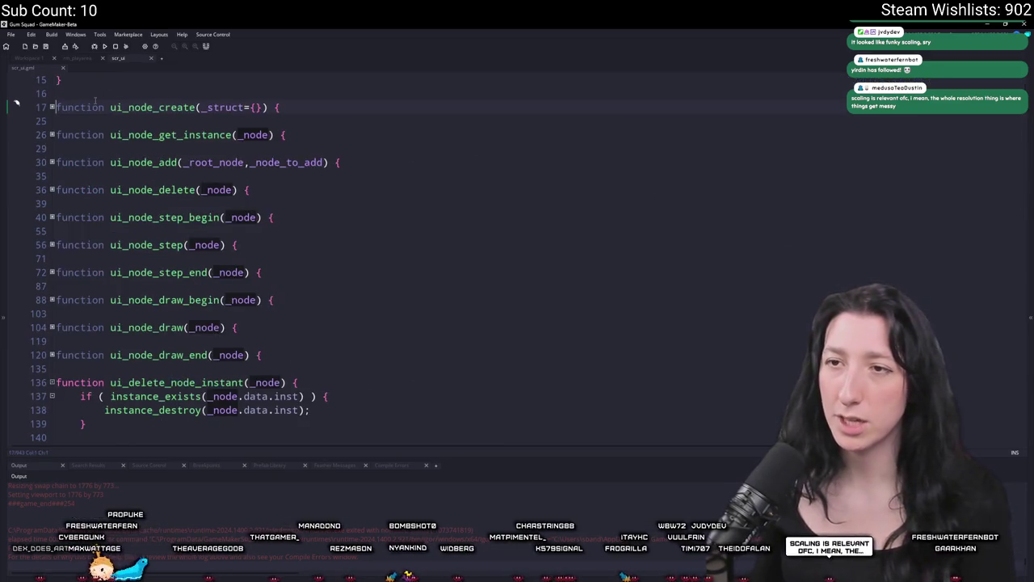
pyautogui.click(202, 135)
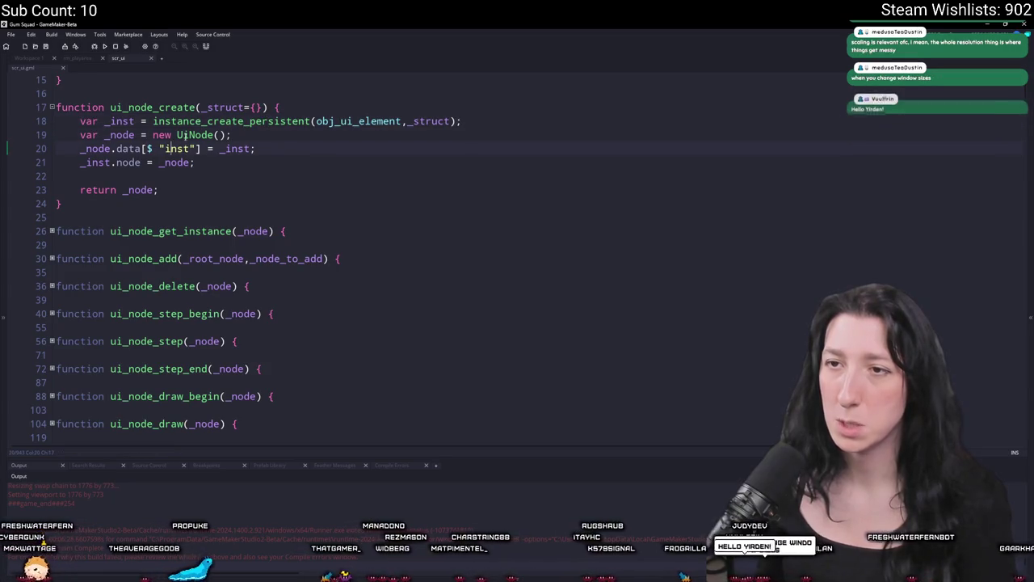
pyautogui.middleClick(200, 134)
pyautogui.doubleClick(97, 190)
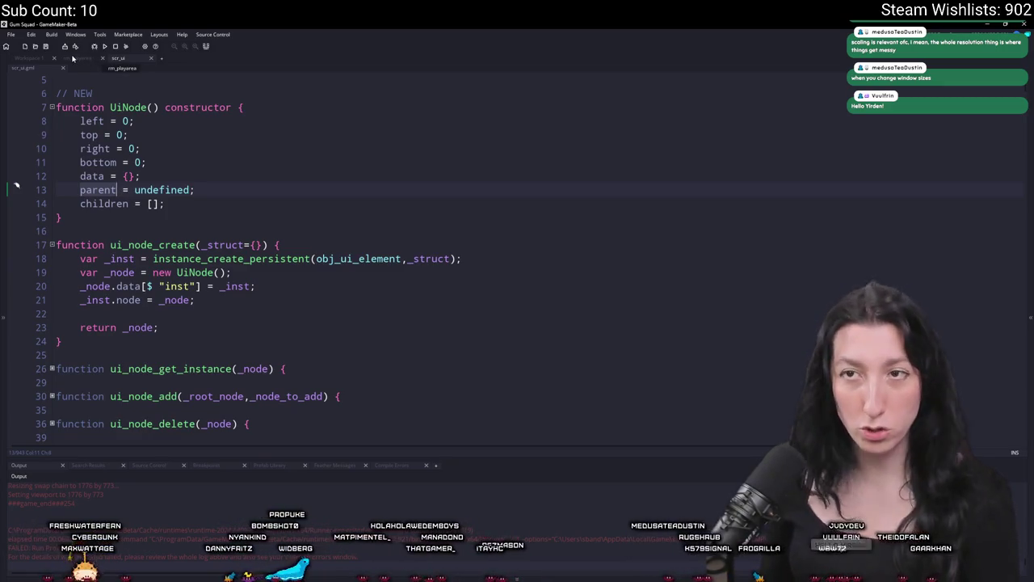
pyautogui.hotkey('ctrl', 'z')
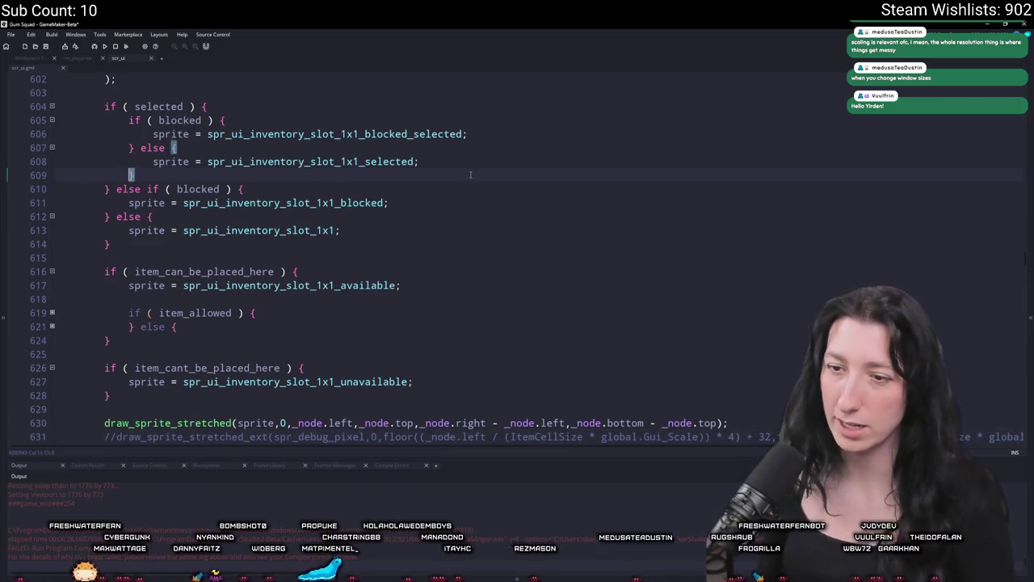
pyautogui.scroll(20, 471, 174)
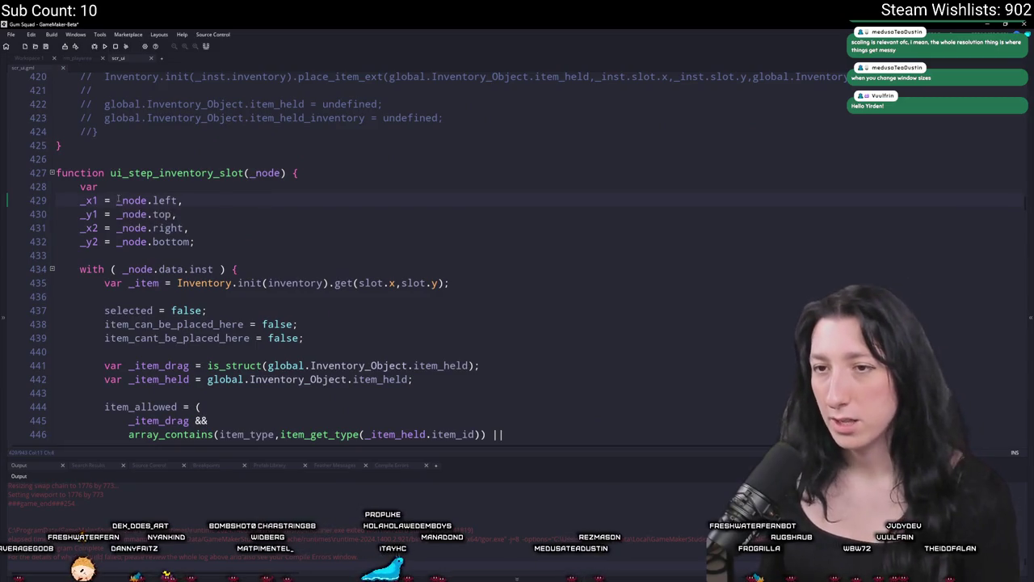
# Undo a faulty multi-line edit and make _x1 on line 429 subtract _node.parent.left.
pyautogui.write('parent')
pyautogui.write('.left -')
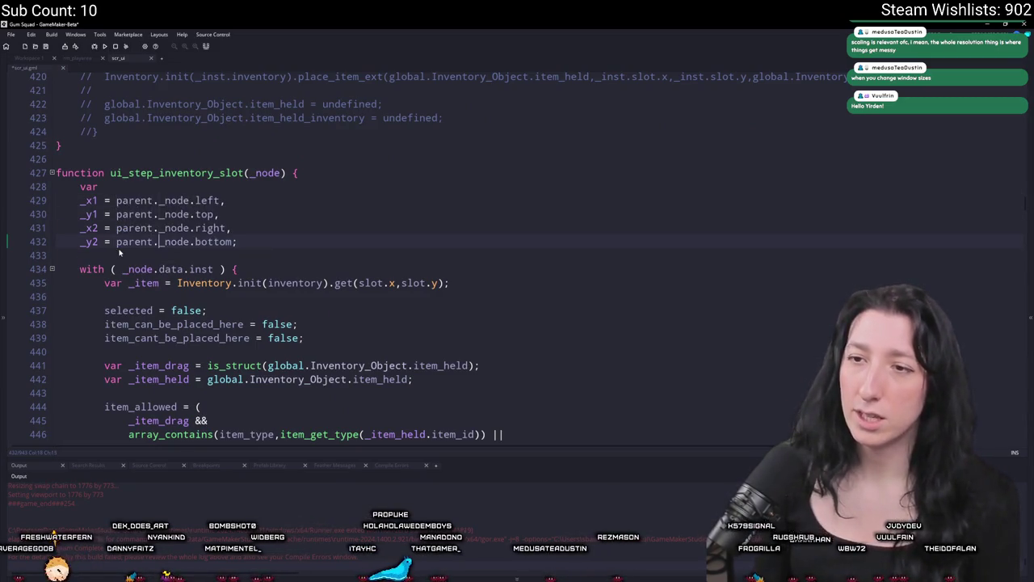
pyautogui.hotkey('ctrl', 'z')
pyautogui.hotkey('ctrl', 'z')
pyautogui.hotkey('ctrl', 'z')
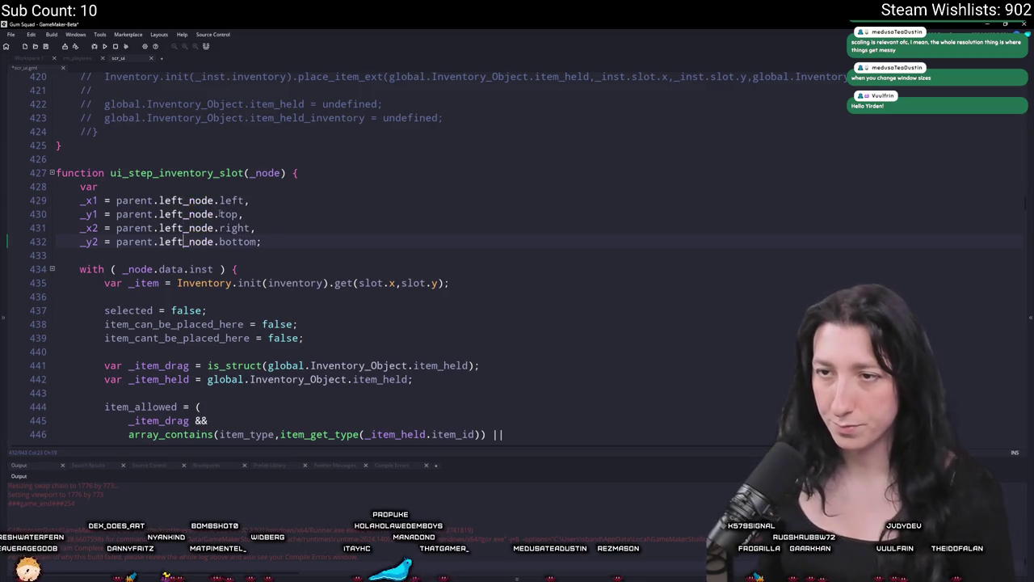
pyautogui.hotkey('ctrl', 'y')
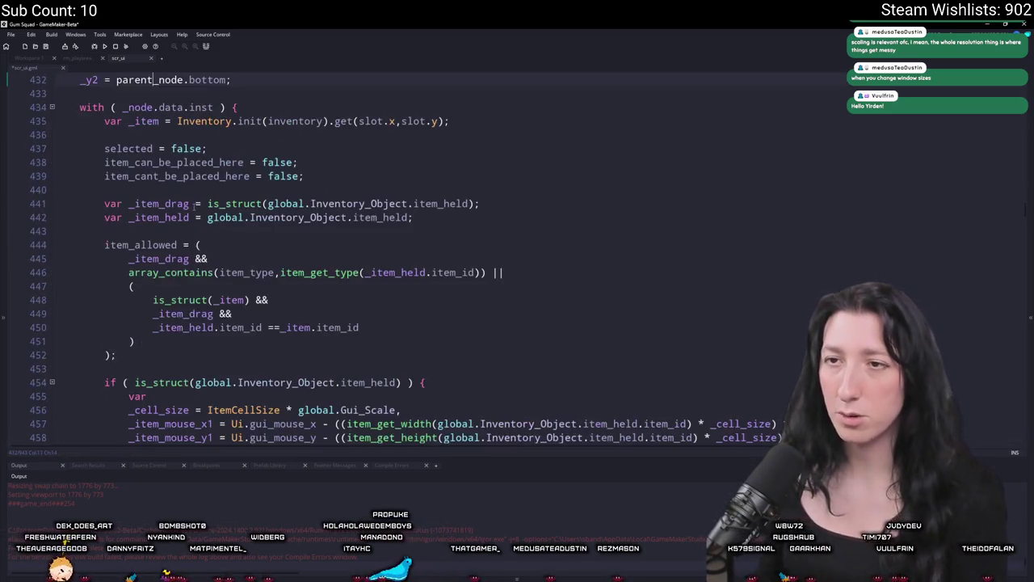
pyautogui.hotkey('ctrl', 'z')
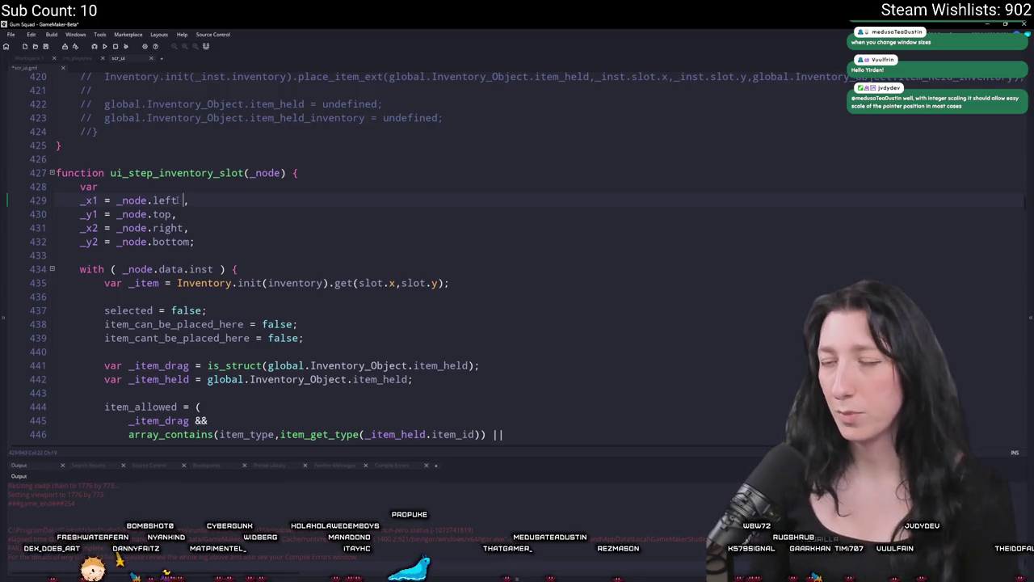
pyautogui.write('.left')
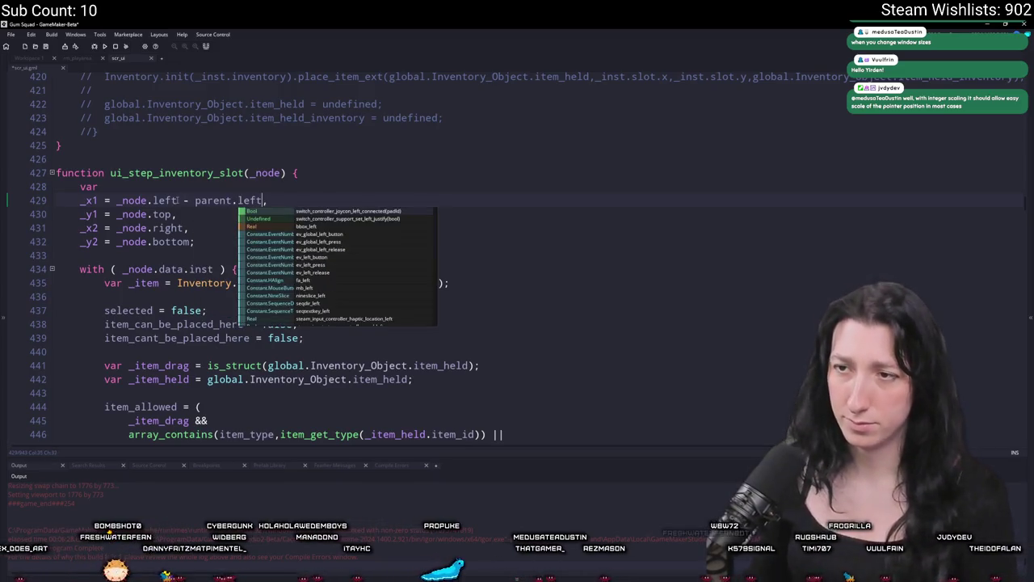
pyautogui.click(202, 199)
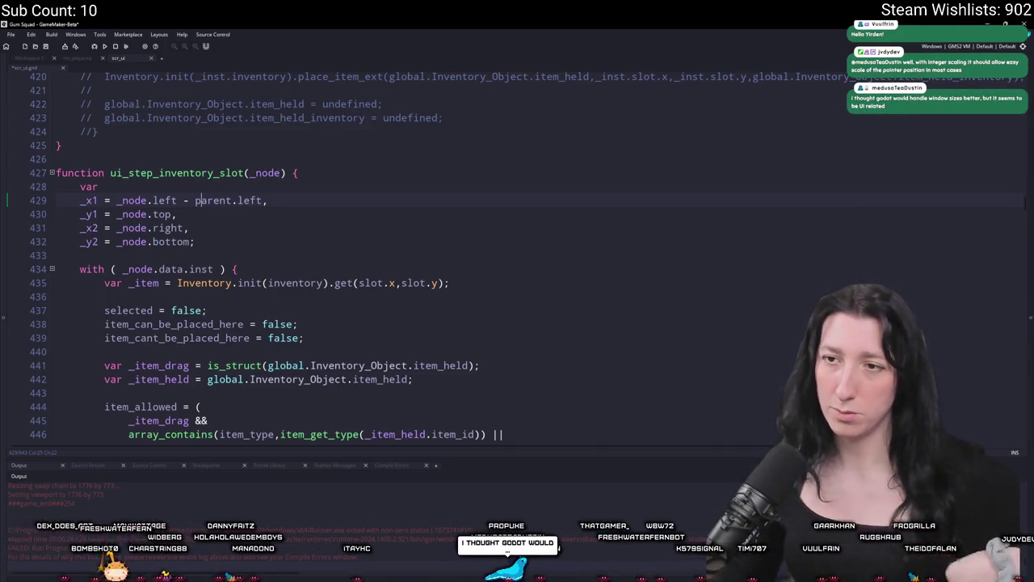
pyautogui.click(195, 200)
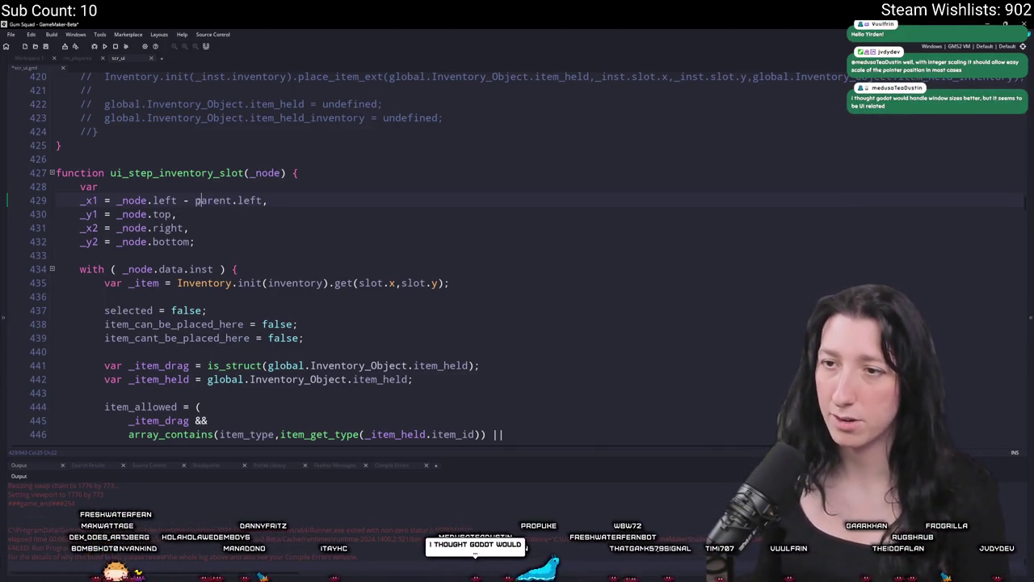
pyautogui.write('_node.')
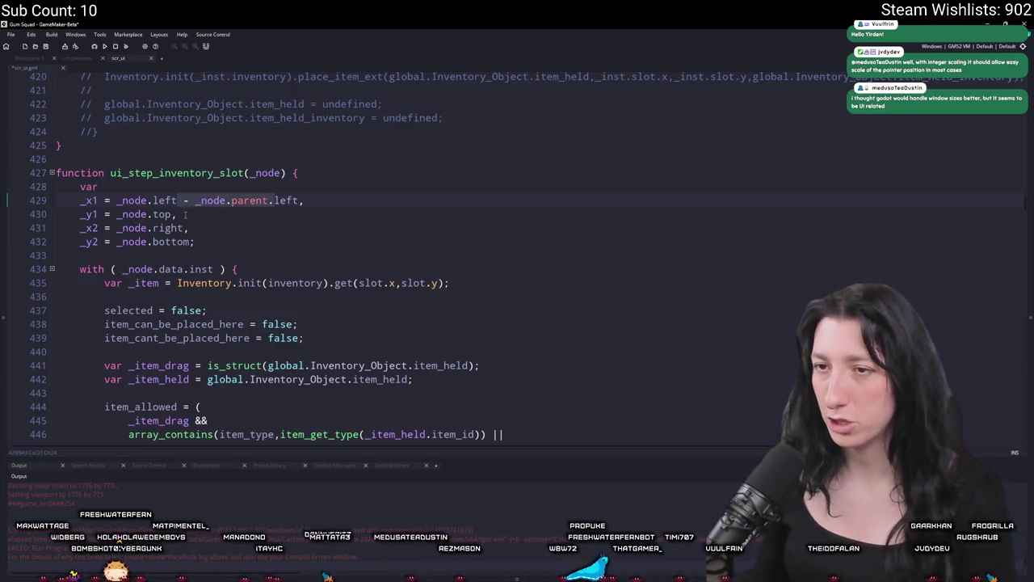
# Append '- _node.parent.top' to _y1 and make line 431 subtract _node.parent.left instead of right.
pyautogui.click(170, 214)
pyautogui.write('- _node.parent.t')
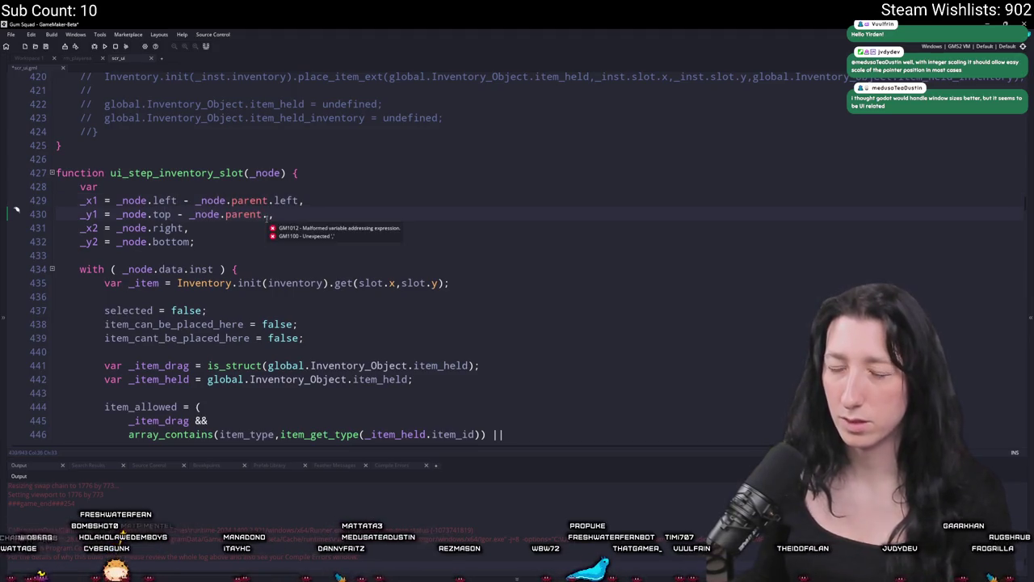
pyautogui.write('op')
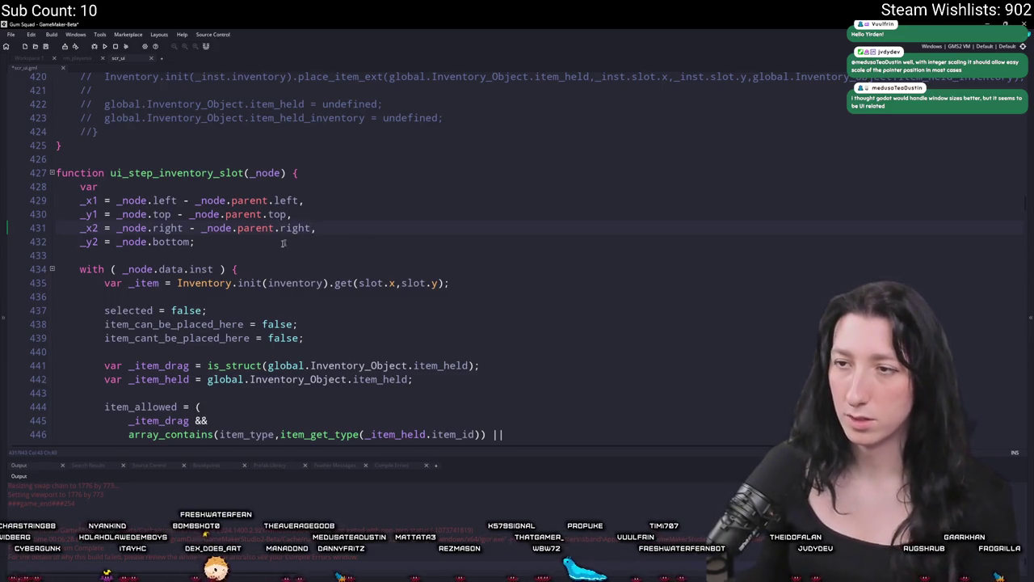
pyautogui.press('Down')
pyautogui.click(270, 201)
pyautogui.doubleClick(287, 200)
pyautogui.hotkey('ctrl', 'c')
pyautogui.doubleClick(295, 227)
pyautogui.hotkey('ctrl', 'v')
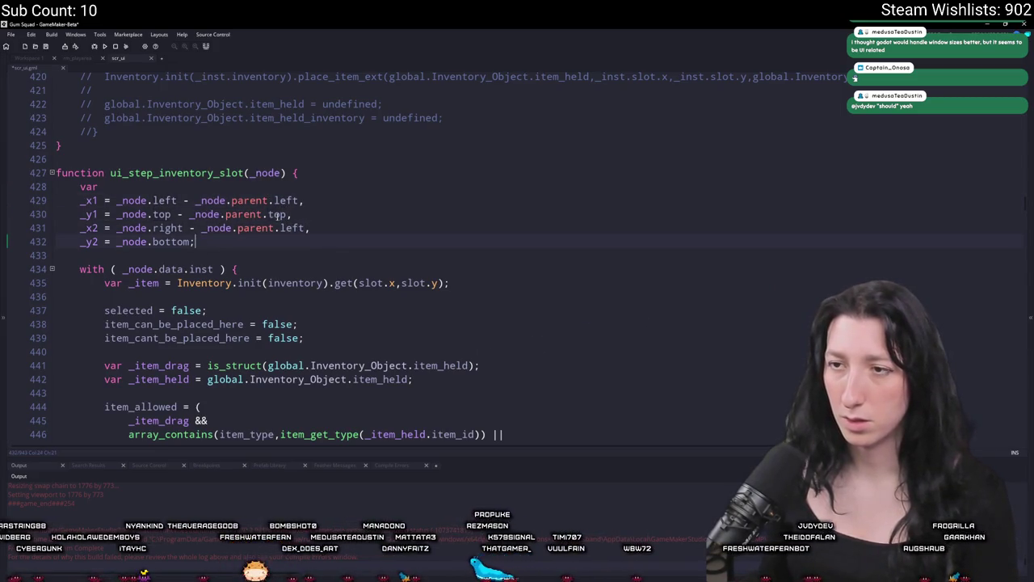
pyautogui.click(195, 242)
pyautogui.write('- _node.parent.top')
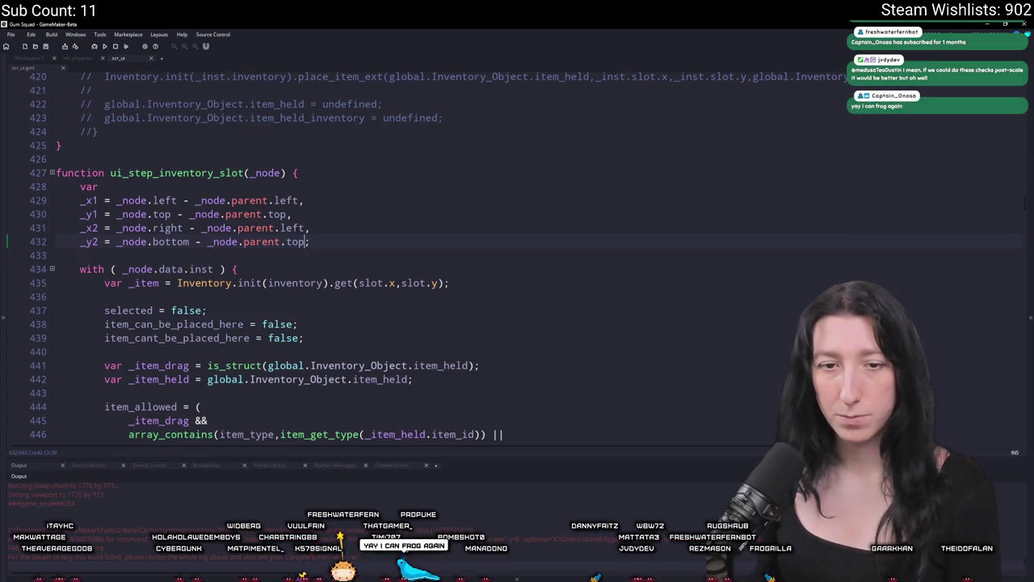
pyautogui.scroll(-2, 326, 303)
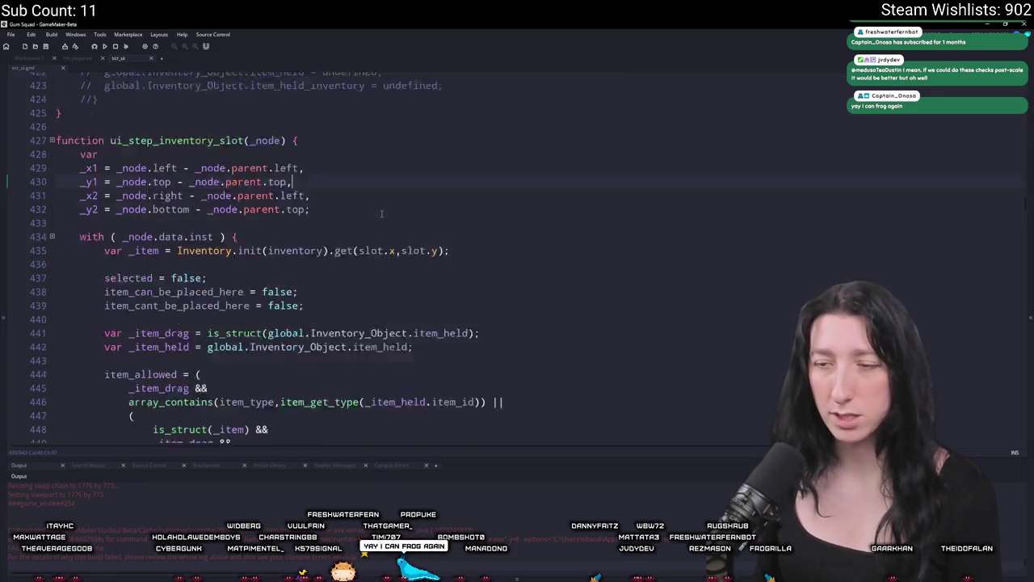
# Add an unfinished global.Gui_Scale line after the _x1–_y2 declarations, then delete it again.
pyautogui.press('Return')
pyautogui.press('Return')
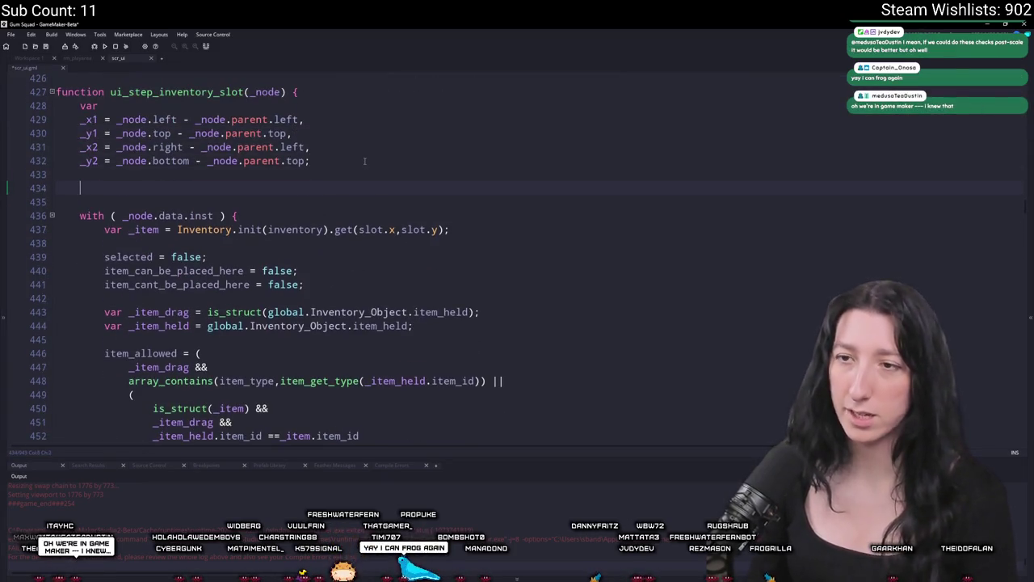
pyautogui.write('global.Gui_Scale')
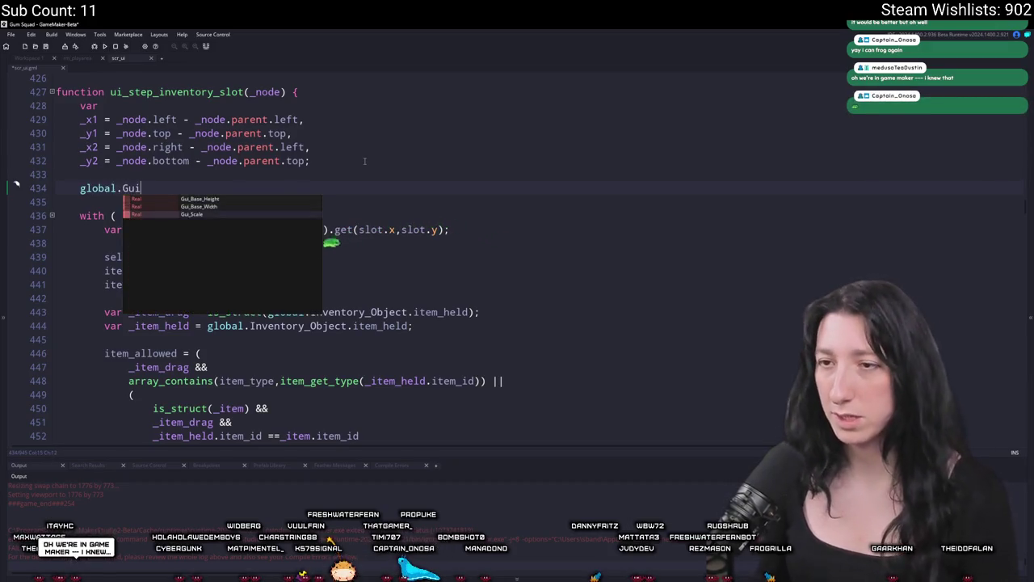
pyautogui.press('Home')
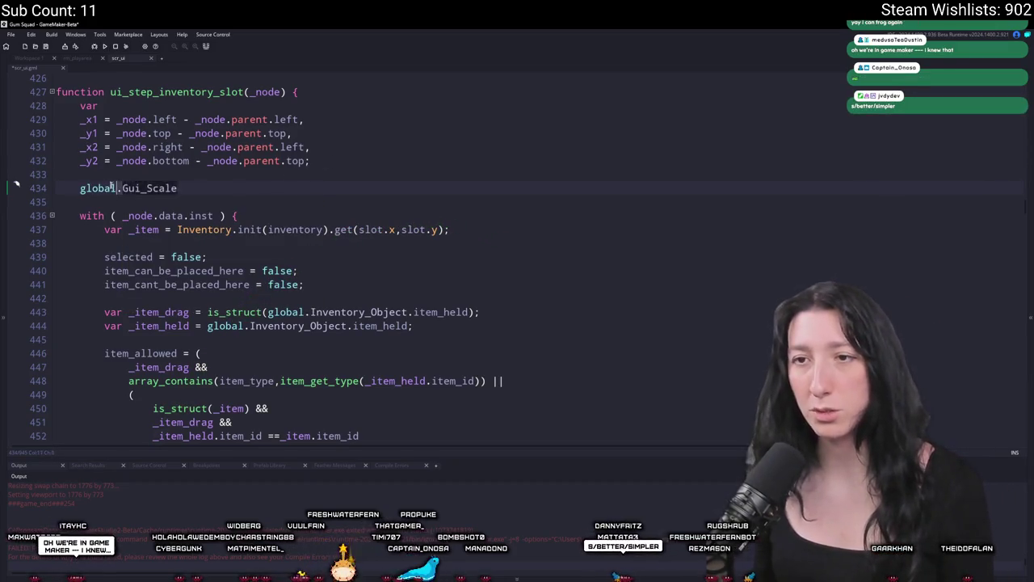
pyautogui.hotkey('shift', 'End')
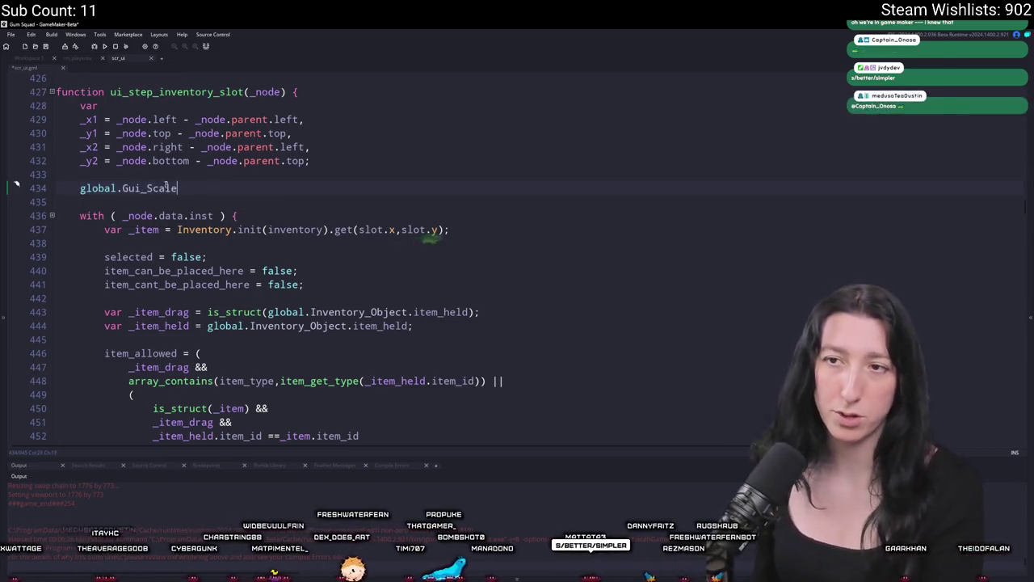
pyautogui.press('Delete')
pyautogui.press('BackSpace')
pyautogui.press('BackSpace')
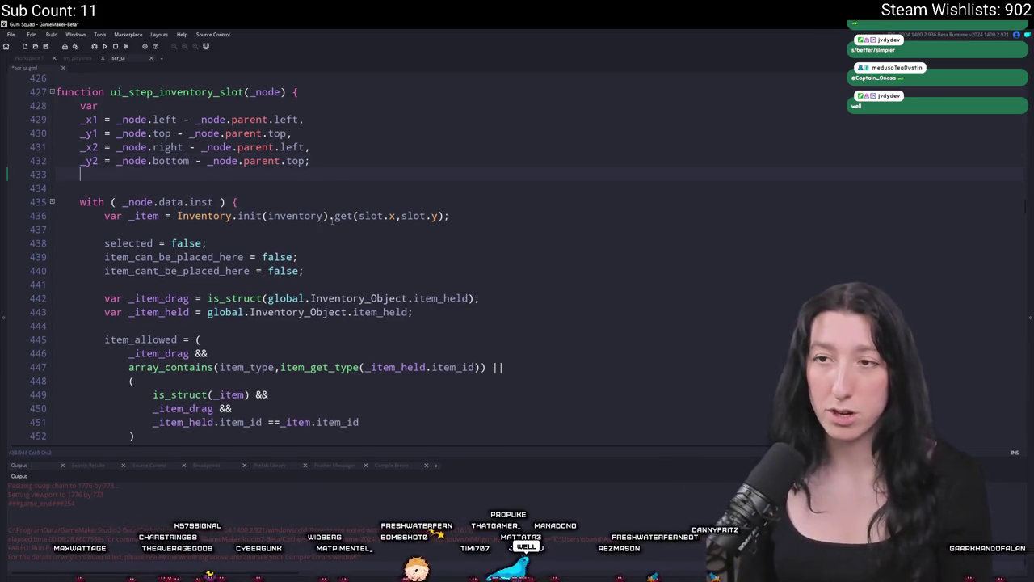
pyautogui.press('Up')
pyautogui.press('Up')
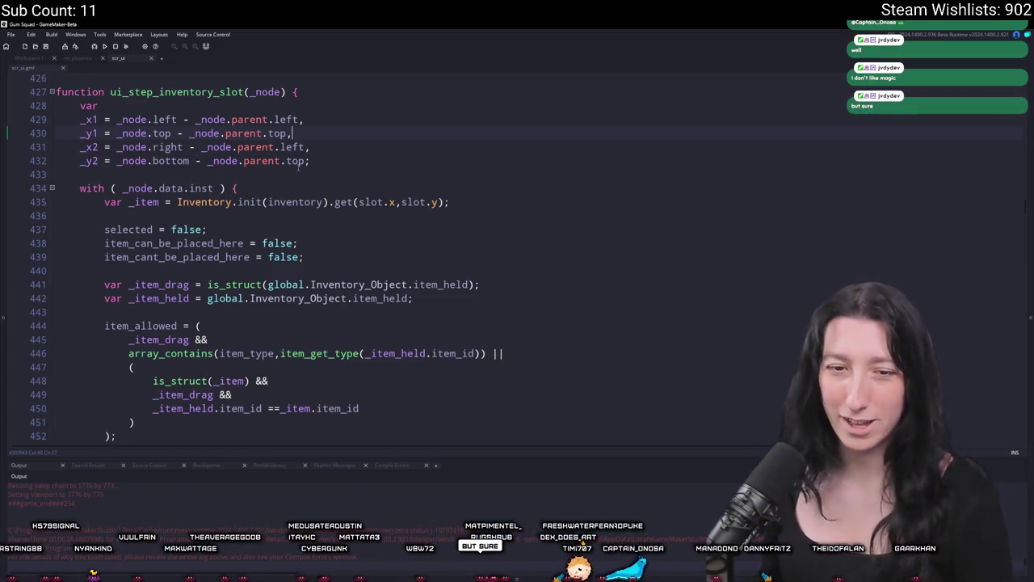
pyautogui.click(349, 127)
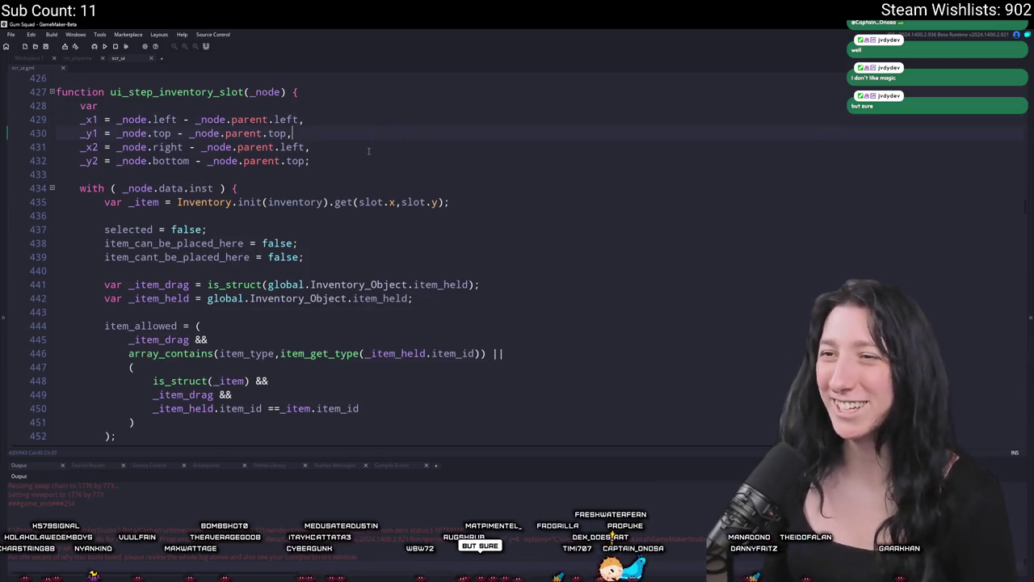
pyautogui.scroll(-4, 412, 119)
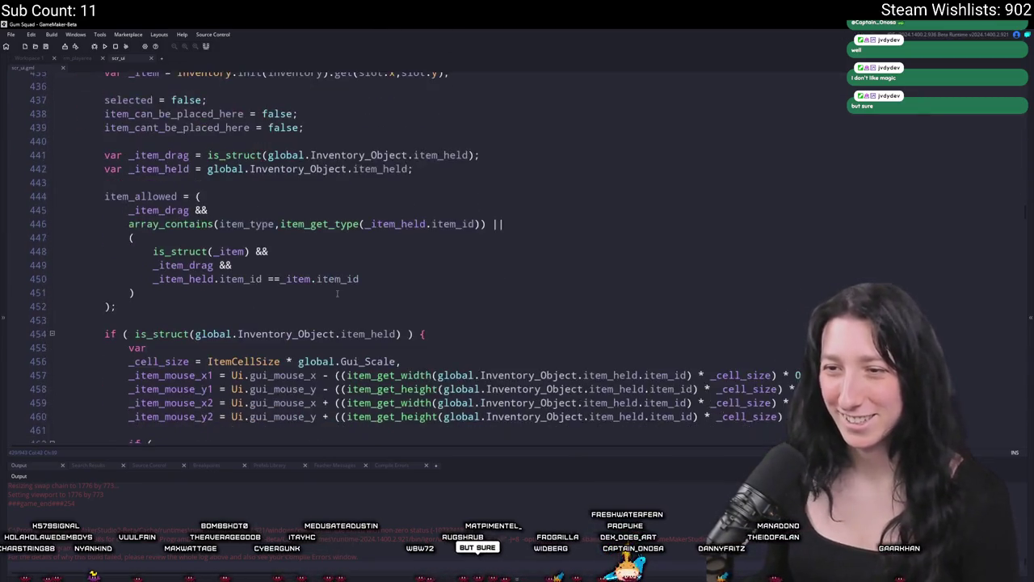
# Place the caret after Ui.gui_mouse_x on line 457, rechecking the _node declaration on line 429.
pyautogui.click(323, 326)
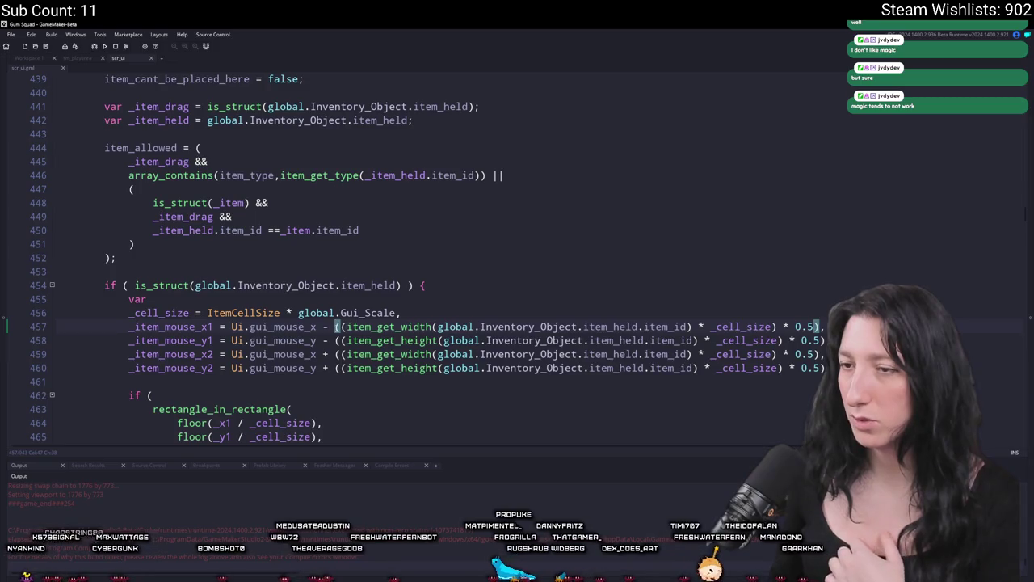
pyautogui.click(319, 327)
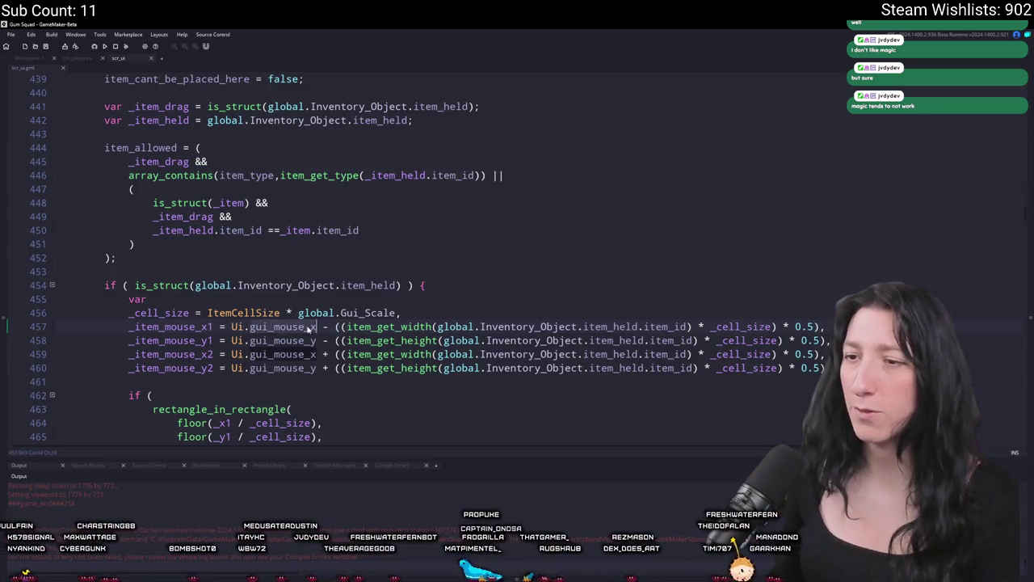
pyautogui.scroll(5, 315, 326)
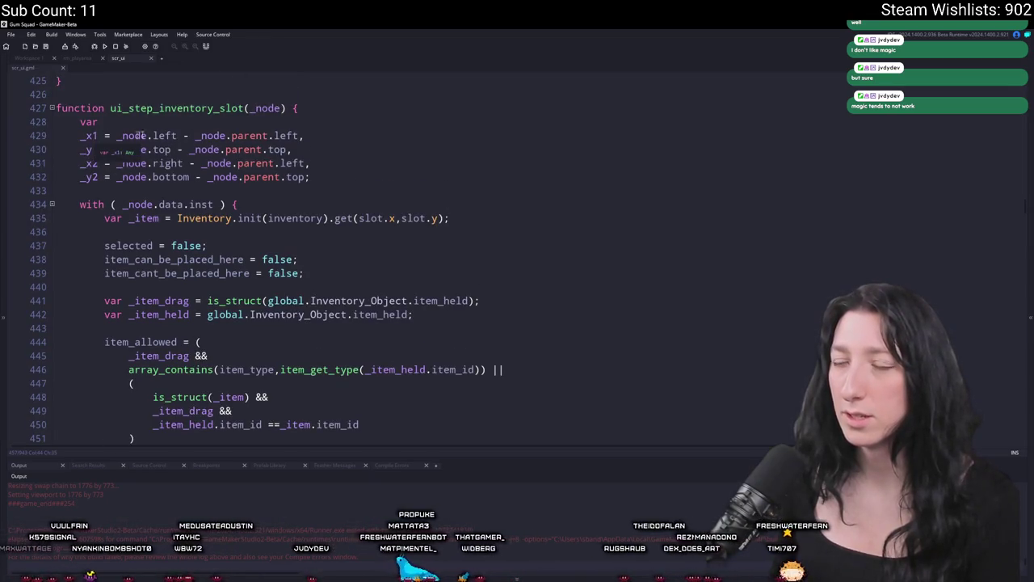
pyautogui.click(206, 135)
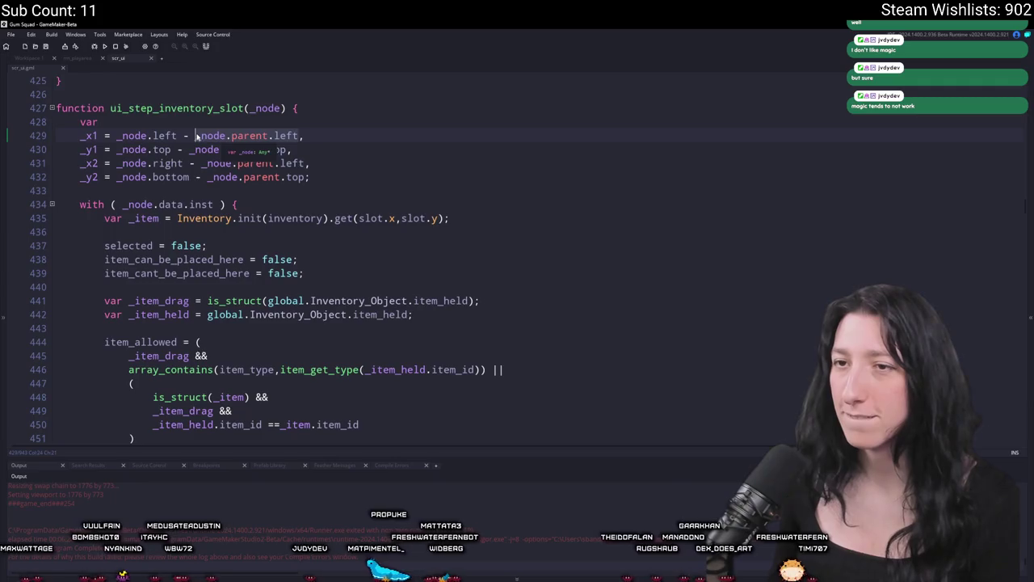
pyautogui.click(195, 119)
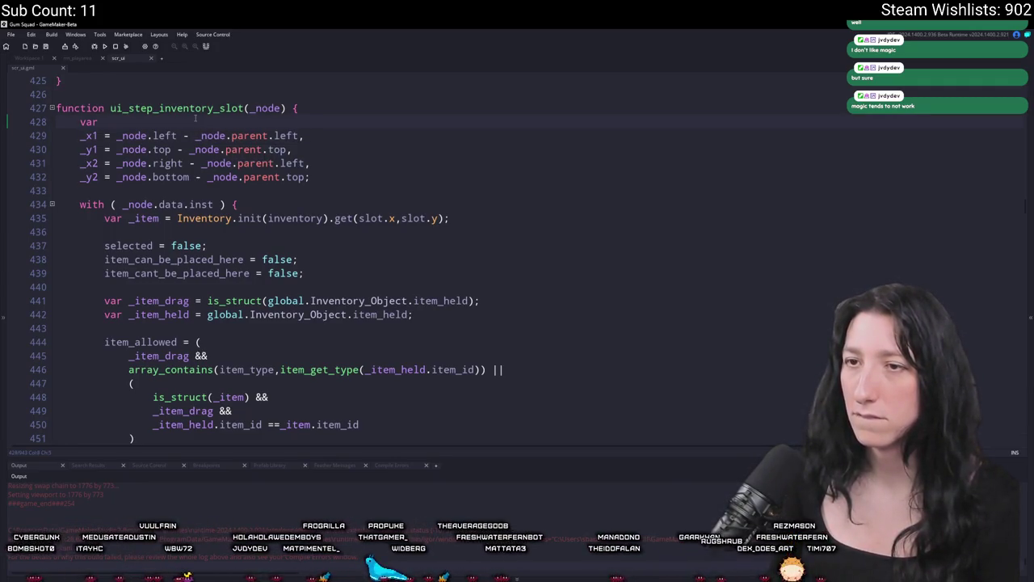
pyautogui.moveTo(301, 136); pyautogui.dragTo(195, 135)
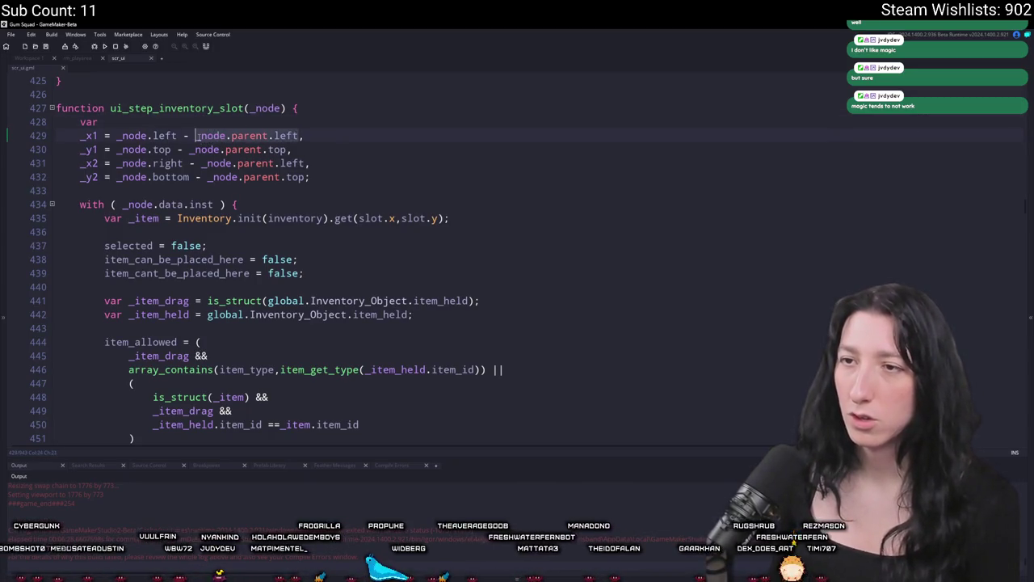
pyautogui.scroll(-2, 261, 243)
pyautogui.scroll(-4, 260, 243)
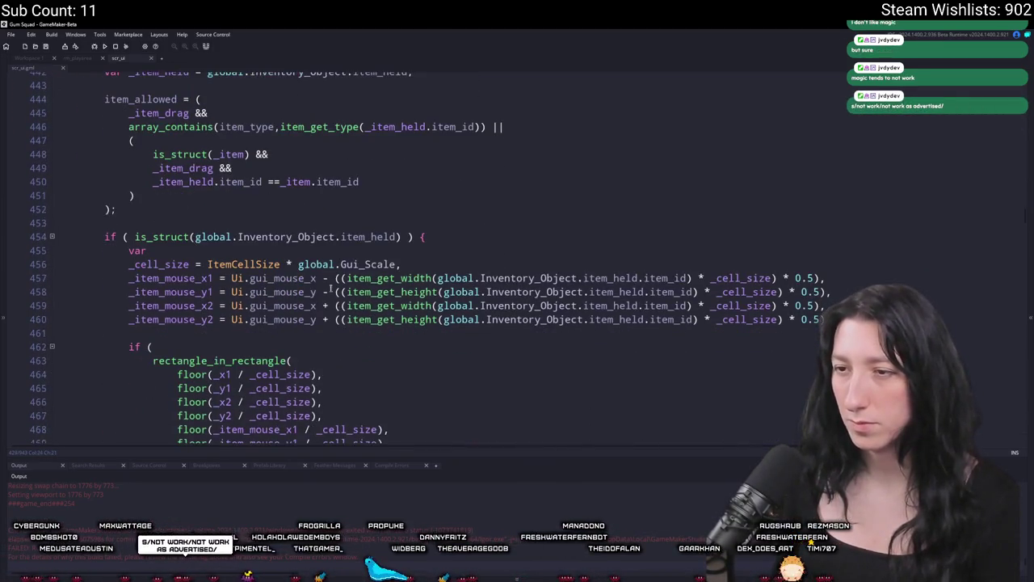
# Add '- _node.parent.left' to lines 457 and 459 and '- _node.parent.top' to lines 458 and 460.
pyautogui.write('- _node.parent.left')
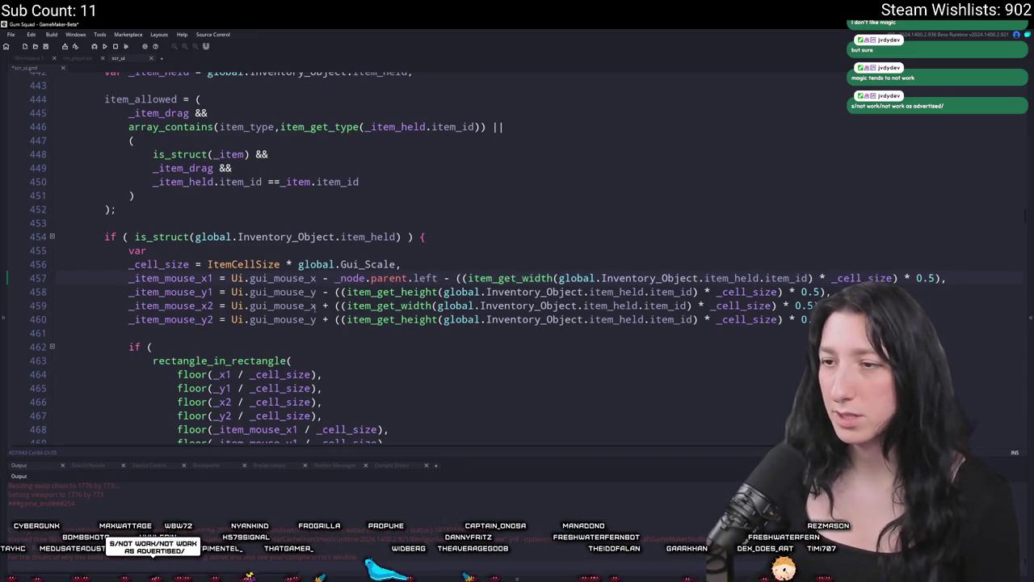
pyautogui.click(316, 305)
pyautogui.write('- _node.parent.left')
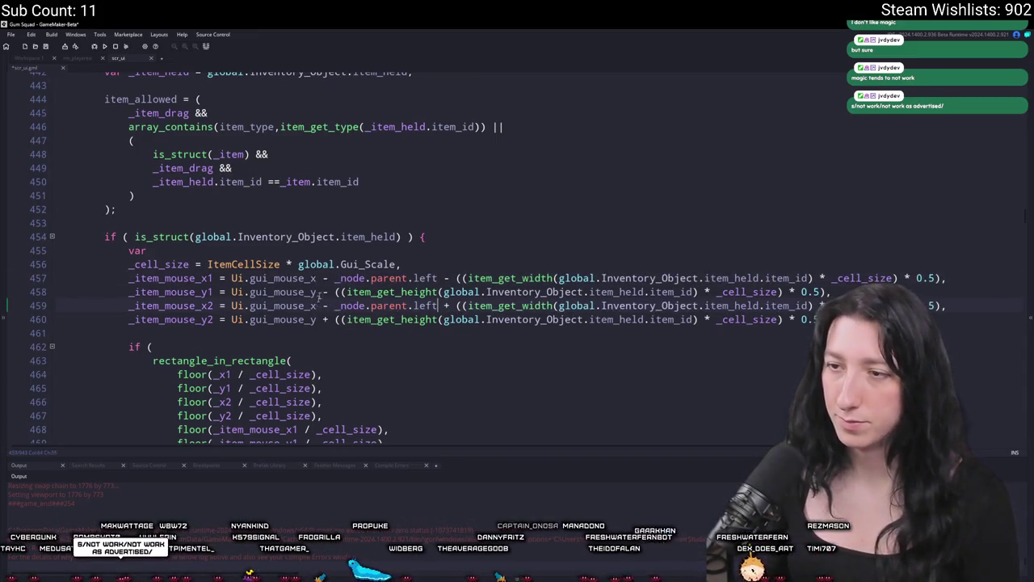
pyautogui.click(317, 291)
pyautogui.write('- _node.parent.left')
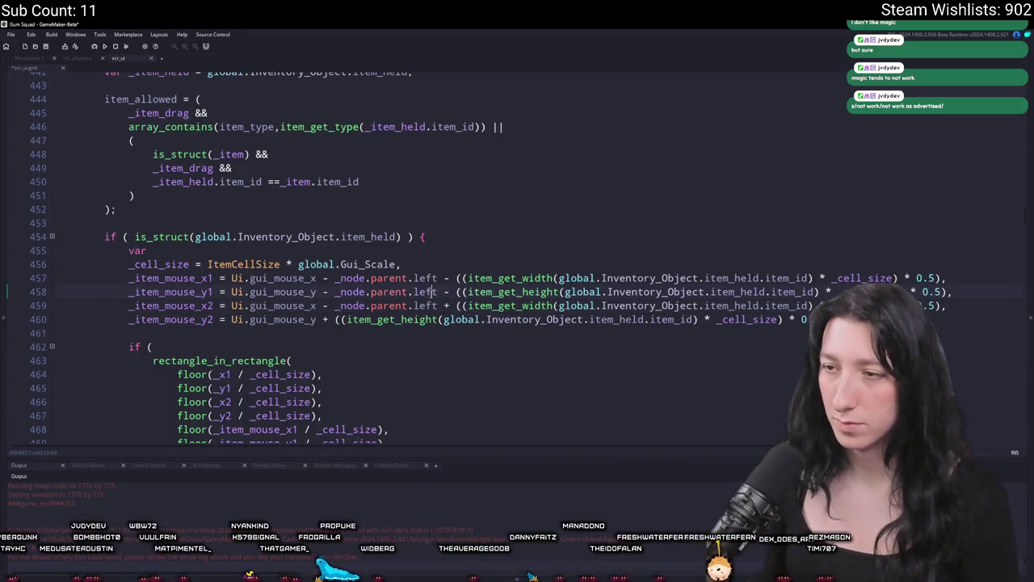
pyautogui.press('BackSpace')
pyautogui.press('BackSpace')
pyautogui.press('BackSpace')
pyautogui.write('top')
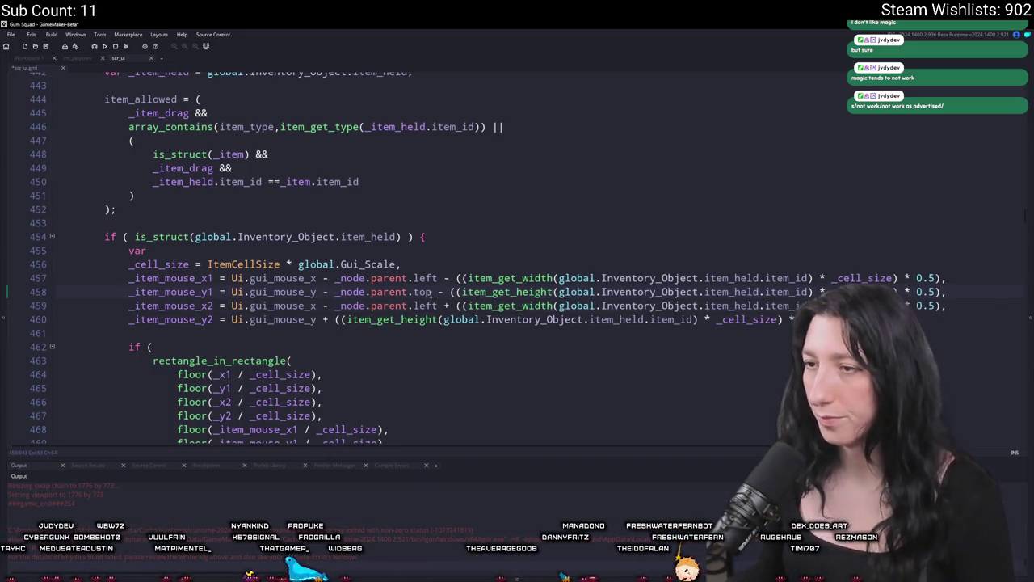
pyautogui.click(321, 291)
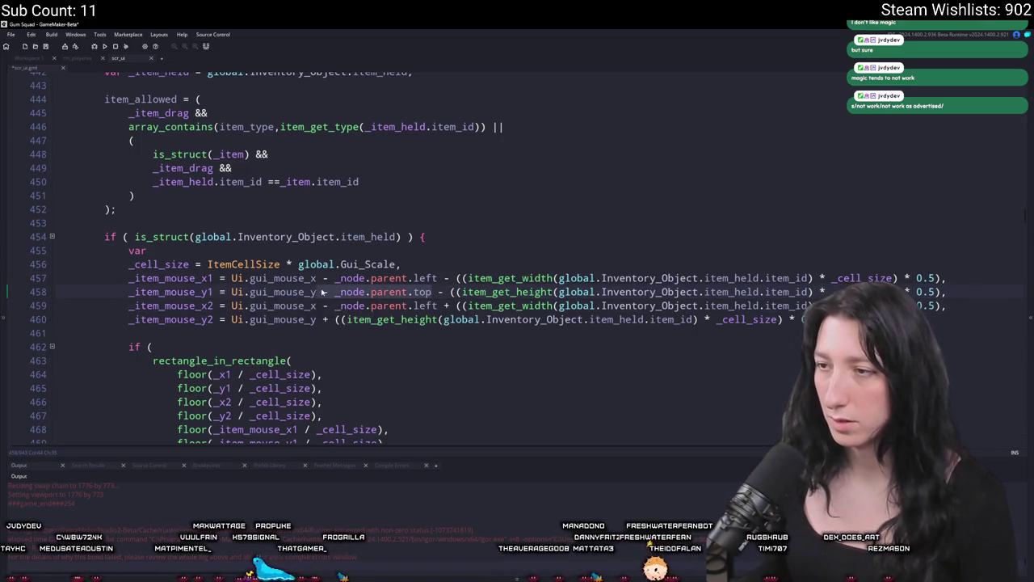
pyautogui.write('- _node.parent.top')
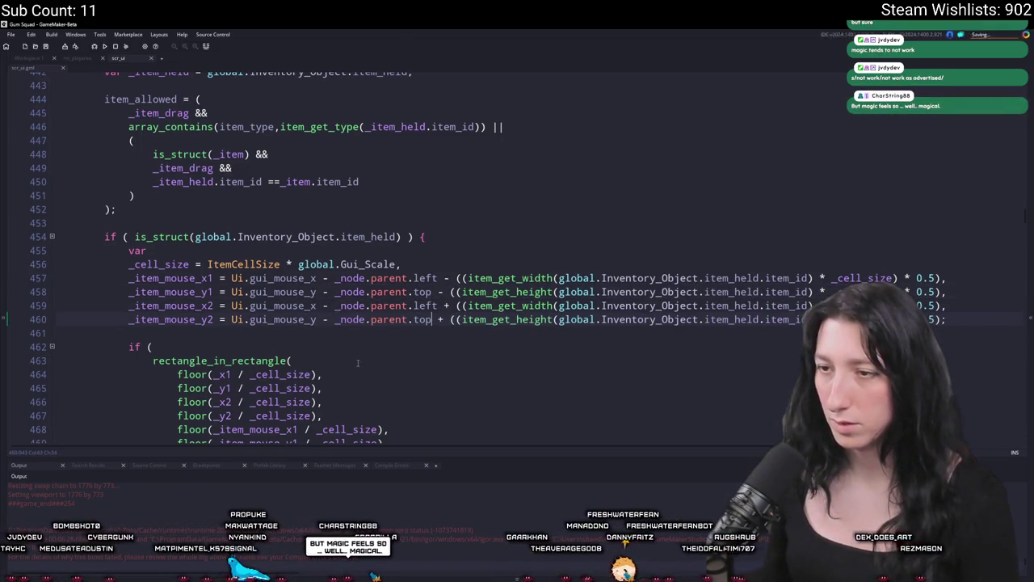
# Build and run Gum Squad, which opens to its main menu.
pyautogui.scroll(-2, 376, 308)
pyautogui.scroll(-1, 376, 299)
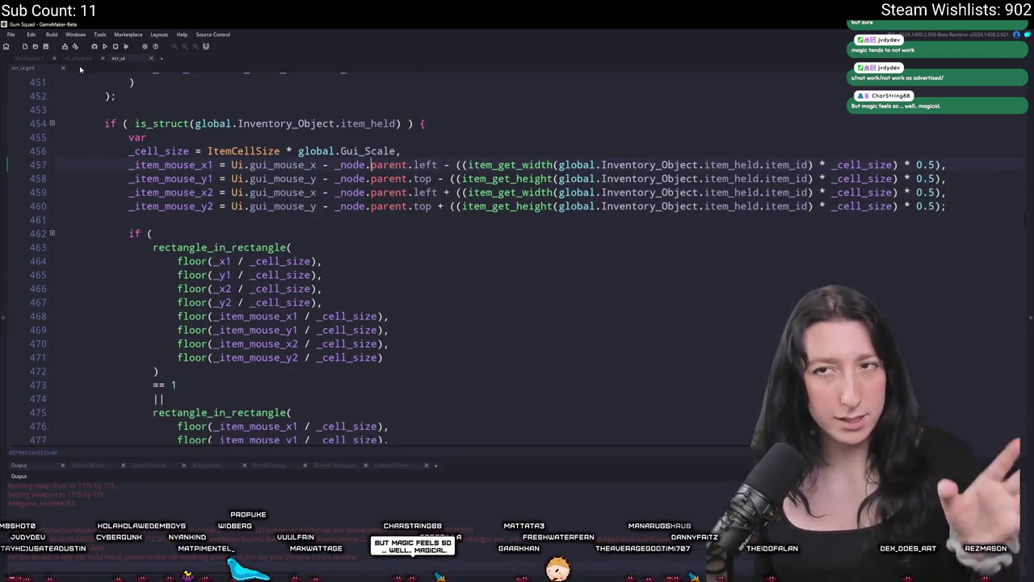
pyautogui.click(104, 47)
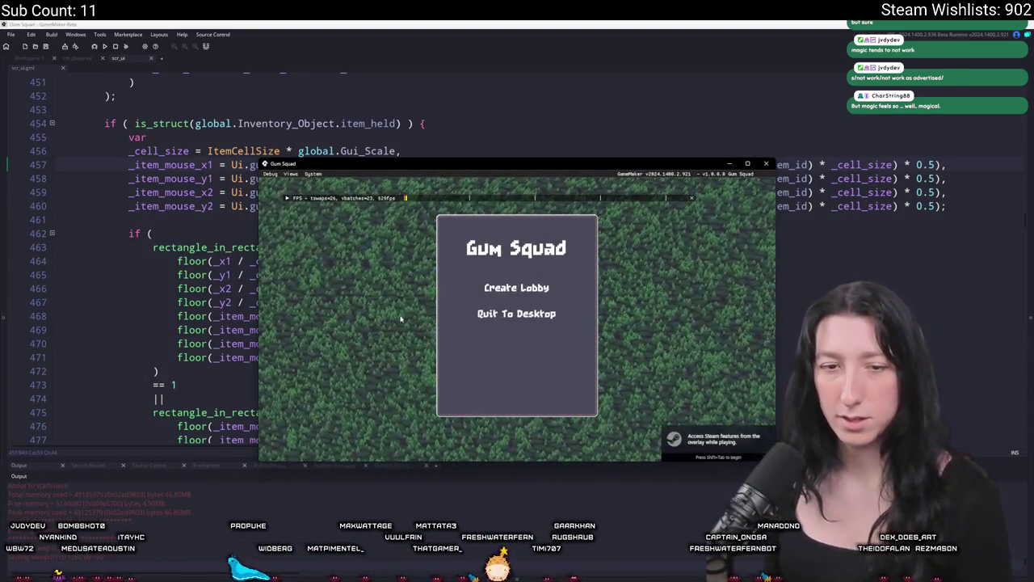
# Create a lobby, open the inventory and maximize the Gum Squad window.
pyautogui.click(502, 289)
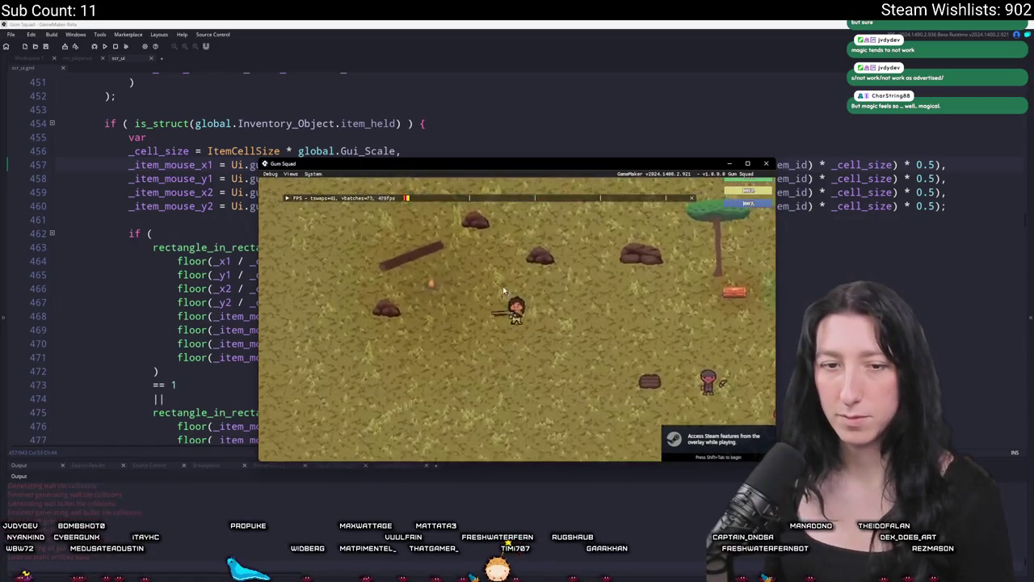
pyautogui.press('Tab')
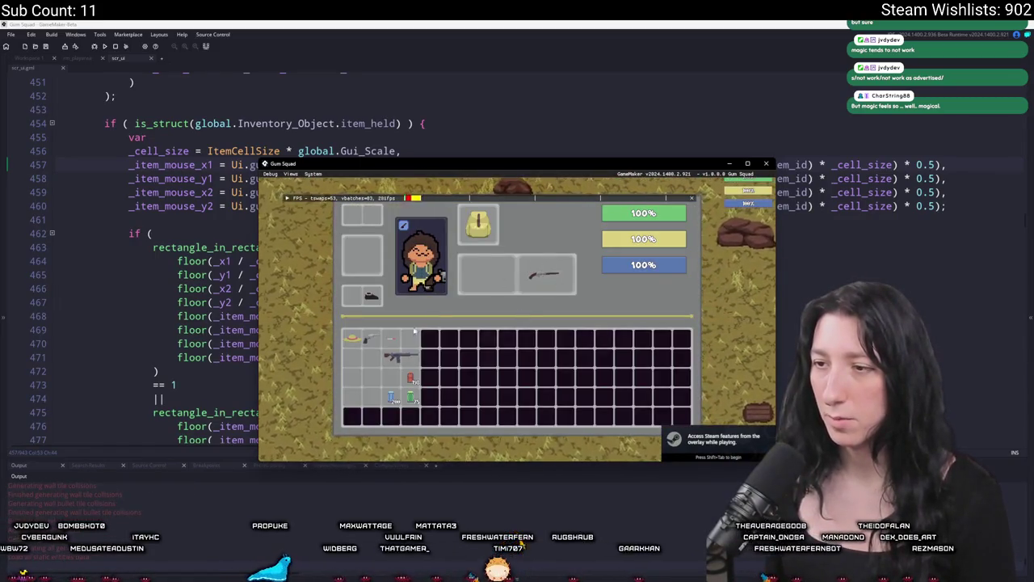
pyautogui.moveTo(368, 167); pyautogui.dragTo(353, 22)
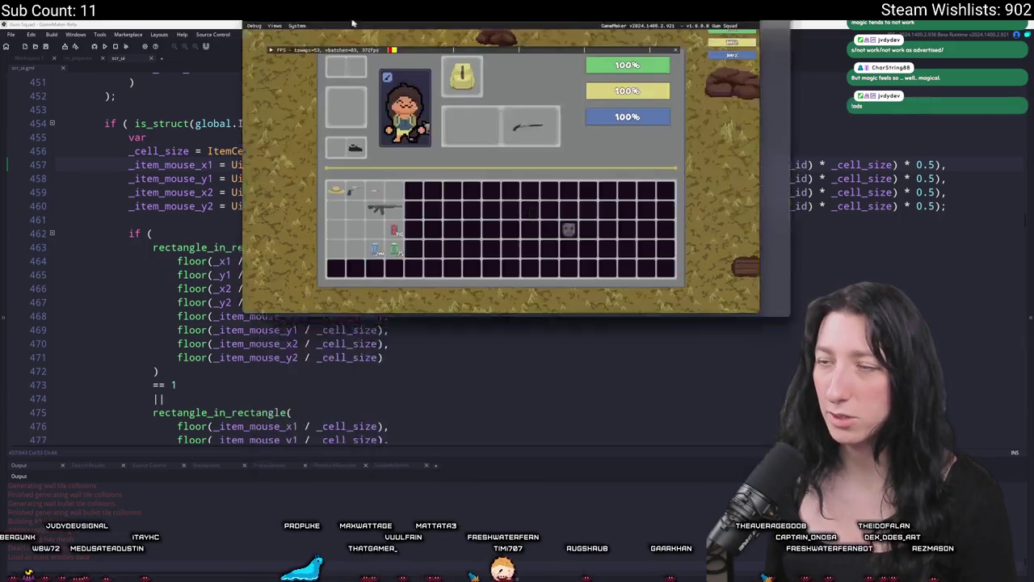
pyautogui.doubleClick(353, 22)
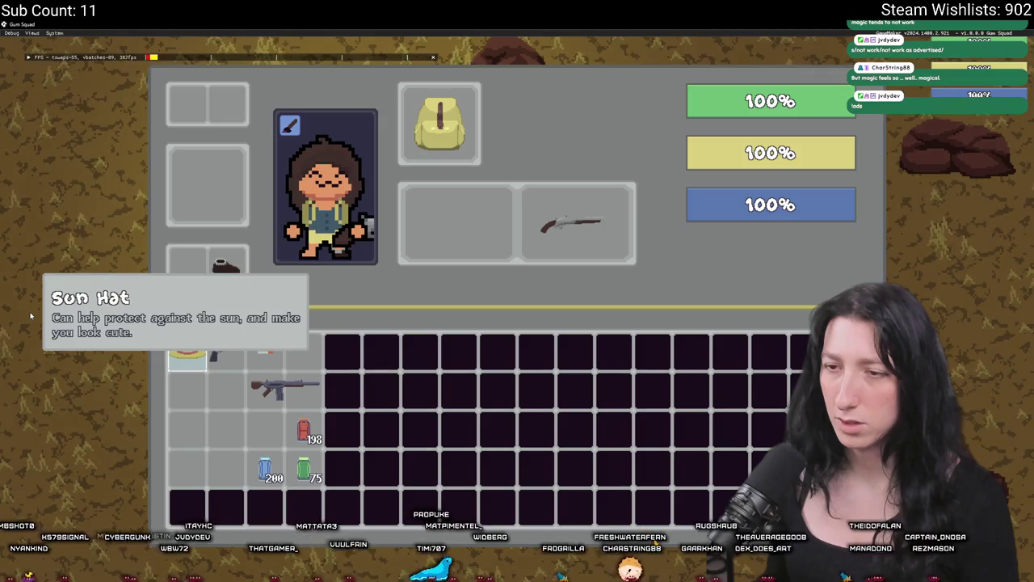
# Move the highlight across the equipment slots to the Sun Hat tooltip, then return to the IDE.
pyautogui.press('Up')
pyautogui.press('Up')
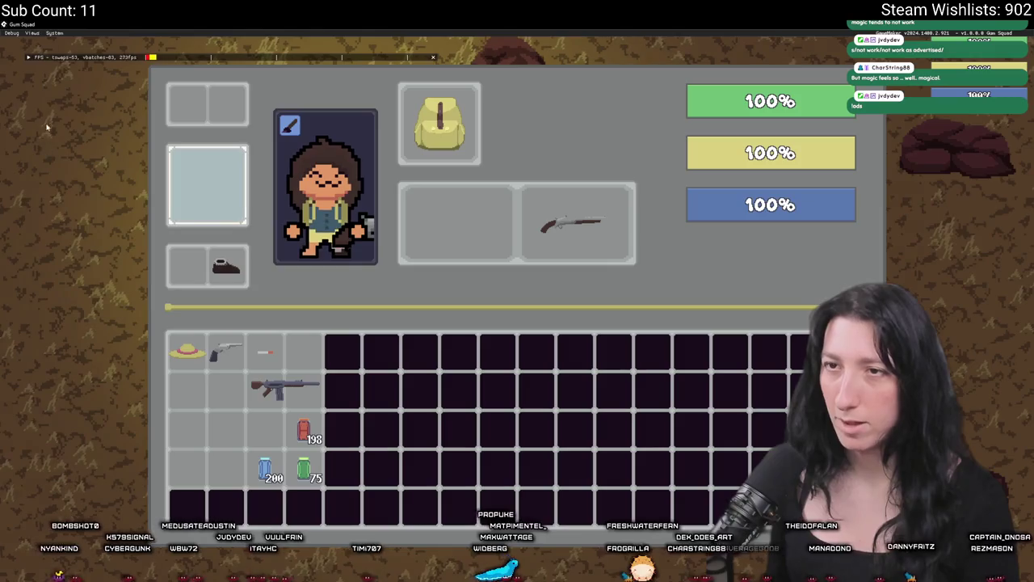
pyautogui.press('Up')
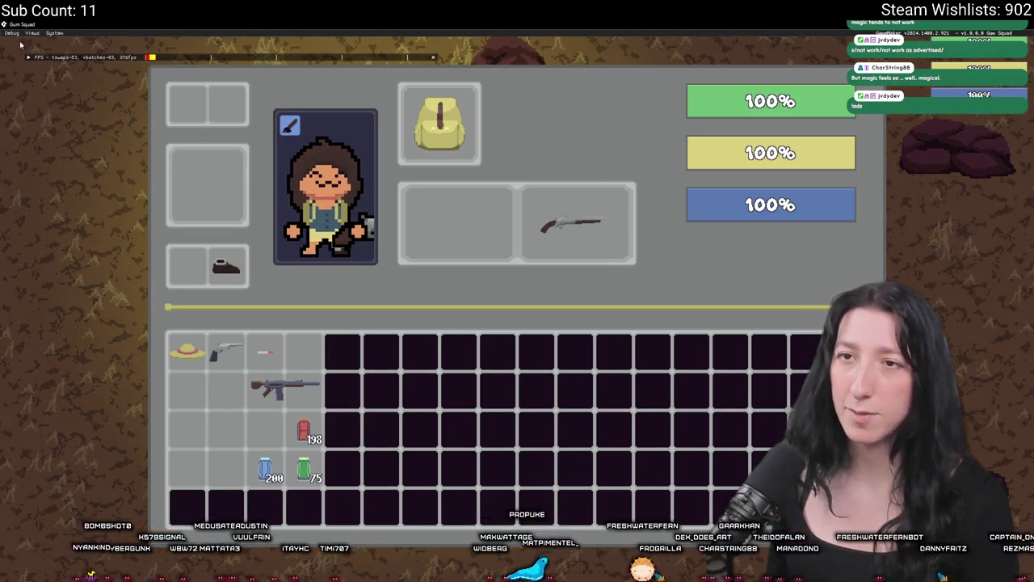
pyautogui.press('Right')
pyautogui.press('Left')
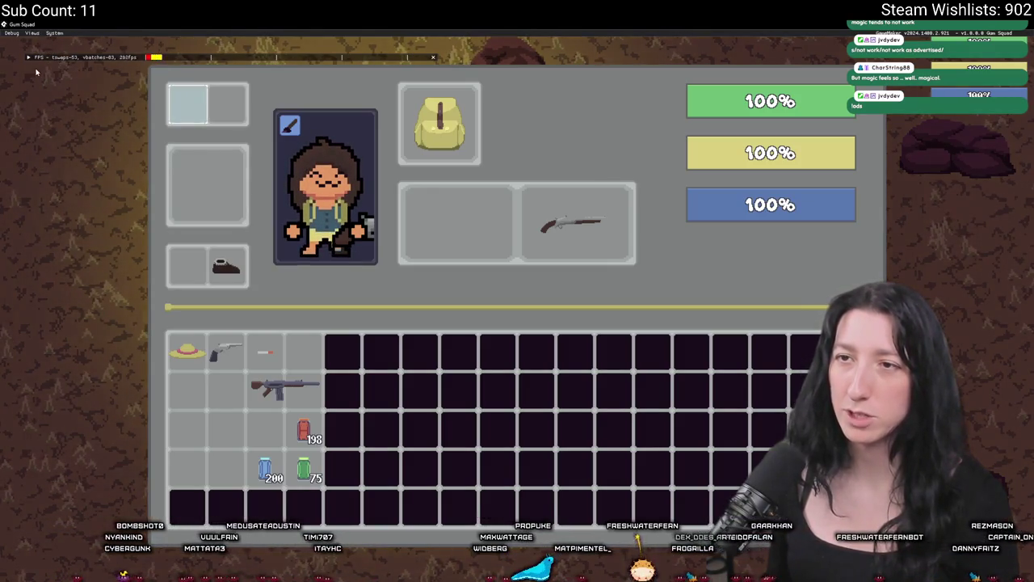
pyautogui.press('Up')
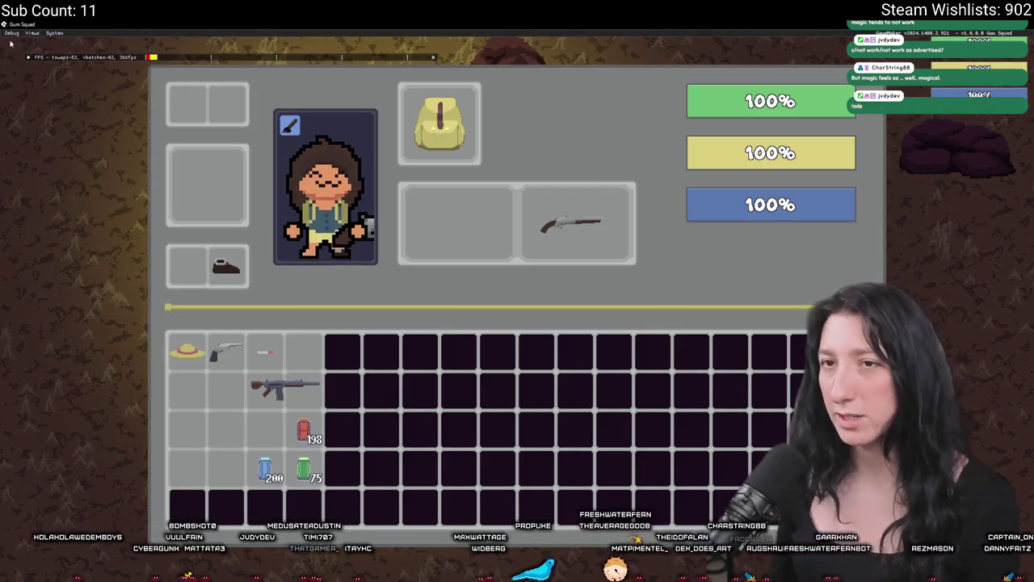
pyautogui.press('Down')
pyautogui.press('Right')
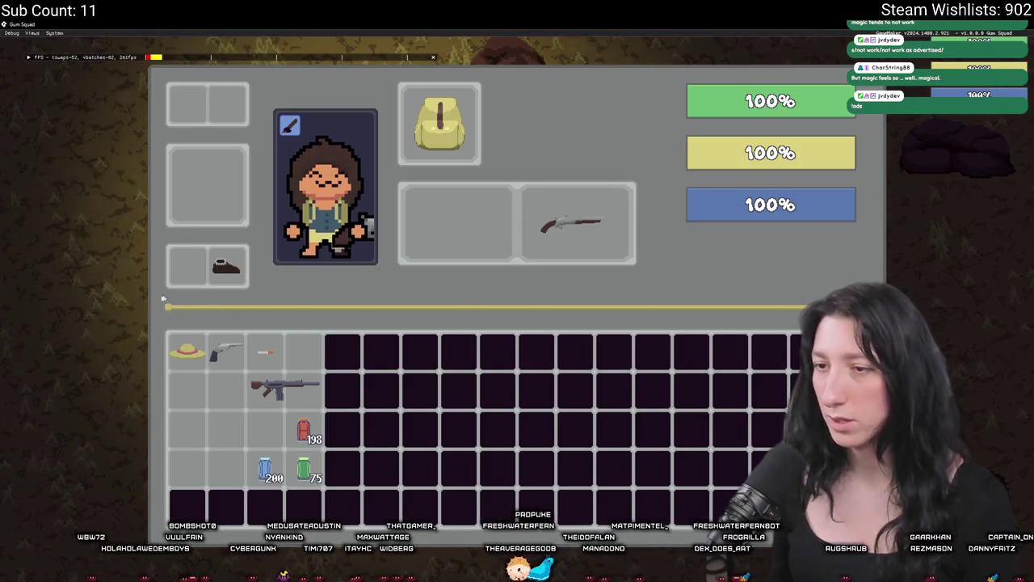
pyautogui.press('Down')
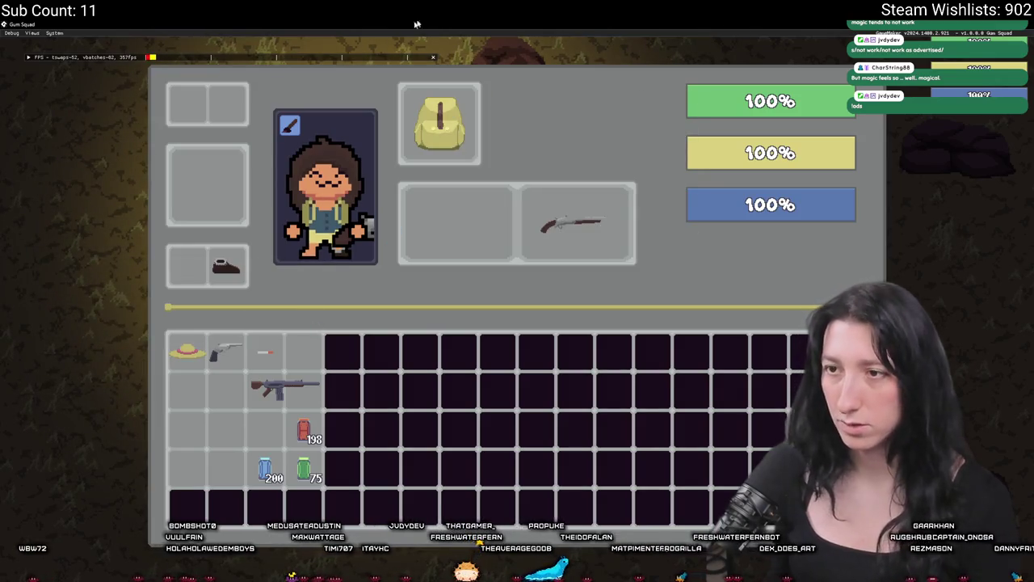
pyautogui.hotkey('alt', 'Tab')
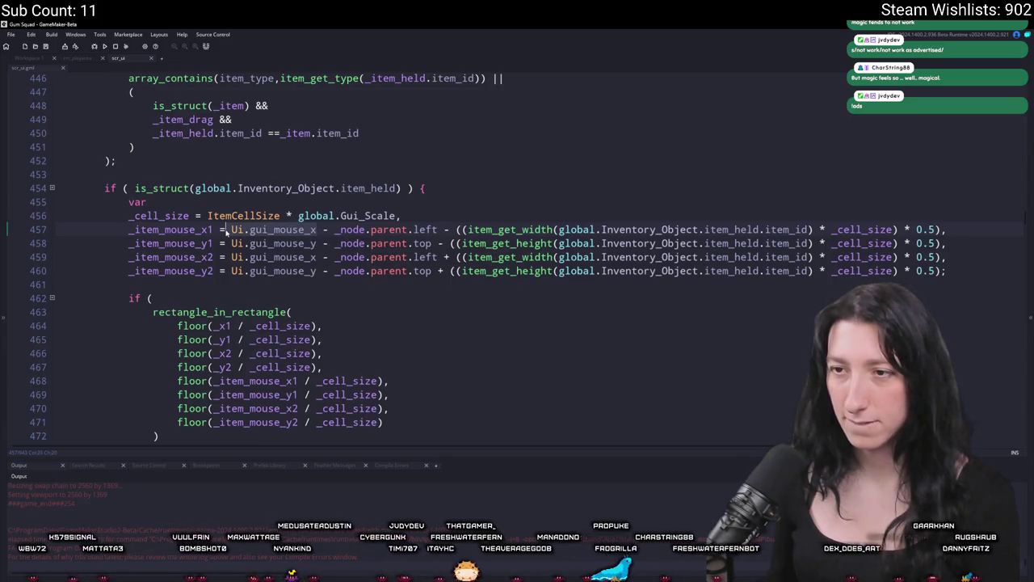
# Expand the folded placement-check blocks at lines 487 and 510.
pyautogui.doubleClick(178, 229)
pyautogui.scroll(8, 178, 230)
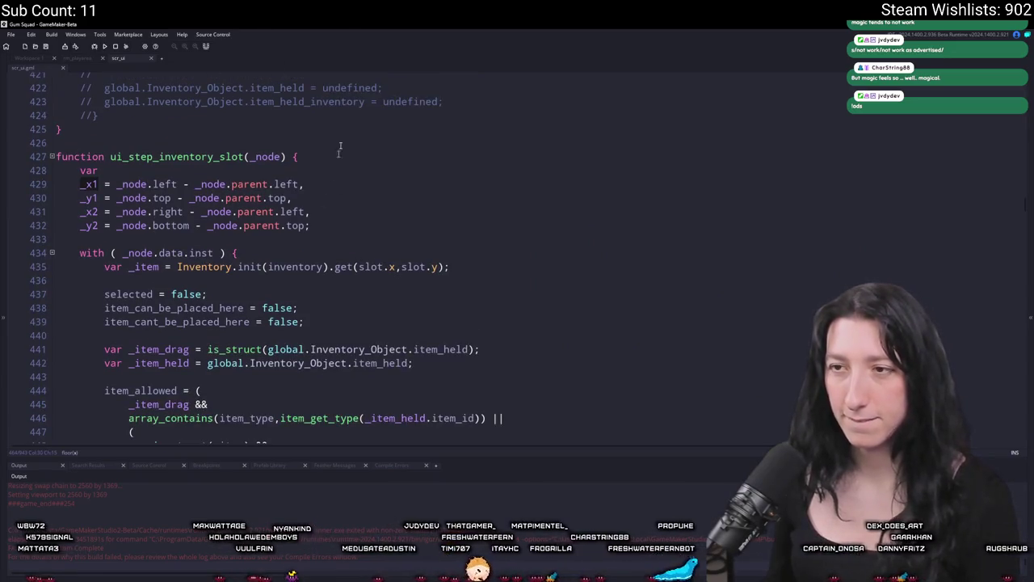
pyautogui.scroll(-1, 194, 234)
pyautogui.scroll(-6, 194, 235)
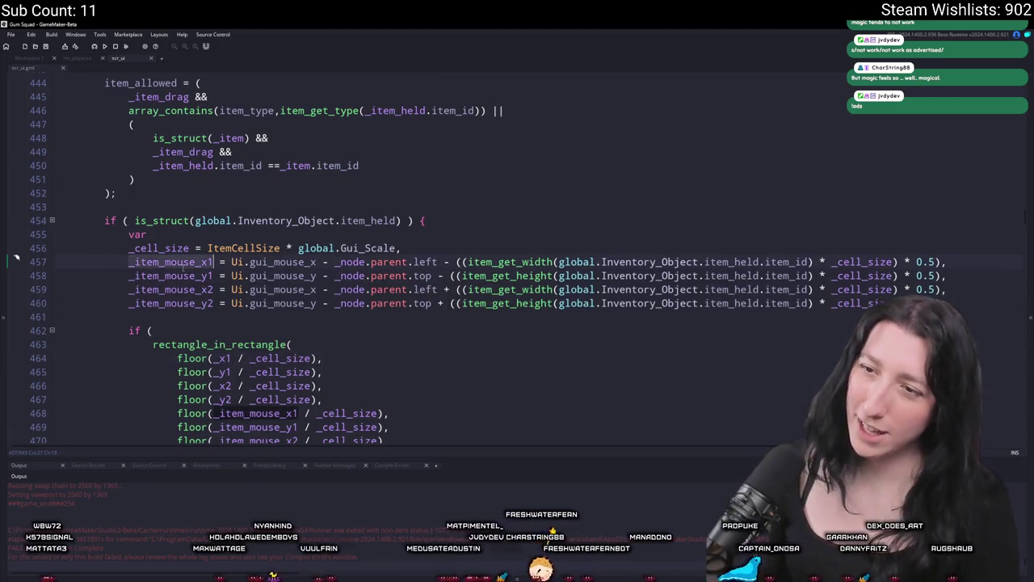
pyautogui.scroll(-8, 176, 275)
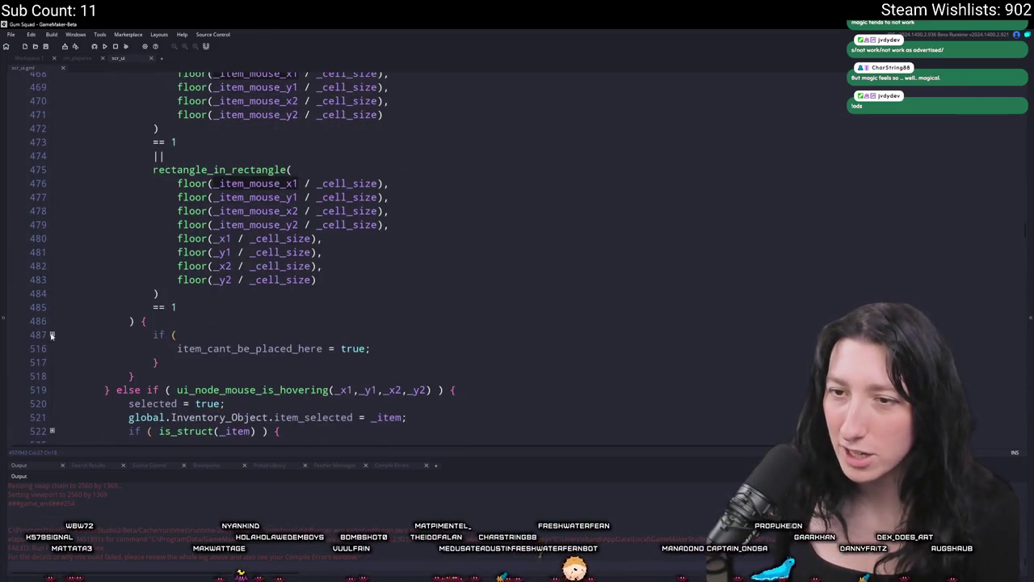
pyautogui.click(51, 335)
pyautogui.scroll(2, 242, 267)
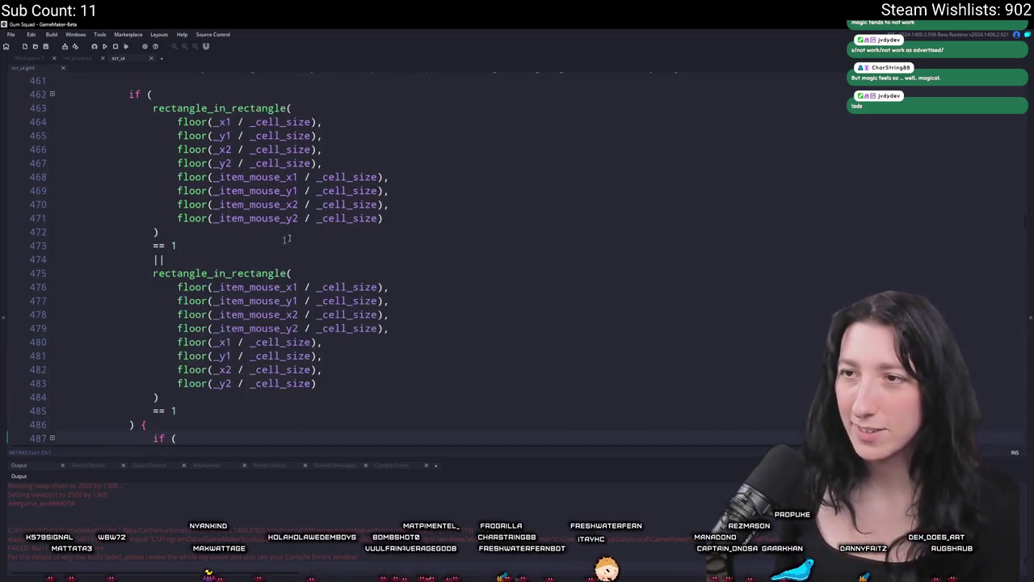
pyautogui.scroll(-2, 307, 236)
pyautogui.scroll(-5, 280, 289)
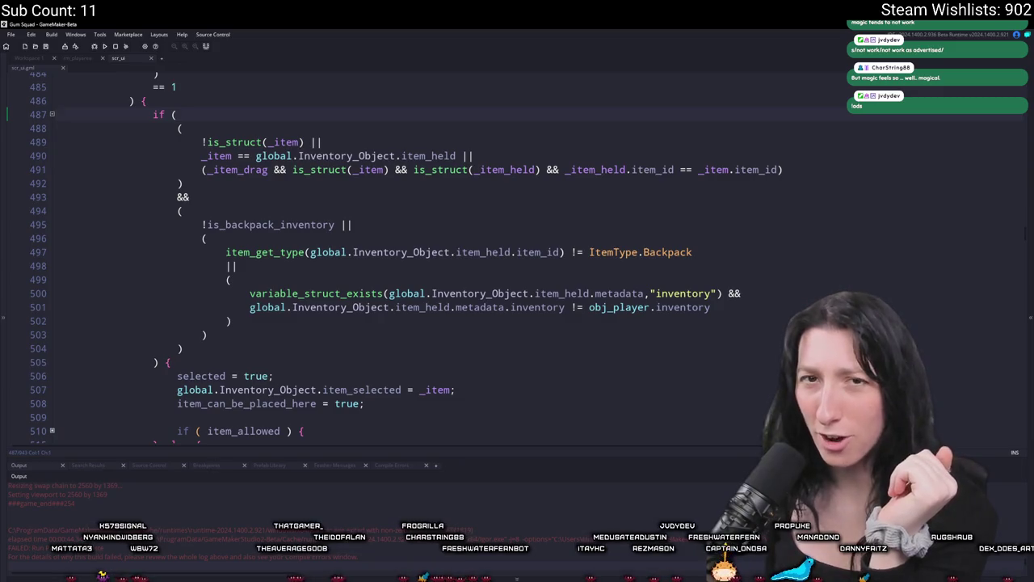
pyautogui.scroll(-4, 395, 270)
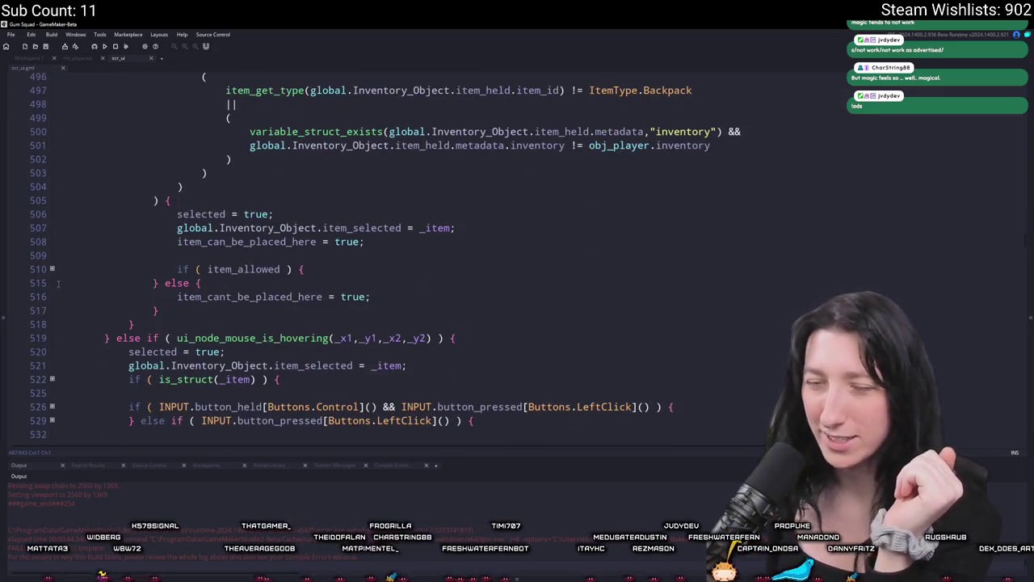
pyautogui.click(51, 268)
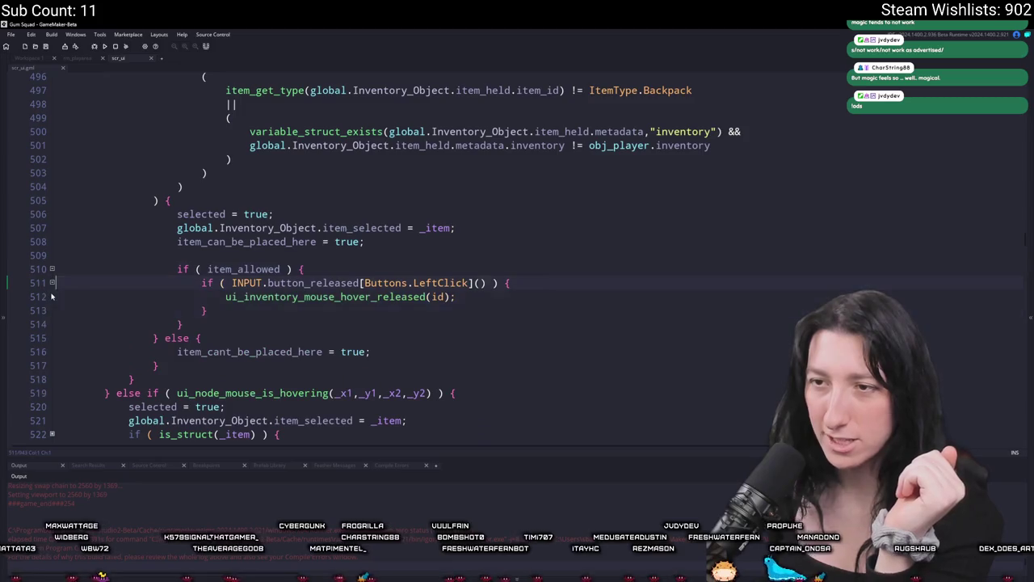
# Review the expanded code, then select ' - _node.parent.left' on line 457.
pyautogui.scroll(7, 189, 214)
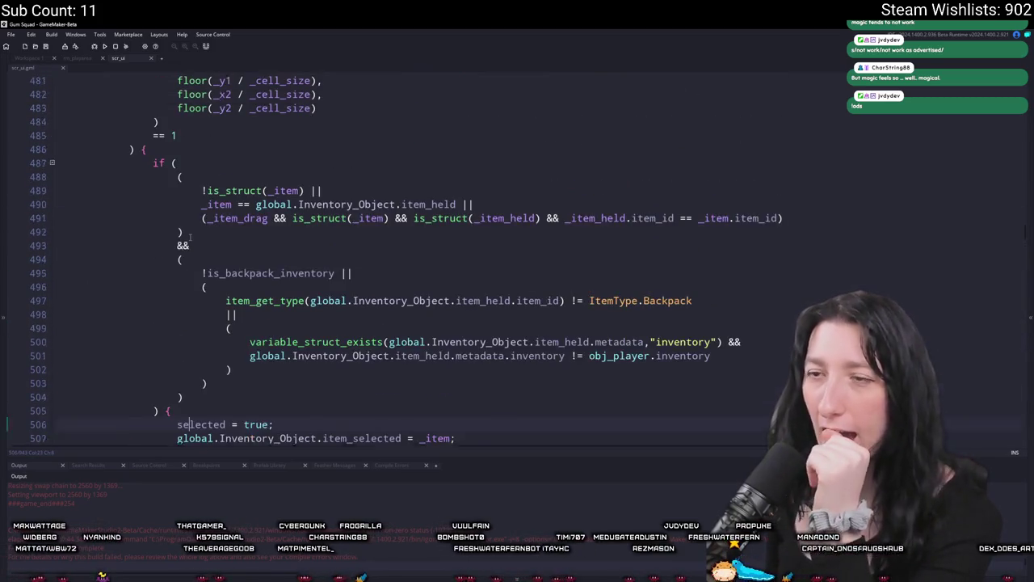
pyautogui.scroll(4, 171, 232)
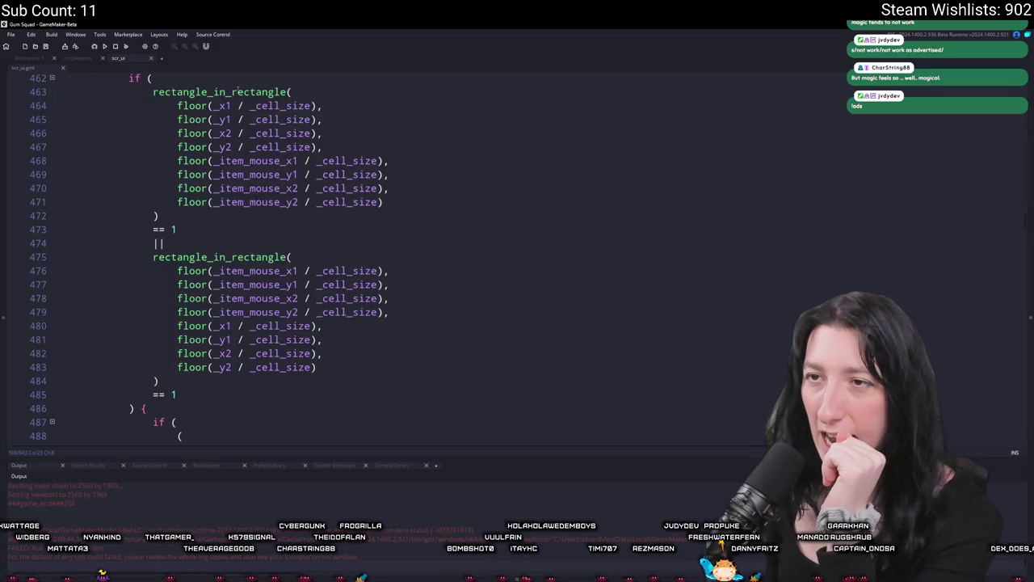
pyautogui.moveTo(239, 90)
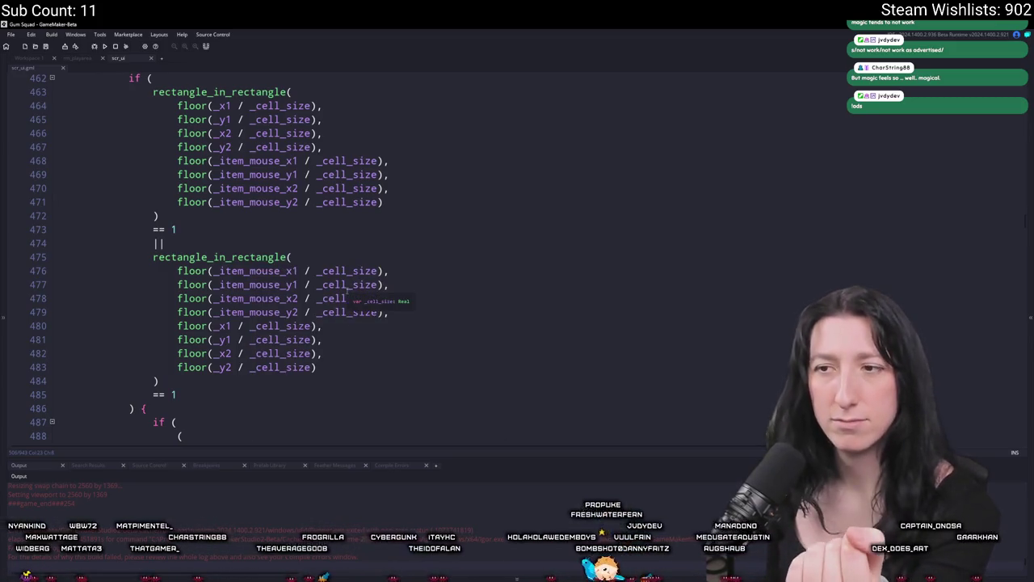
pyautogui.scroll(1, 332, 304)
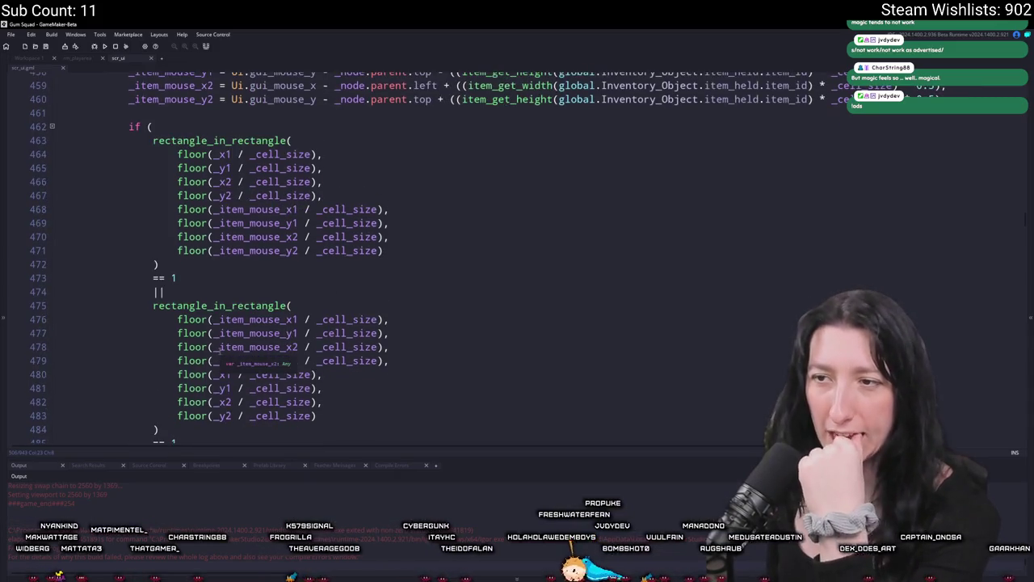
pyautogui.scroll(1, 215, 349)
pyautogui.scroll(2, 215, 348)
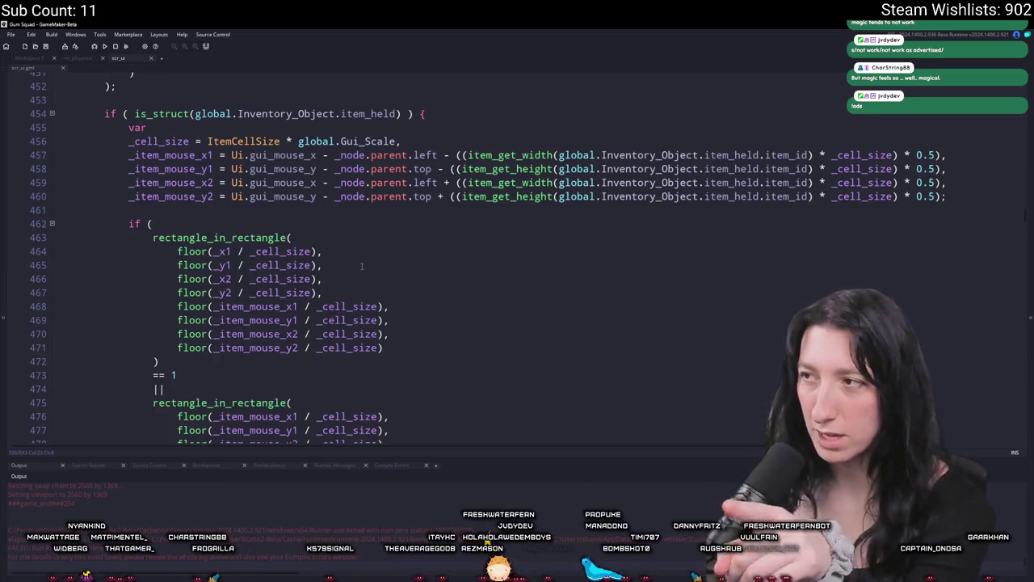
pyautogui.scroll(-3, 359, 258)
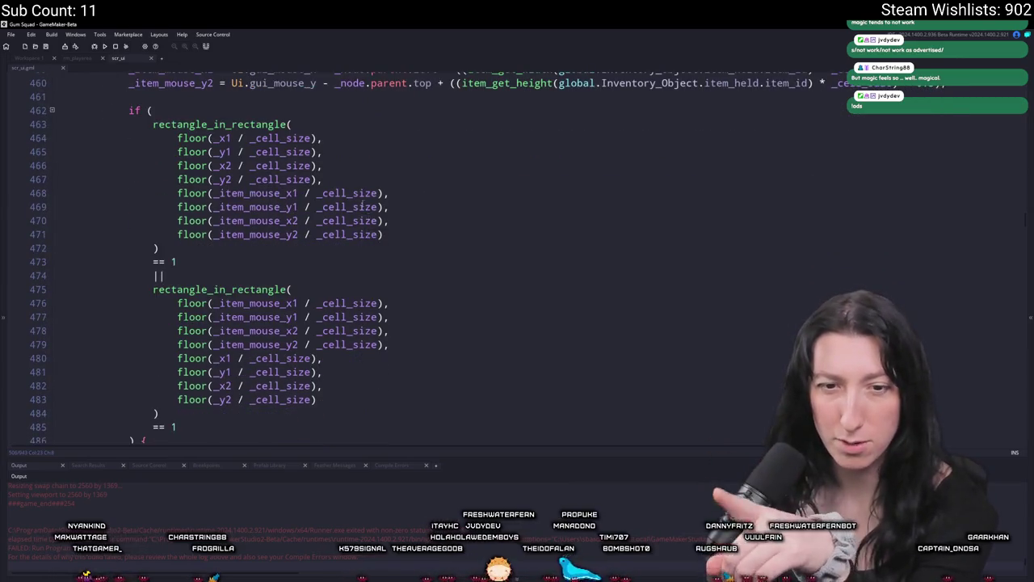
pyautogui.scroll(4, 370, 202)
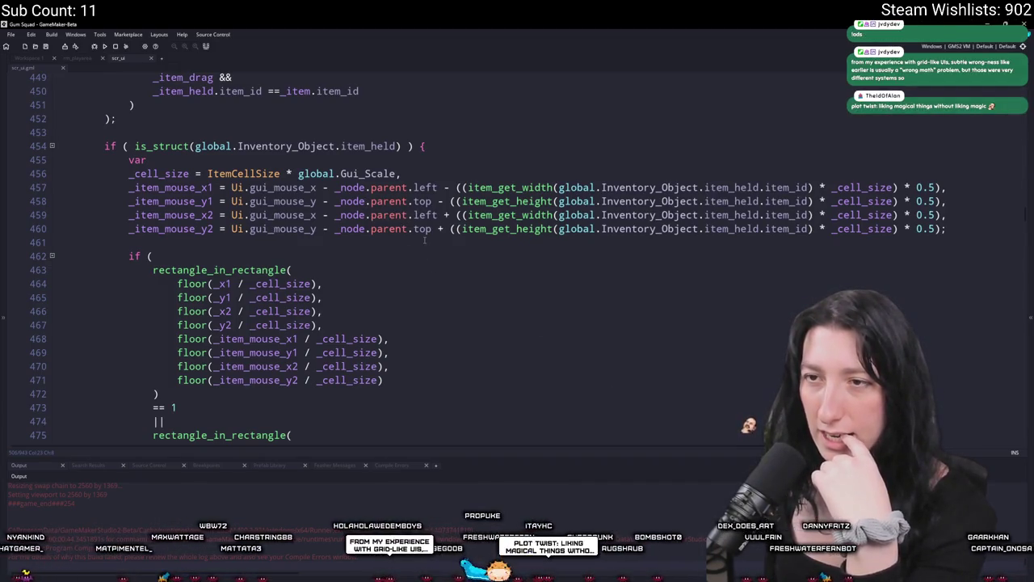
pyautogui.moveTo(437, 187); pyautogui.dragTo(316, 194)
pyautogui.scroll(3, 316, 197)
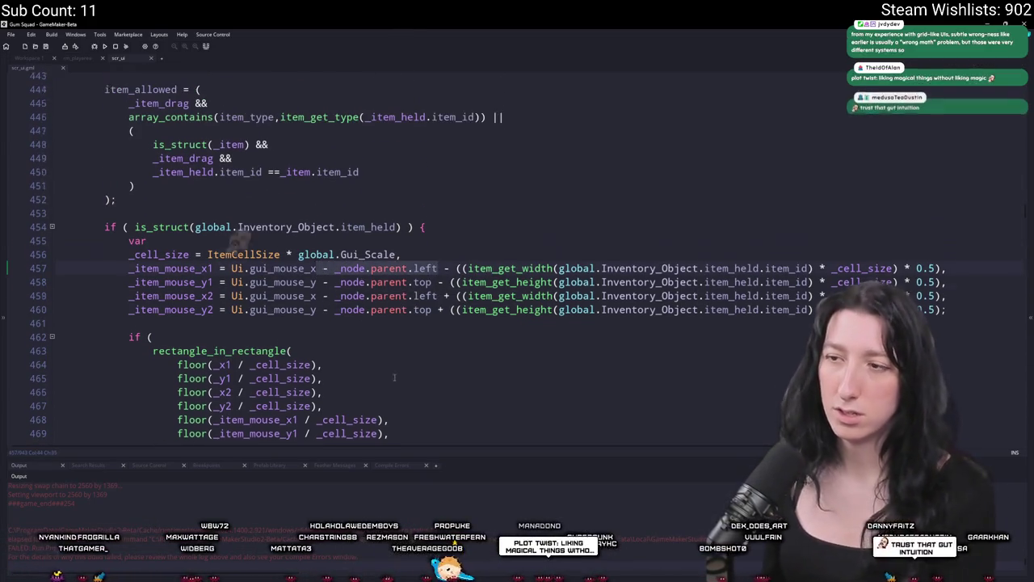
# Delete the parent left and top subtractions from the held-item lines 457–458.
pyautogui.press('BackSpace')
pyautogui.moveTo(316, 298)
pyautogui.mouseDown()
pyautogui.moveTo(432, 298)
pyautogui.moveTo(316, 312)
pyautogui.moveTo(428, 327)
pyautogui.mouseUp()
pyautogui.press('BackSpace')
pyautogui.press('BackSpace')
pyautogui.press('BackSpace')
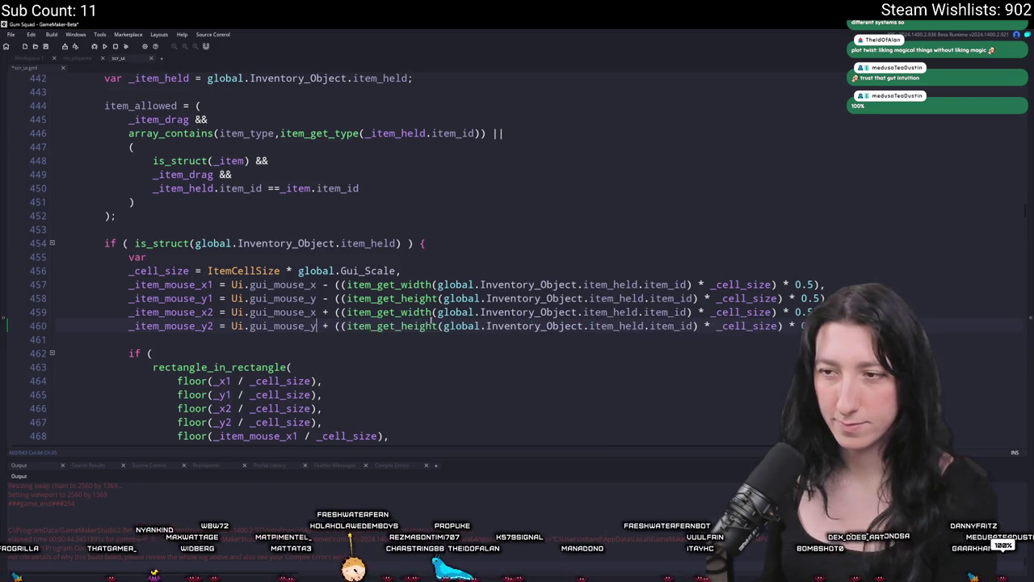
pyautogui.scroll(6, 300, 143)
# Remove the parent left/top subtractions from slot lines 429–432, undoing an accidental autocomplete.
pyautogui.moveTo(301, 143); pyautogui.dragTo(183, 142)
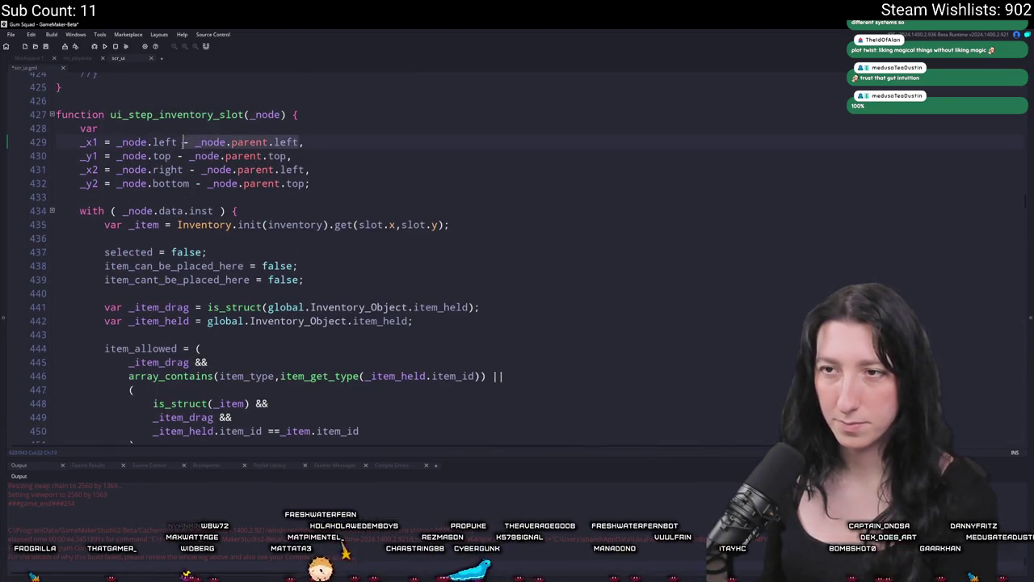
pyautogui.press('BackSpace')
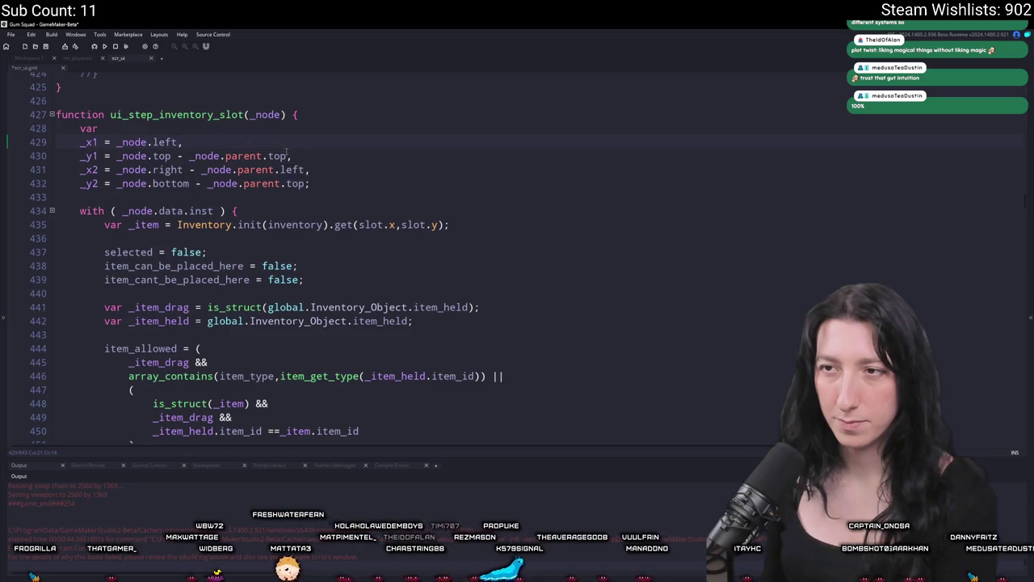
pyautogui.press('Return')
pyautogui.hotkey('ctrl', 'z')
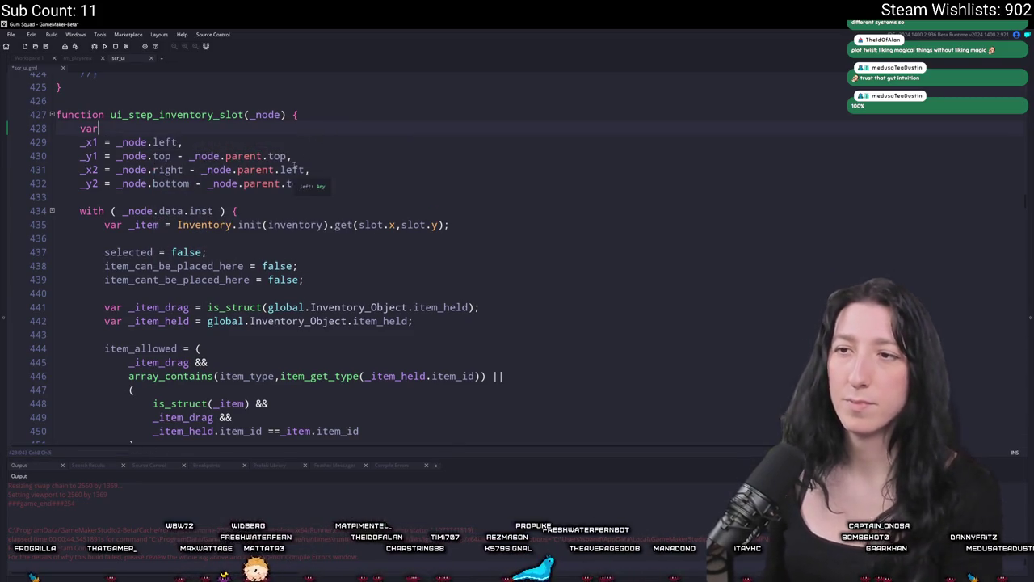
pyautogui.moveTo(288, 156); pyautogui.dragTo(225, 156)
pyautogui.press('BackSpace')
pyautogui.moveTo(307, 170); pyautogui.dragTo(206, 170)
pyautogui.press('BackSpace')
pyautogui.press('Up')
pyautogui.press('Up')
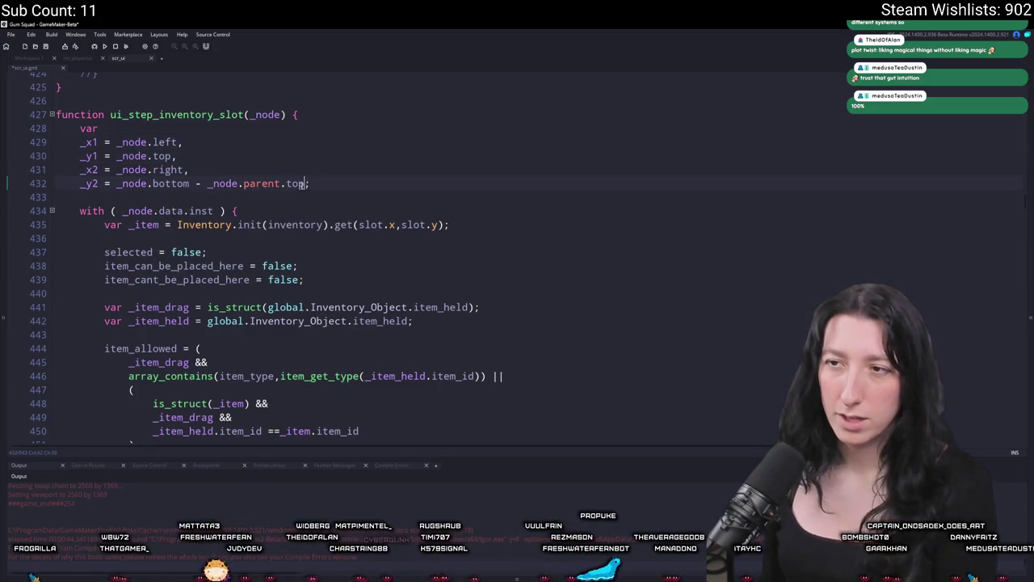
pyautogui.moveTo(307, 183); pyautogui.dragTo(190, 183)
pyautogui.press('BackSpace')
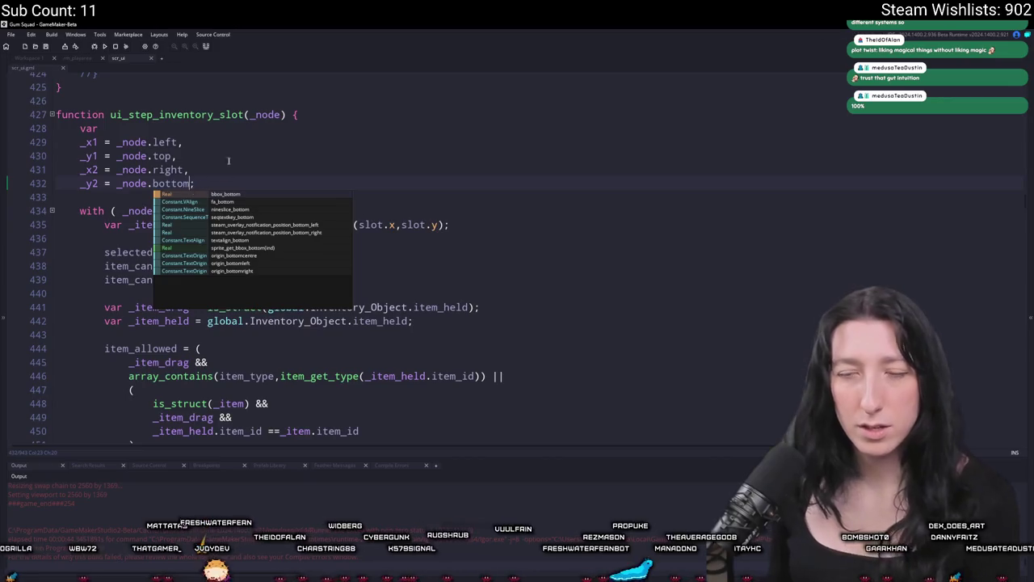
pyautogui.click(229, 161)
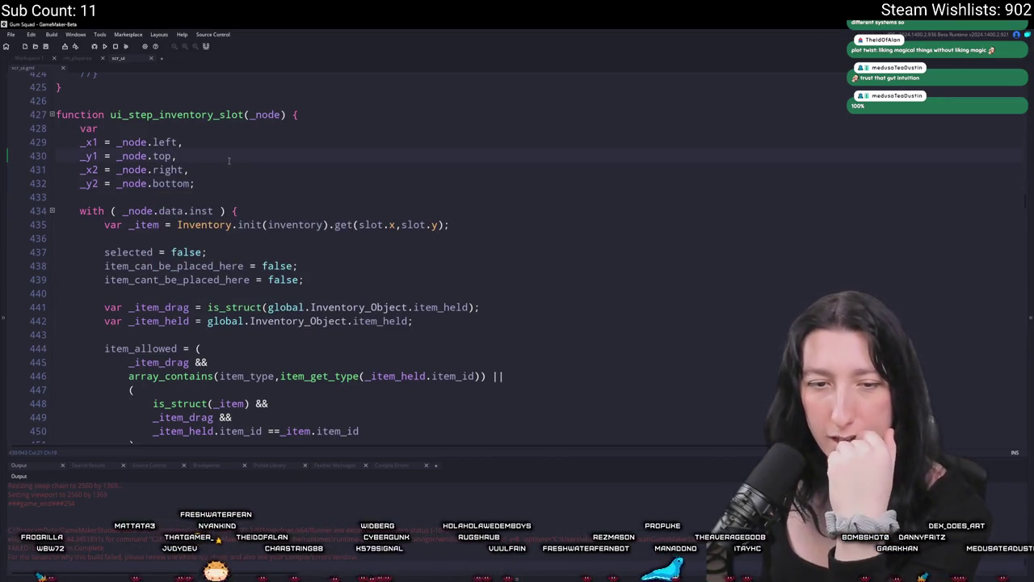
pyautogui.scroll(-10, 323, 243)
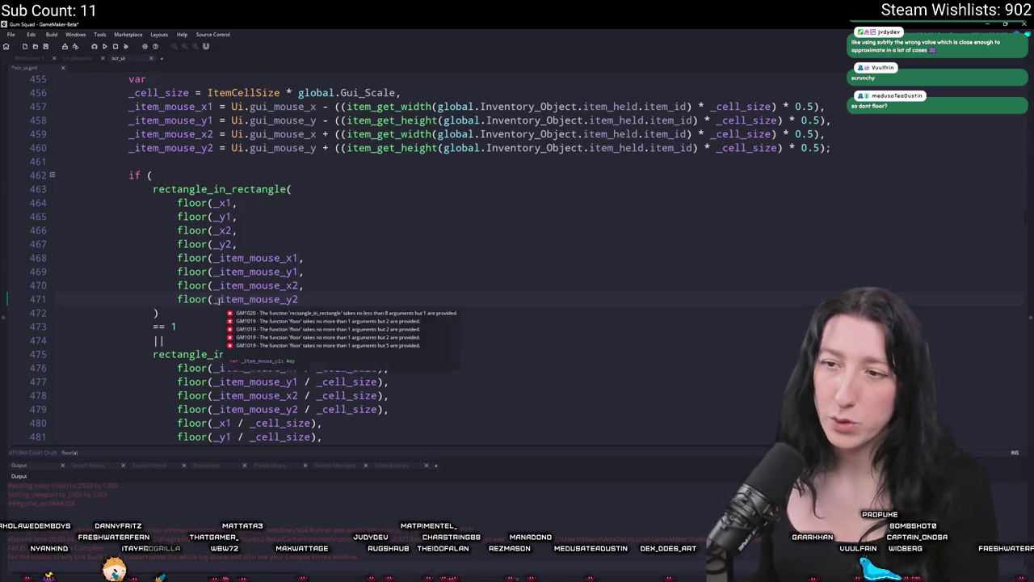
# Strip 'floor(' and '/ _cell_size)' from the rectangle_in_rectangle arguments on lines 464–483.
pyautogui.moveTo(305, 299); pyautogui.dragTo(56, 202)
pyautogui.click(179, 203)
pyautogui.hotkey('ctrl', 'z')
pyautogui.hotkey('ctrl', 'z')
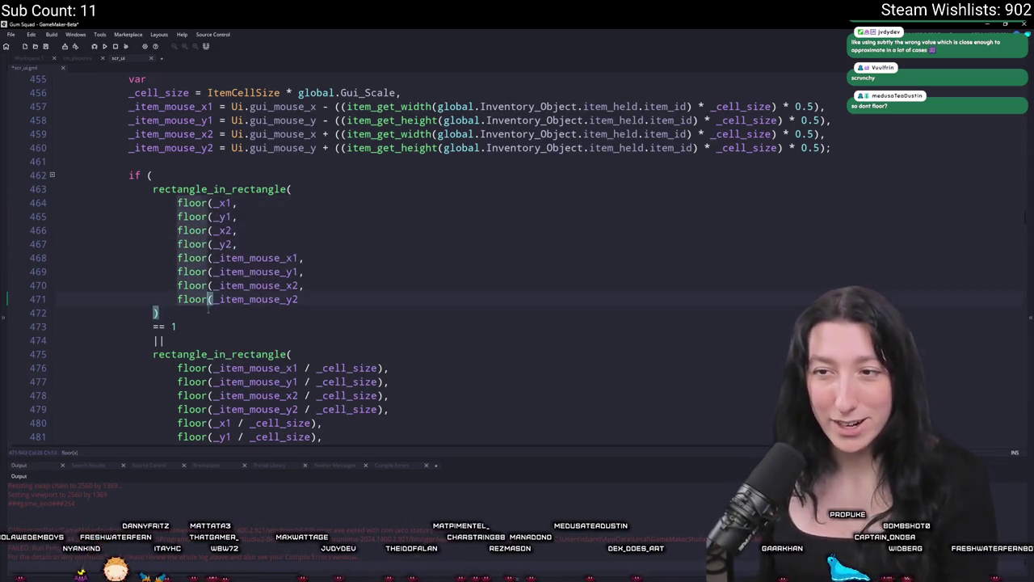
pyautogui.scroll(-2, 213, 306)
pyautogui.moveTo(214, 303); pyautogui.dragTo(178, 399)
pyautogui.press('Delete')
pyautogui.moveTo(349, 298); pyautogui.dragTo(194, 406)
pyautogui.press('Delete')
pyautogui.press('Delete')
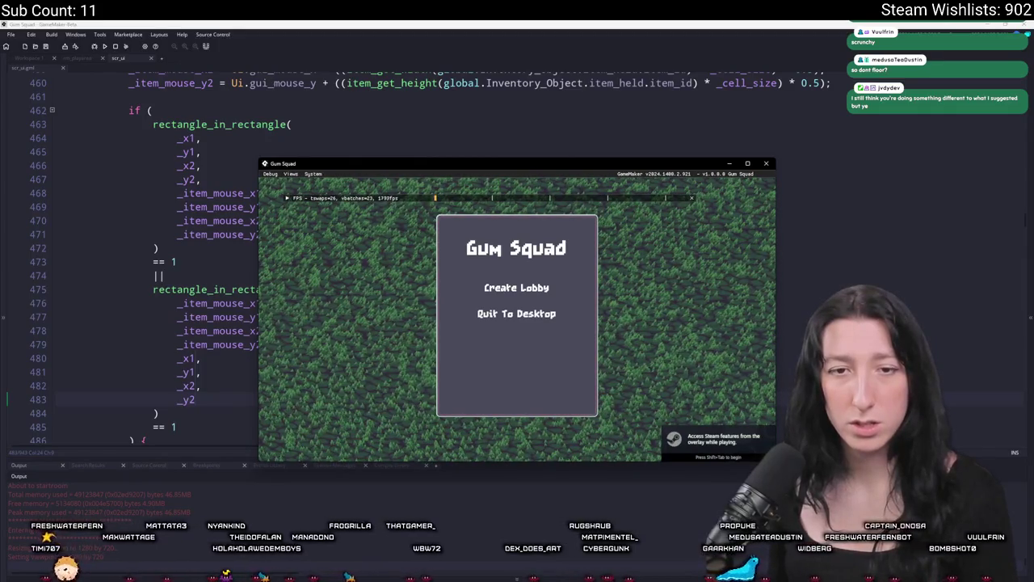
# Create a lobby, open the inventory and make the game window fill the screen.
pyautogui.click(535, 288)
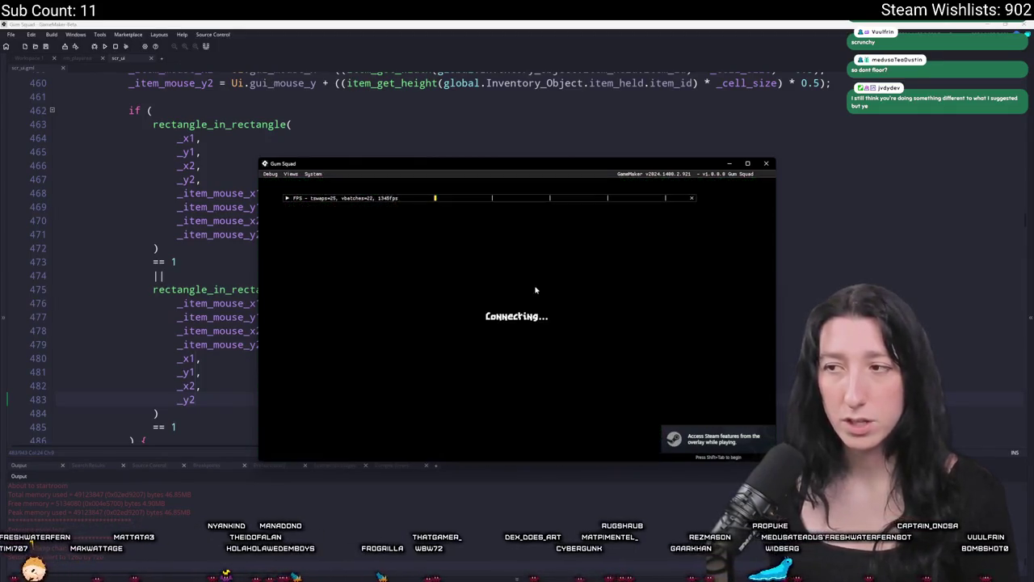
pyautogui.press('i')
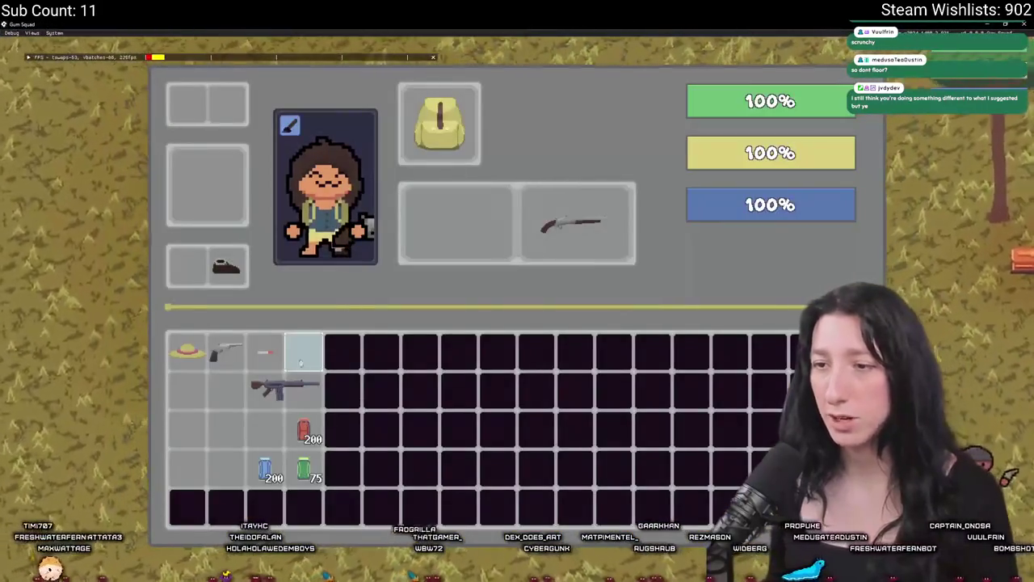
pyautogui.press('F11')
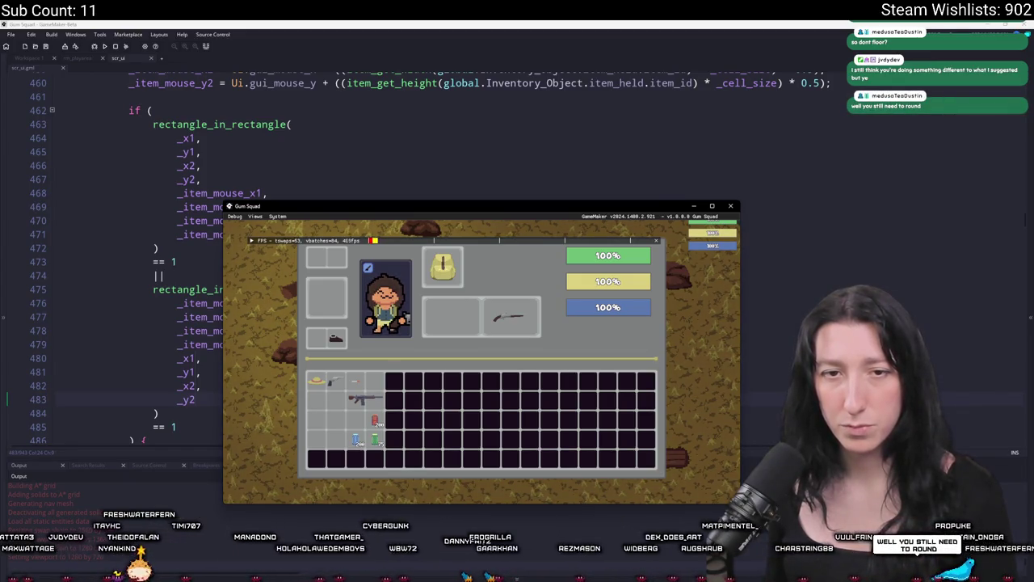
pyautogui.moveTo(368, 212)
pyautogui.mouseDown()
pyautogui.moveTo(368, 459)
pyautogui.moveTo(369, 2)
pyautogui.mouseUp()
# Drag the rifle, Pea Shooter and revolver between inventory slots, then close the game.
pyautogui.moveTo(282, 390)
pyautogui.mouseDown()
pyautogui.moveTo(238, 391)
pyautogui.moveTo(210, 462)
pyautogui.moveTo(278, 358)
pyautogui.moveTo(268, 416)
pyautogui.mouseUp()
pyautogui.moveTo(231, 363); pyautogui.dragTo(227, 430)
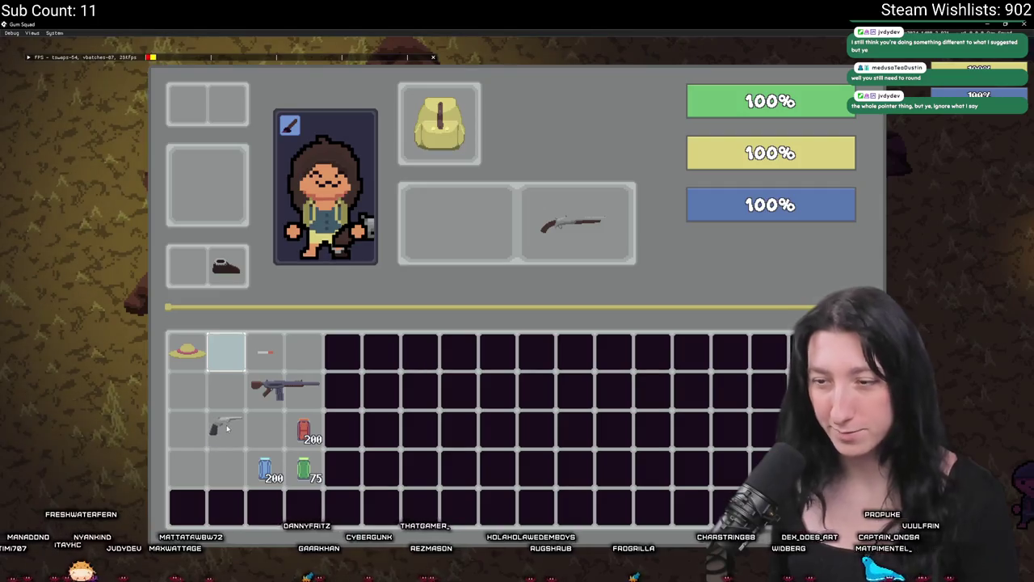
pyautogui.moveTo(230, 381); pyautogui.dragTo(228, 377)
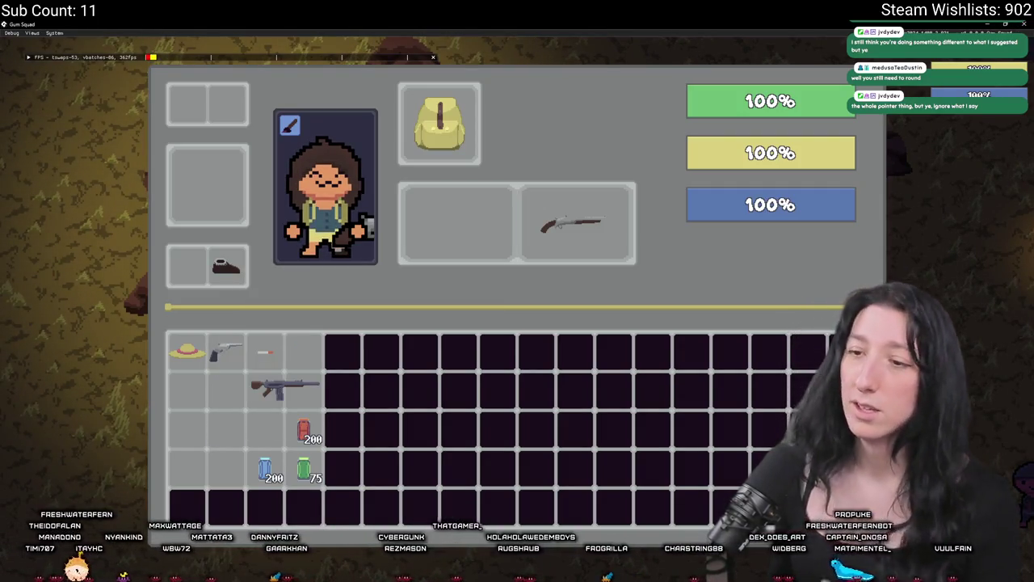
pyautogui.press('Escape')
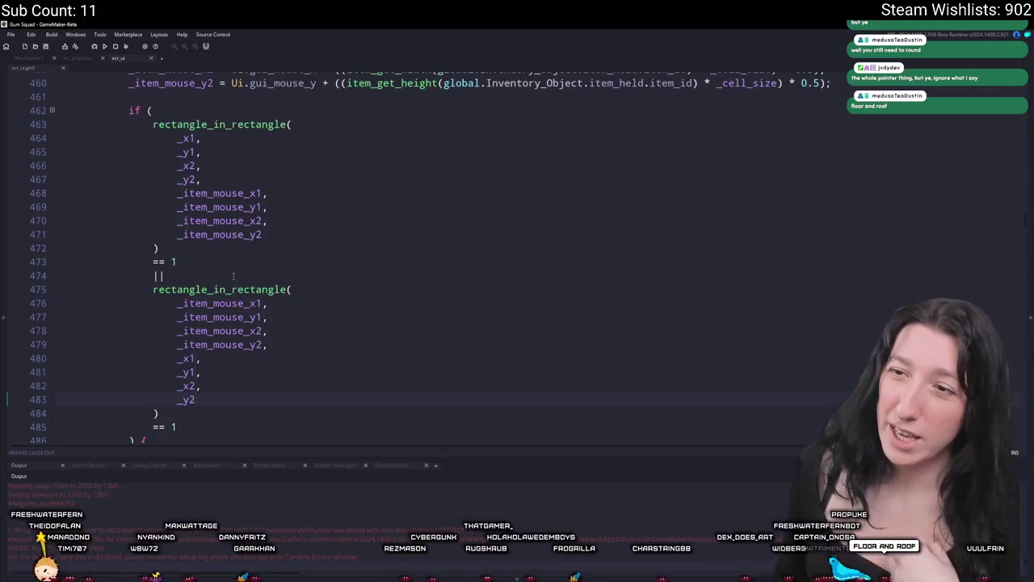
# Finish the 4-pixel slot insets with _y2 as _node.bottom - 4, rebuild and start a game.
pyautogui.scroll(10, 233, 277)
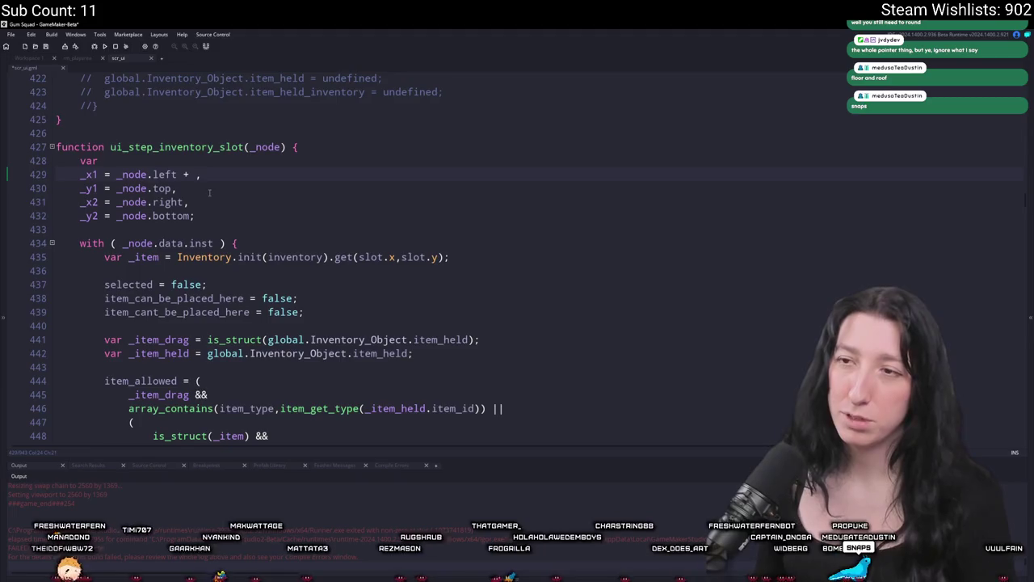
pyautogui.write('4')
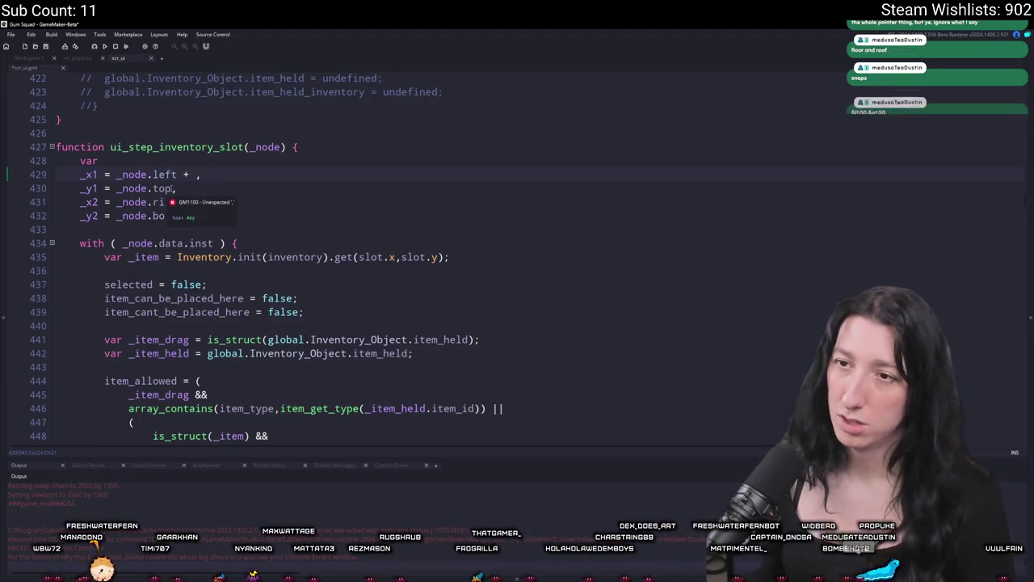
pyautogui.press('Down')
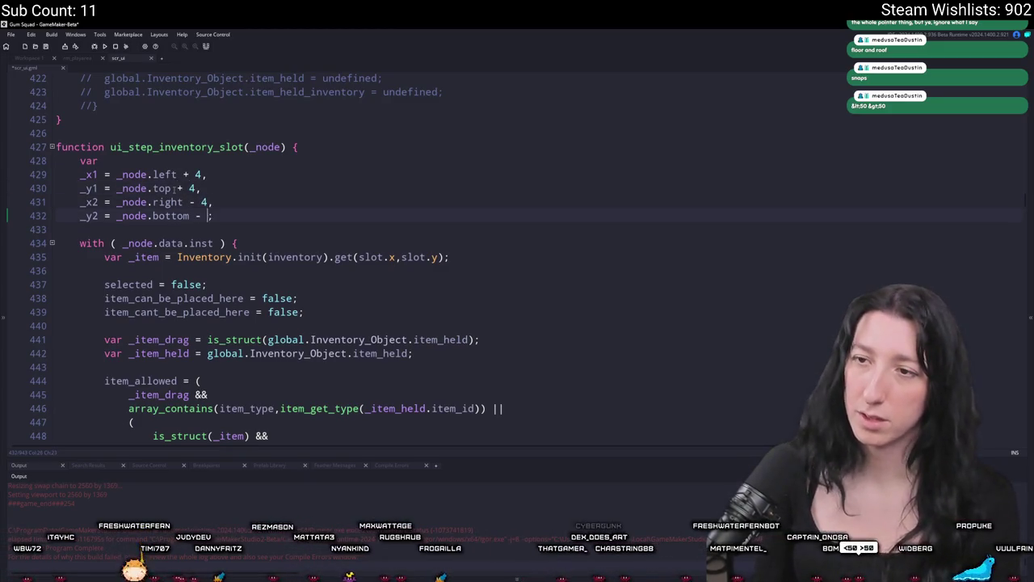
pyautogui.write('4')
pyautogui.press('F5')
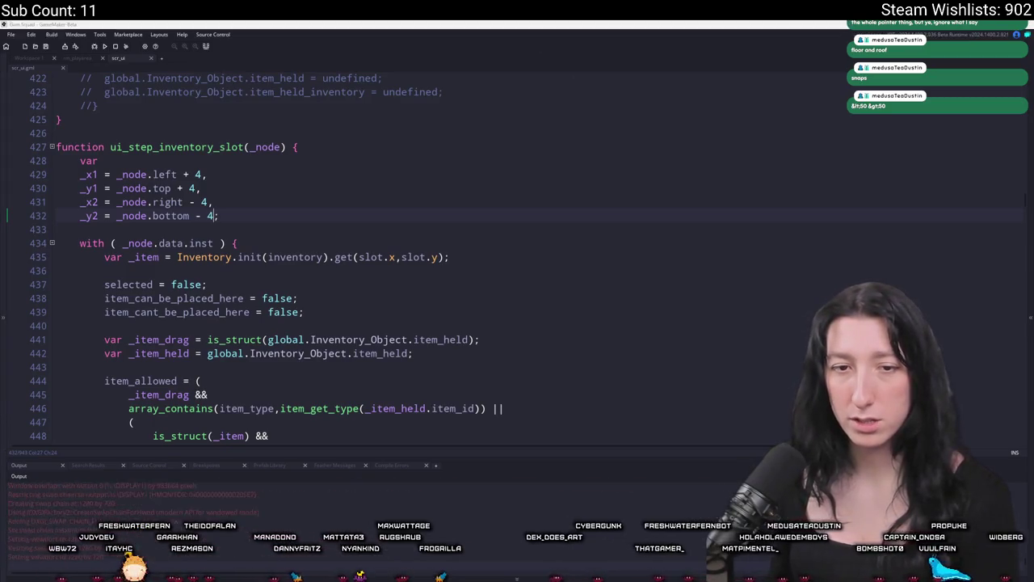
pyautogui.click(517, 287)
# Check the Ui reference on line 457 in the editor, then return to the game window.
pyautogui.moveTo(520, 164); pyautogui.dragTo(676, 213)
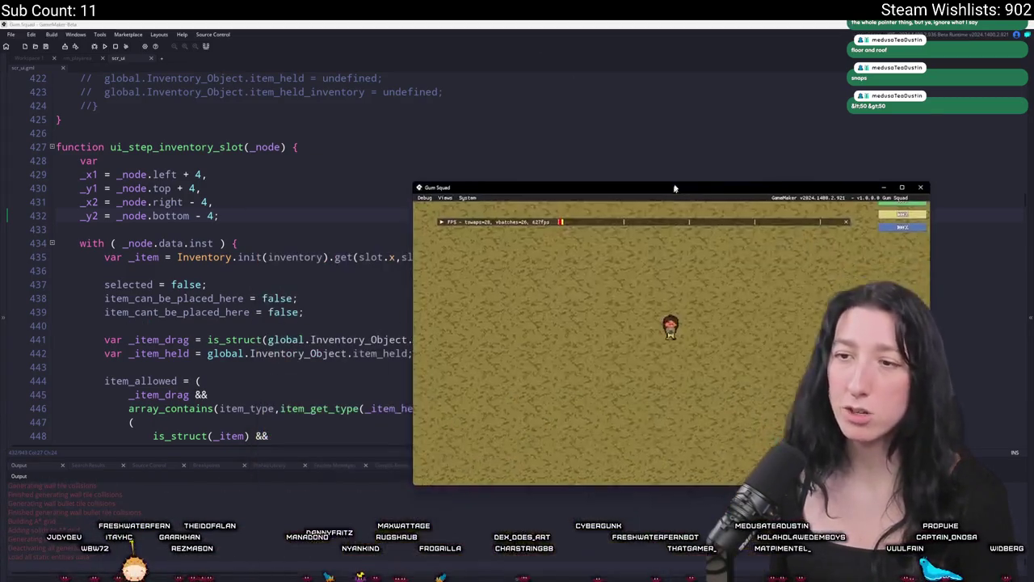
pyautogui.click(245, 329)
pyautogui.scroll(-7, 245, 329)
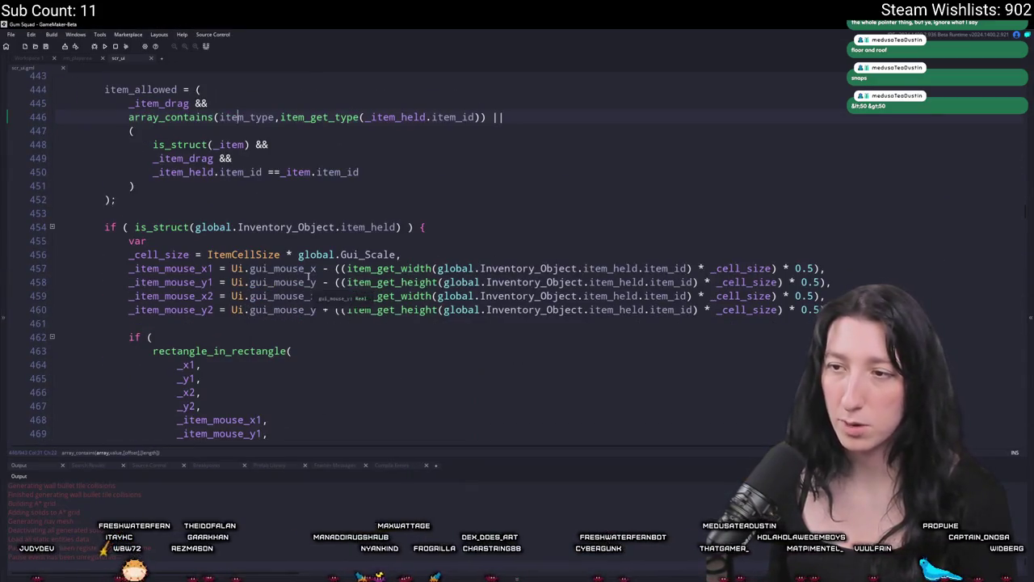
pyautogui.doubleClick(237, 268)
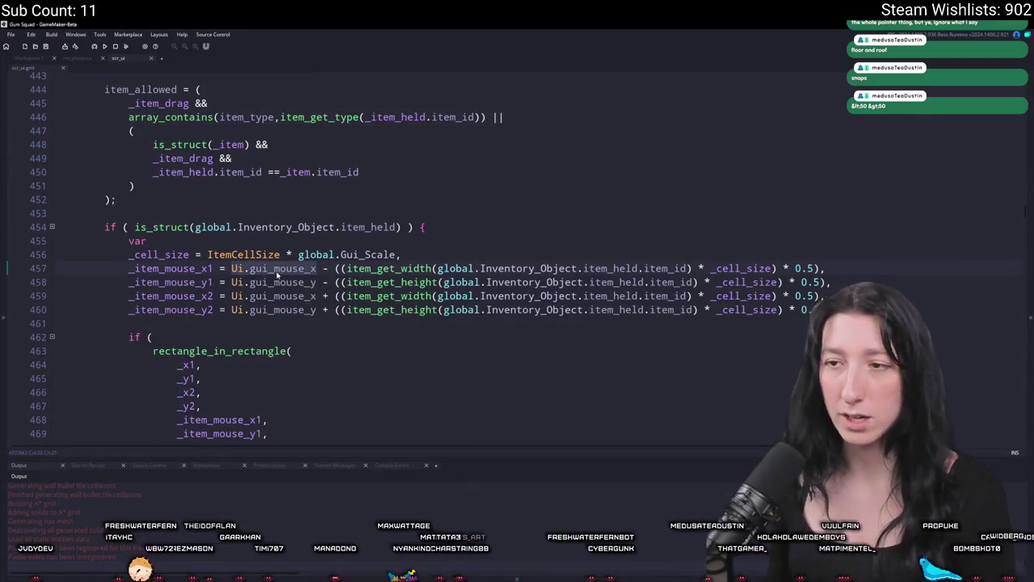
pyautogui.hotkey('alt', 'Tab')
pyautogui.moveTo(605, 183); pyautogui.dragTo(546, 4)
# Move the revolver from its top-row slot into the cell below to check snapping.
pyautogui.click(226, 351)
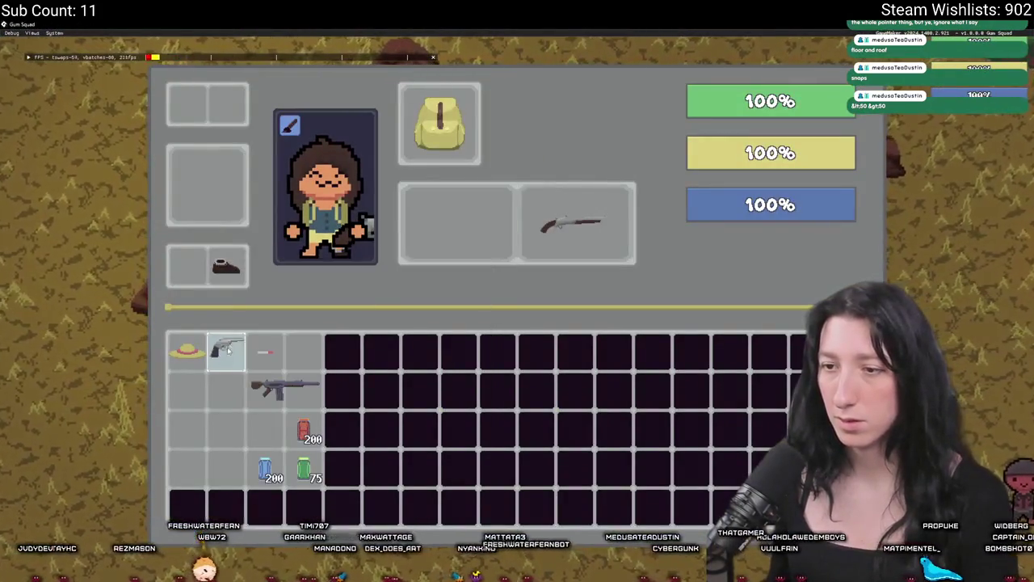
pyautogui.click(225, 428)
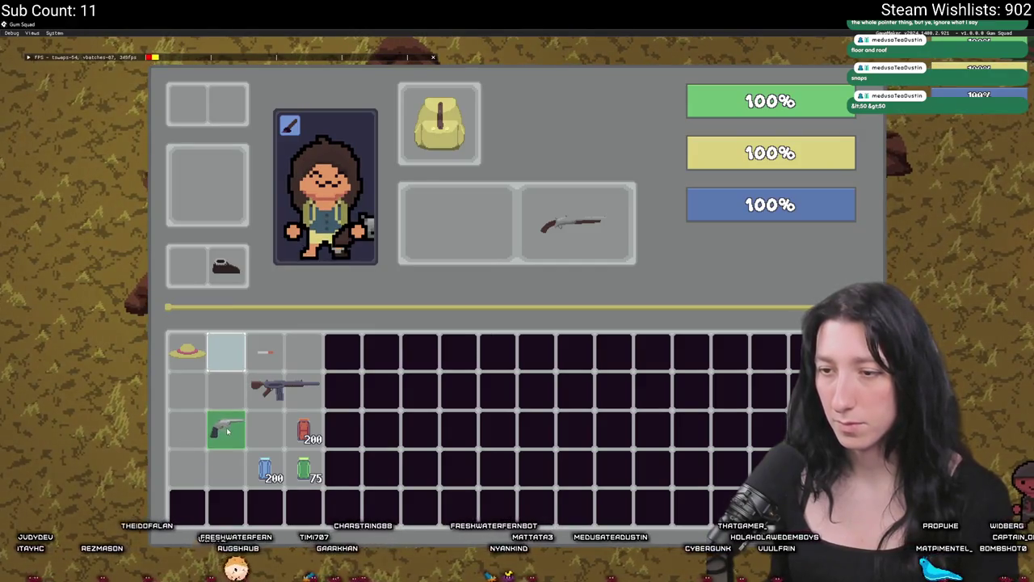
pyautogui.click(225, 428)
pyautogui.click(226, 430)
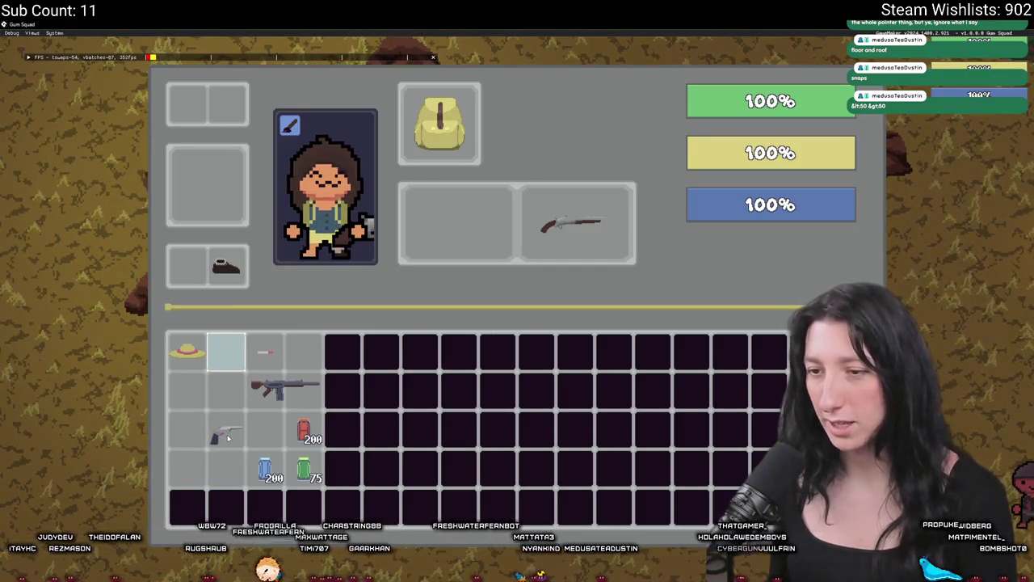
pyautogui.click(229, 434)
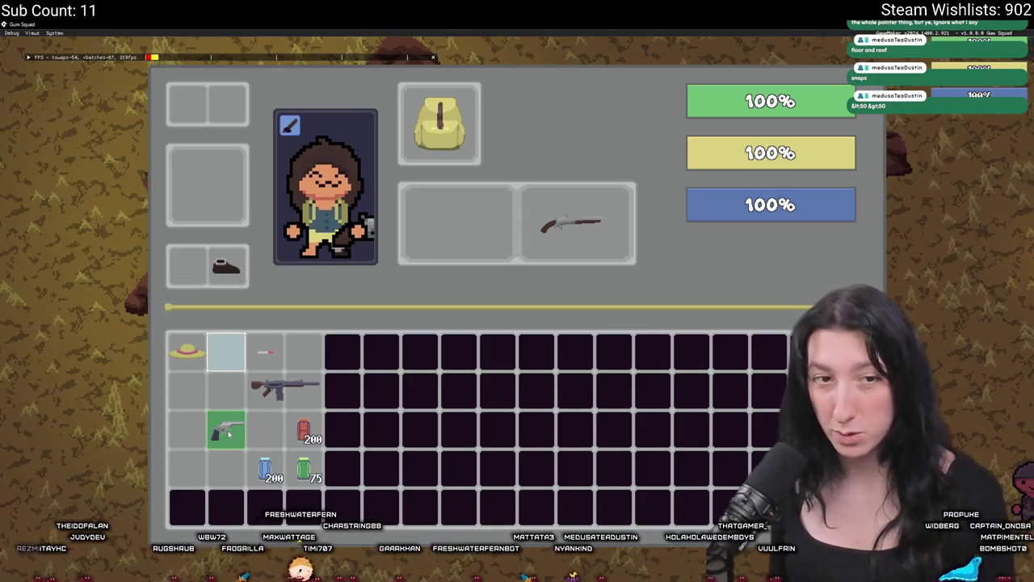
# Test dropping the revolver into the left weapon slot, then return it to the grid.
pyautogui.click(229, 434)
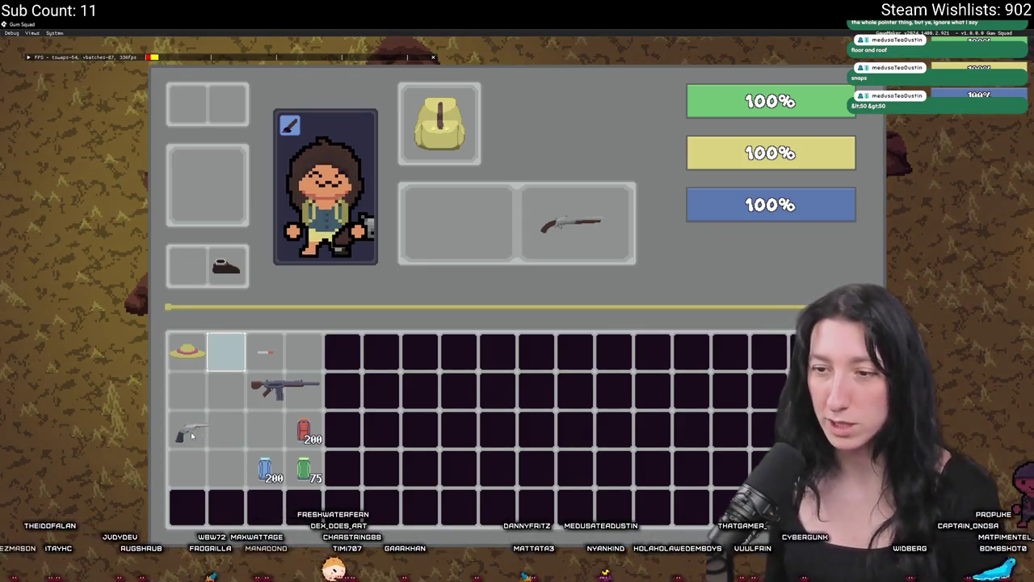
pyautogui.click(186, 431)
pyautogui.click(187, 430)
pyautogui.click(432, 233)
pyautogui.click(494, 194)
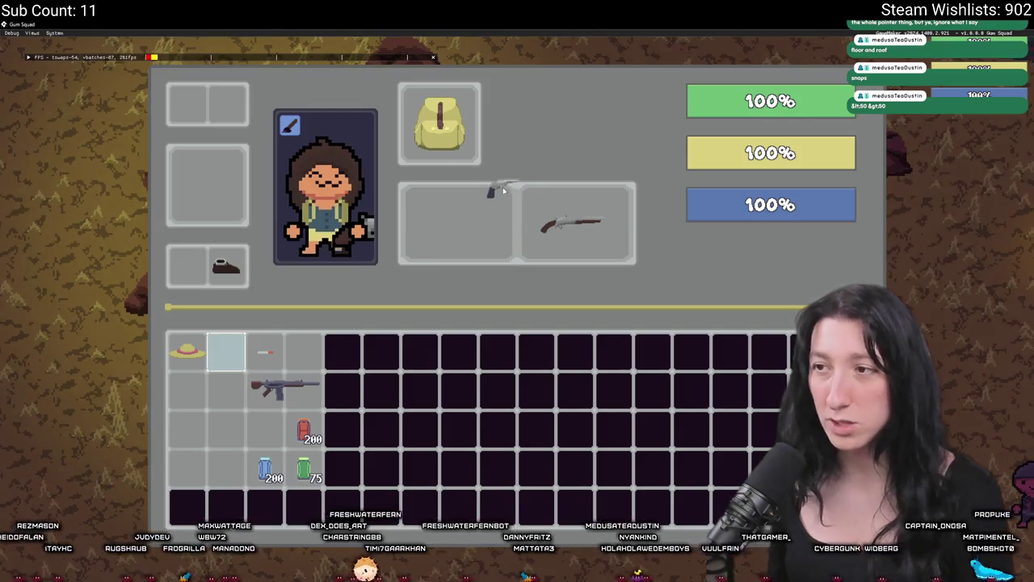
pyautogui.click(485, 209)
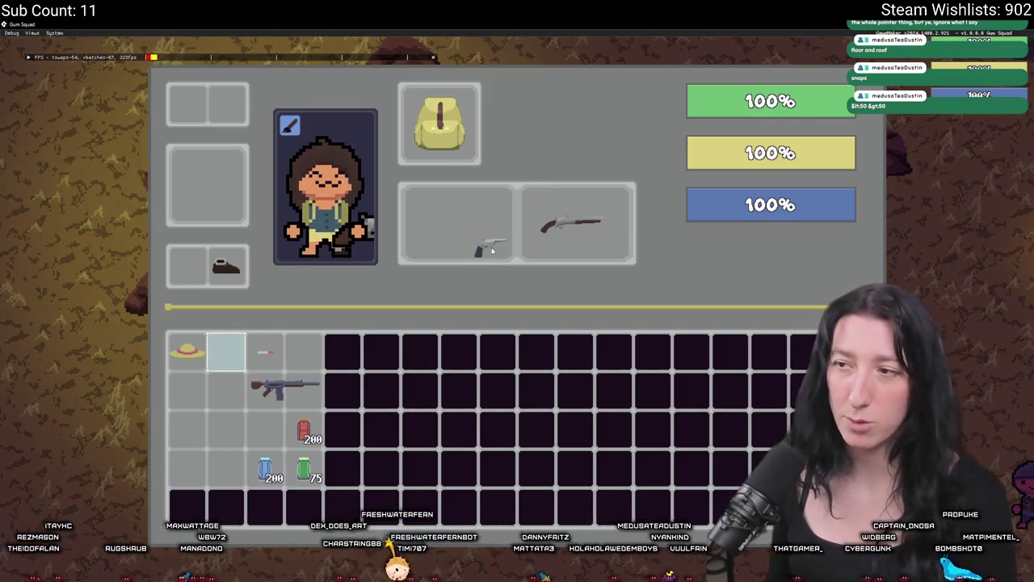
pyautogui.click(490, 239)
pyautogui.click(429, 240)
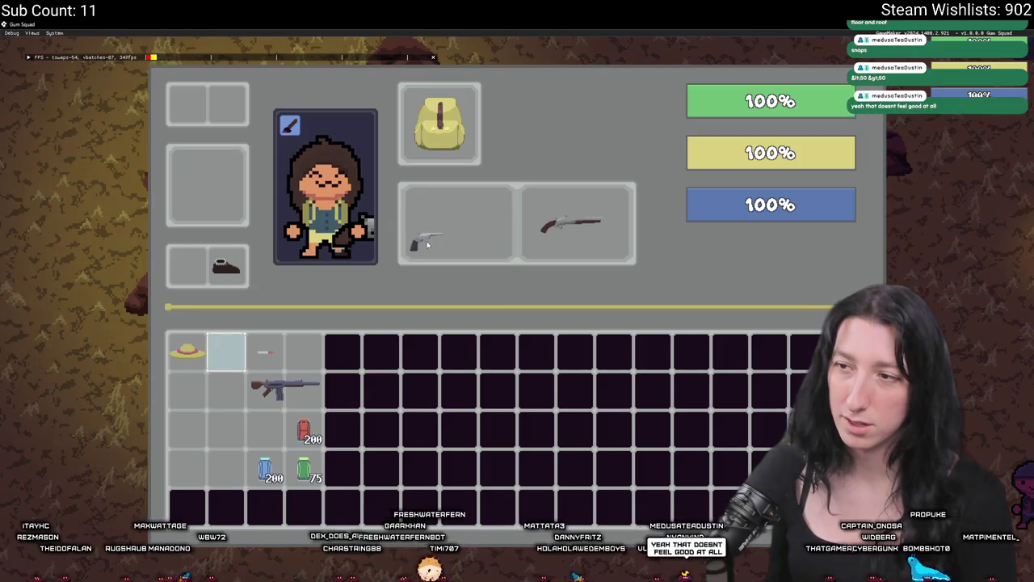
pyautogui.click(434, 243)
pyautogui.click(227, 352)
# Test placing the rifle at several spots in row 3, then return it to row 2.
pyautogui.click(283, 388)
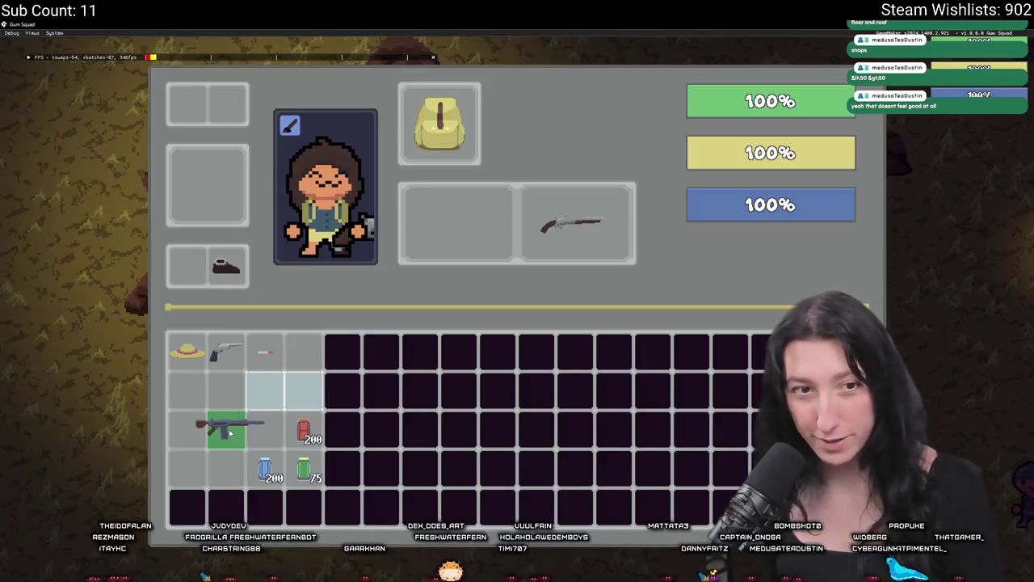
pyautogui.click(204, 433)
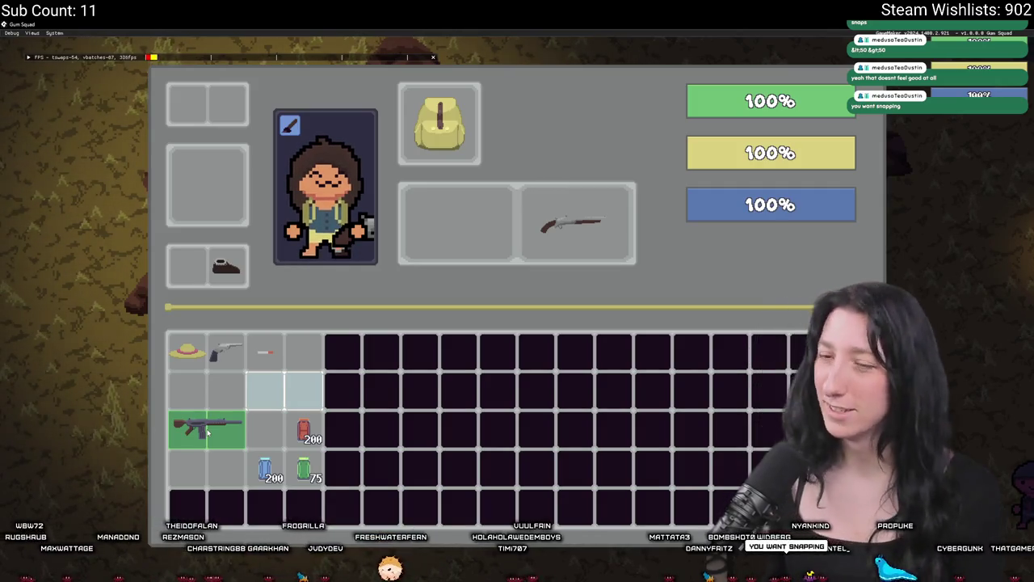
pyautogui.click(208, 434)
pyautogui.click(209, 433)
pyautogui.click(209, 435)
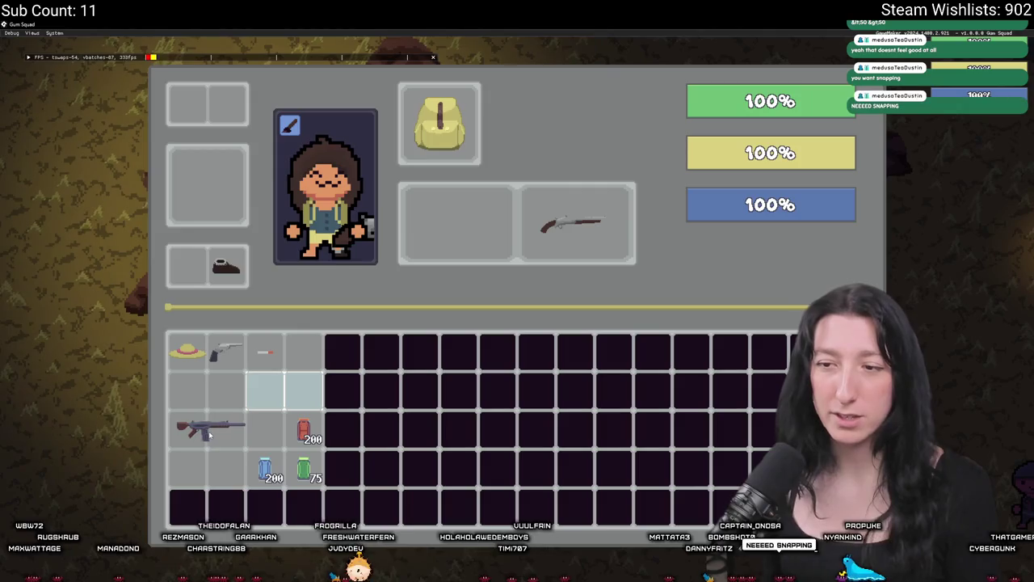
pyautogui.click(205, 435)
pyautogui.click(210, 434)
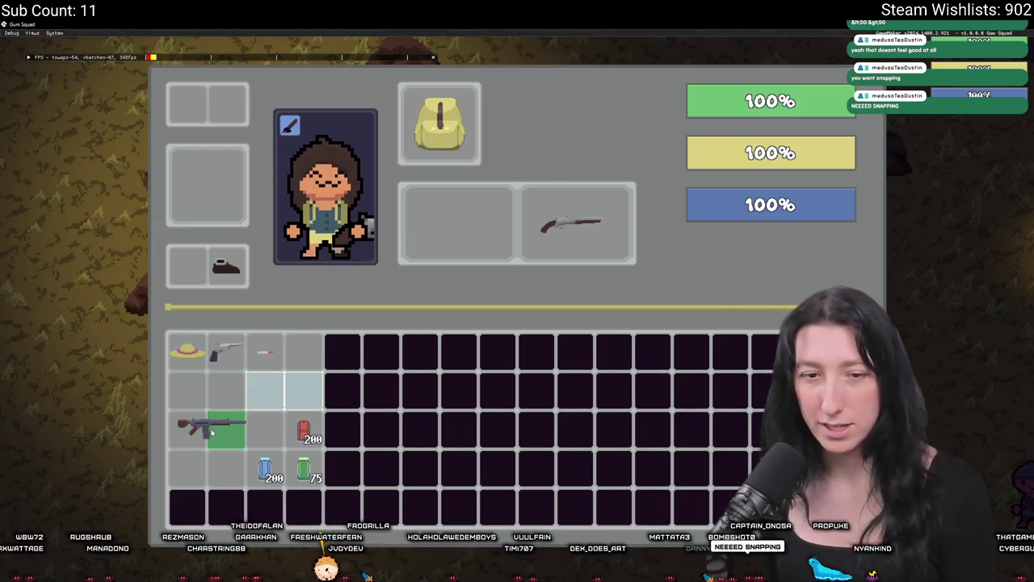
pyautogui.click(212, 434)
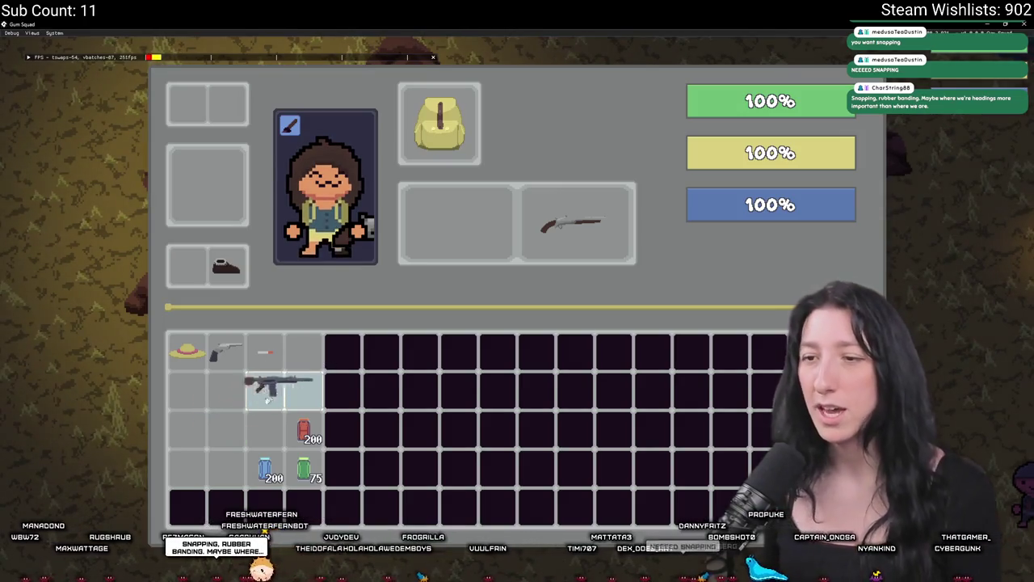
pyautogui.click(272, 375)
# Drop the small red item into row 2, column 2 and close the game.
pyautogui.click(265, 353)
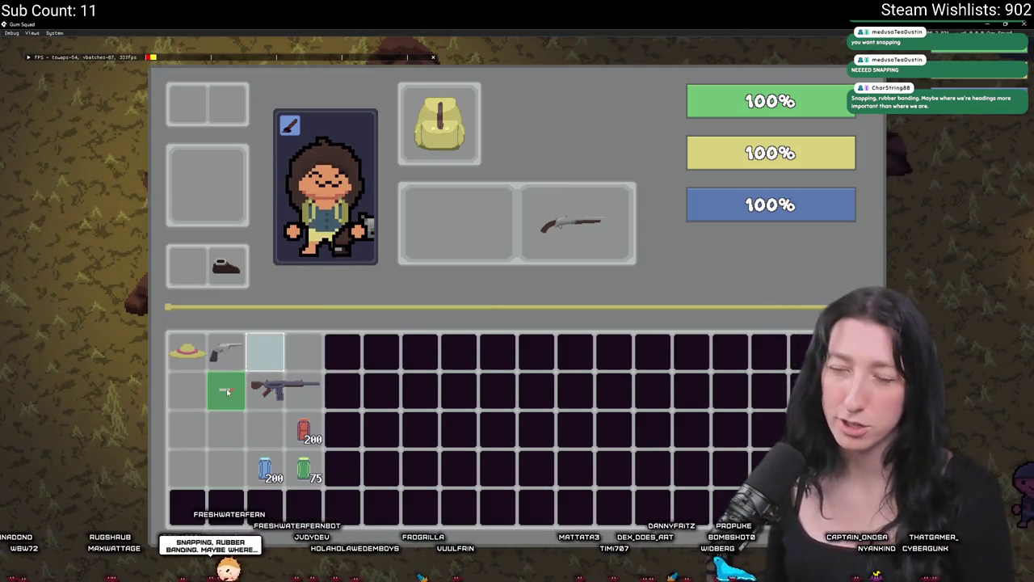
pyautogui.click(227, 391)
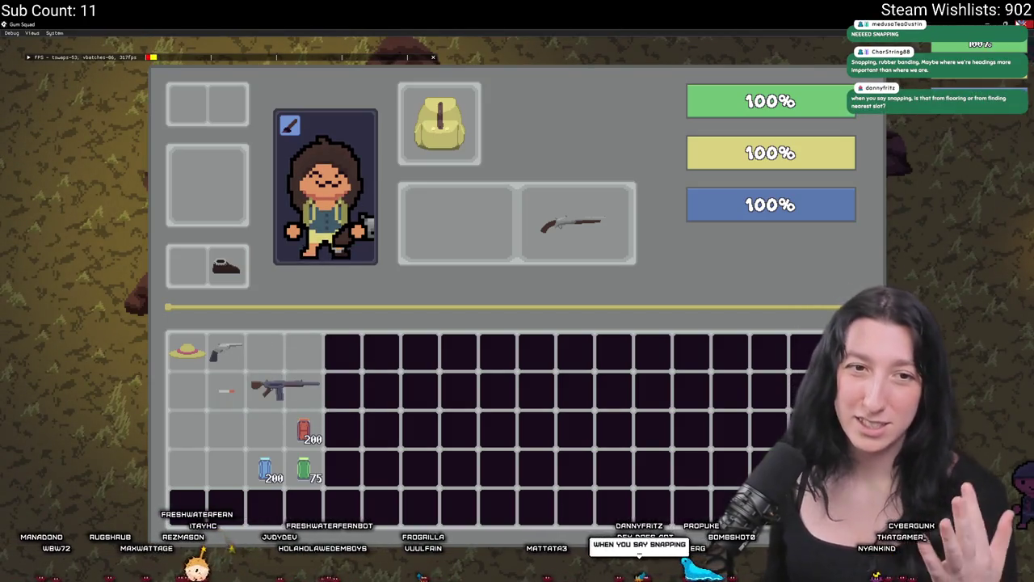
pyautogui.press('Escape')
pyautogui.scroll(8, 231, 233)
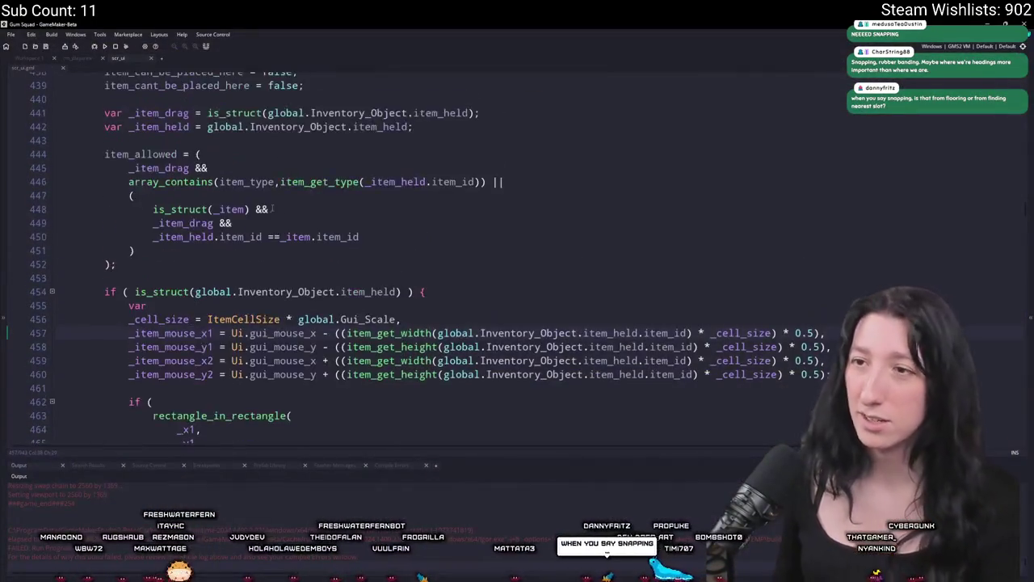
# Change all four slot insets from 4 to 23 and rebuild with F5.
pyautogui.click(202, 222)
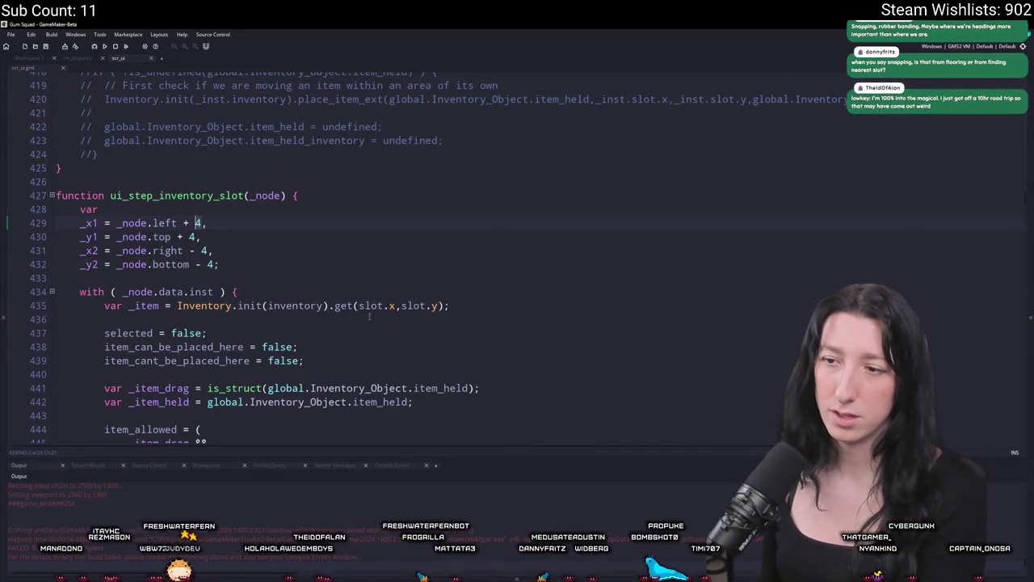
pyautogui.scroll(-5, 369, 317)
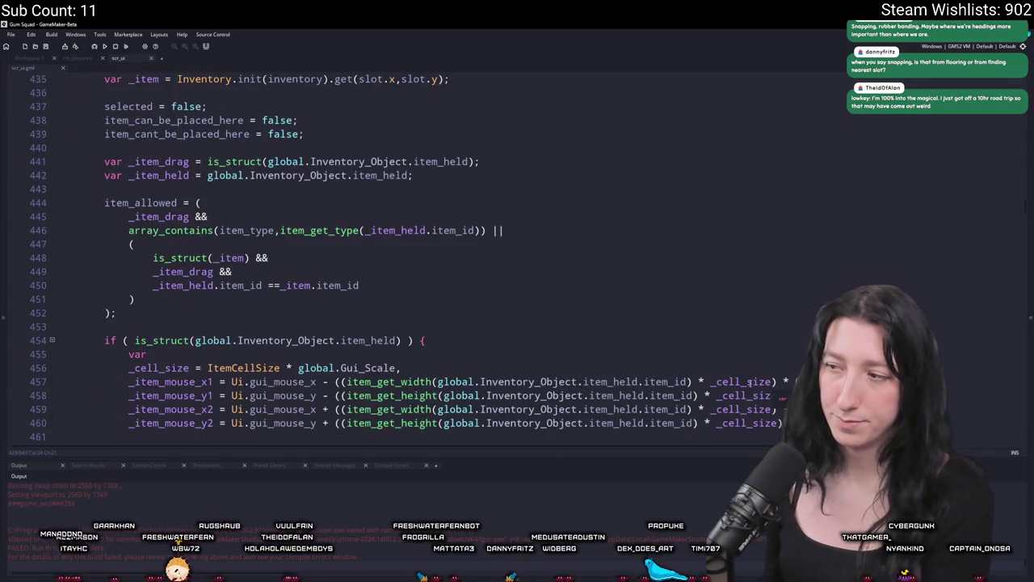
pyautogui.scroll(6, 225, 228)
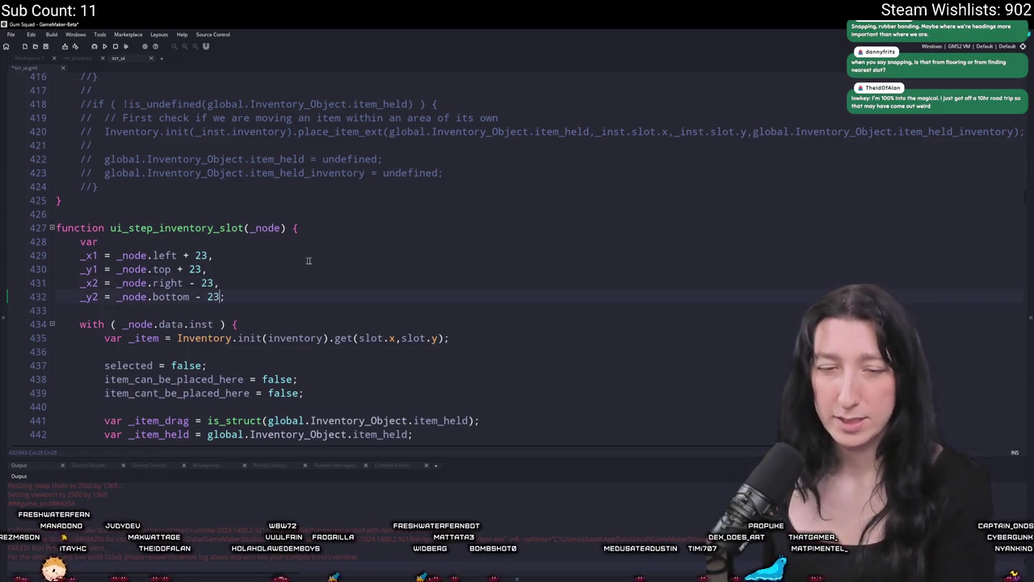
pyautogui.press('F5')
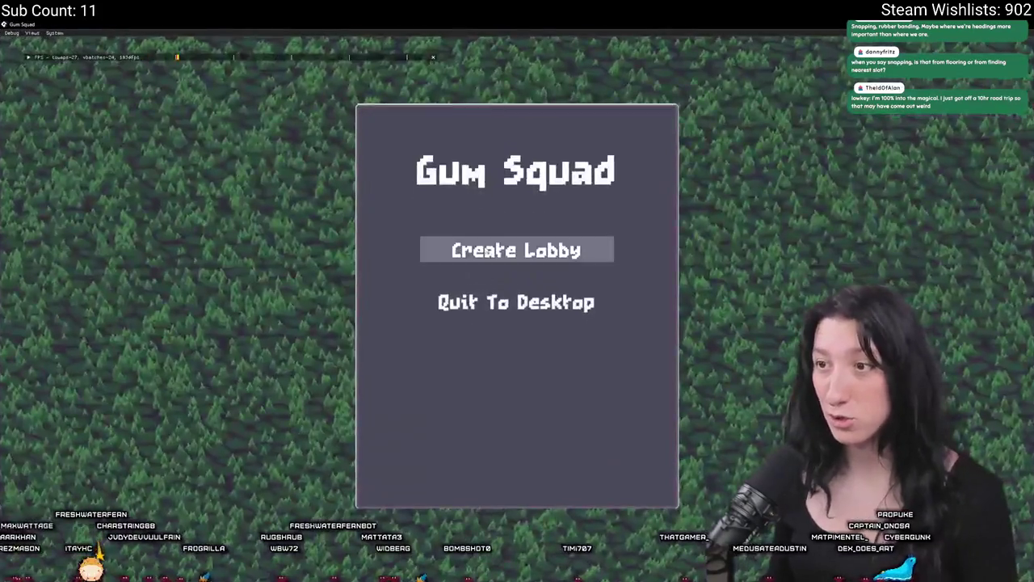
# Start a game, open the inventory, and try moving the pistol down a slot.
pyautogui.click(516, 250)
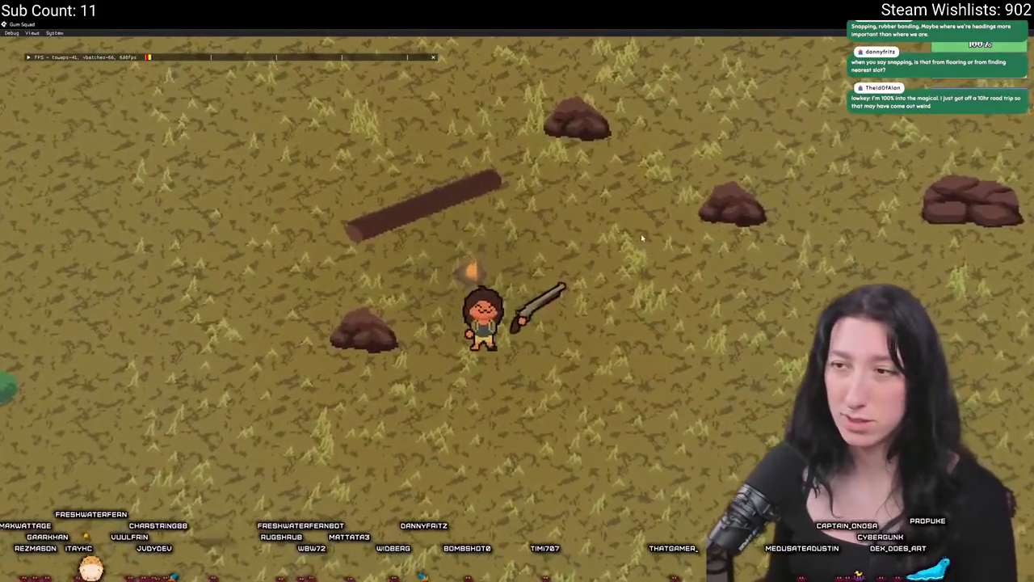
pyautogui.press('Tab')
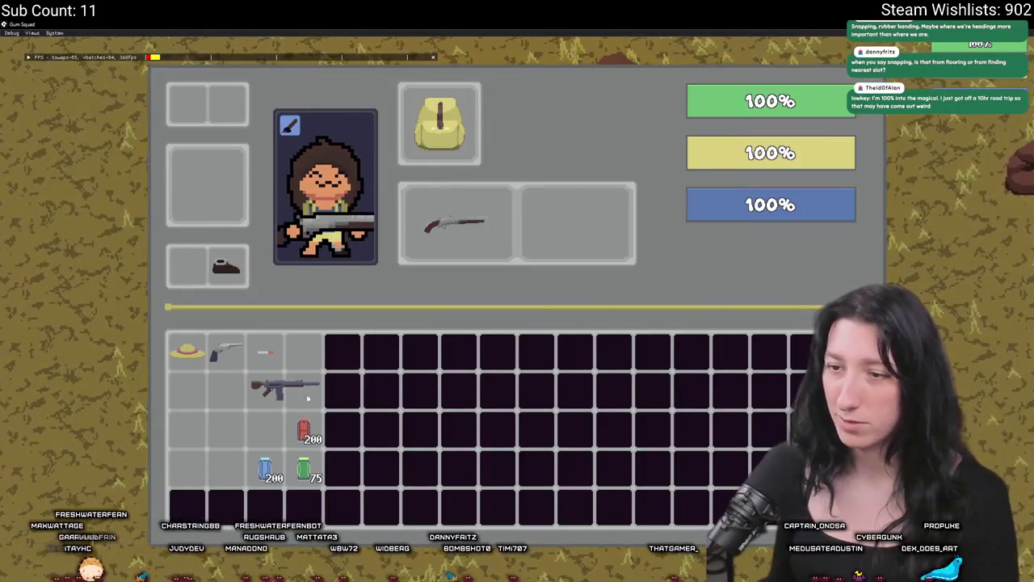
pyautogui.moveTo(226, 352); pyautogui.dragTo(227, 378)
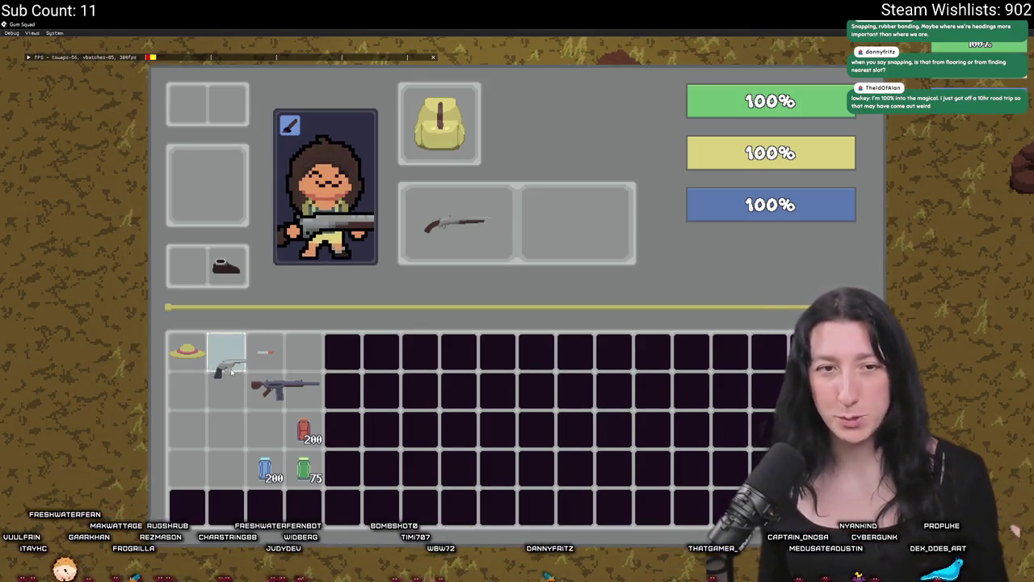
pyautogui.moveTo(232, 371); pyautogui.dragTo(223, 393)
pyautogui.moveTo(193, 395)
pyautogui.mouseDown()
pyautogui.moveTo(188, 419)
pyautogui.moveTo(194, 408)
pyautogui.mouseUp()
# Move the pistol into row 3 and the rifle to the bottom-left cells.
pyautogui.moveTo(227, 352); pyautogui.dragTo(224, 428)
pyautogui.moveTo(281, 391)
pyautogui.mouseDown()
pyautogui.moveTo(194, 393)
pyautogui.moveTo(202, 467)
pyautogui.moveTo(220, 474)
pyautogui.mouseUp()
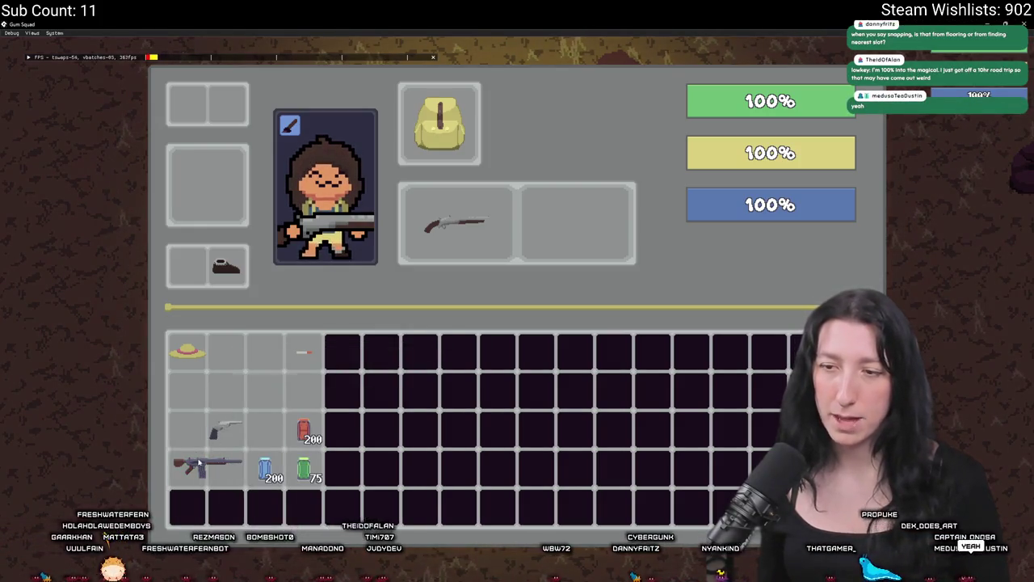
pyautogui.moveTo(234, 473)
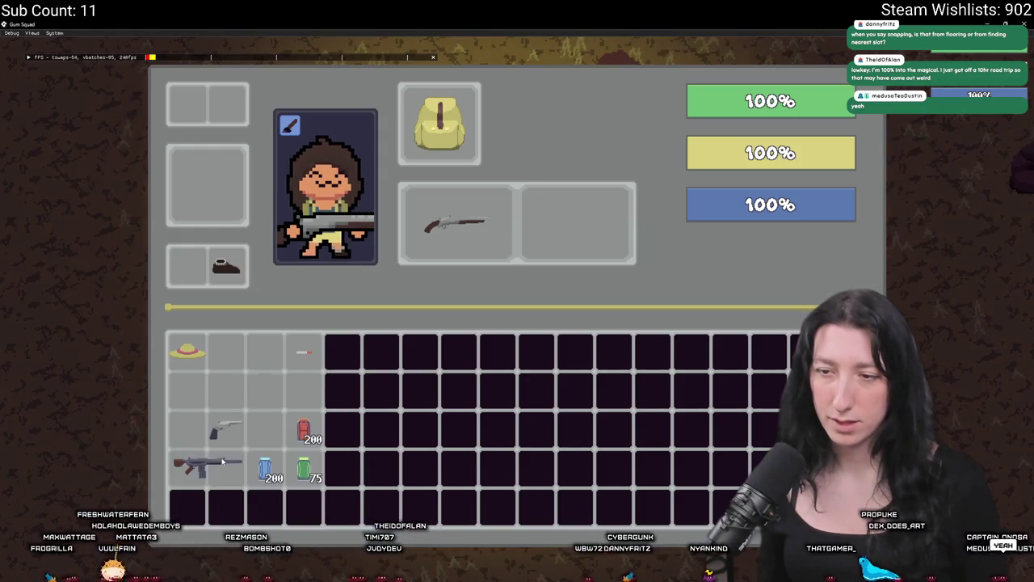
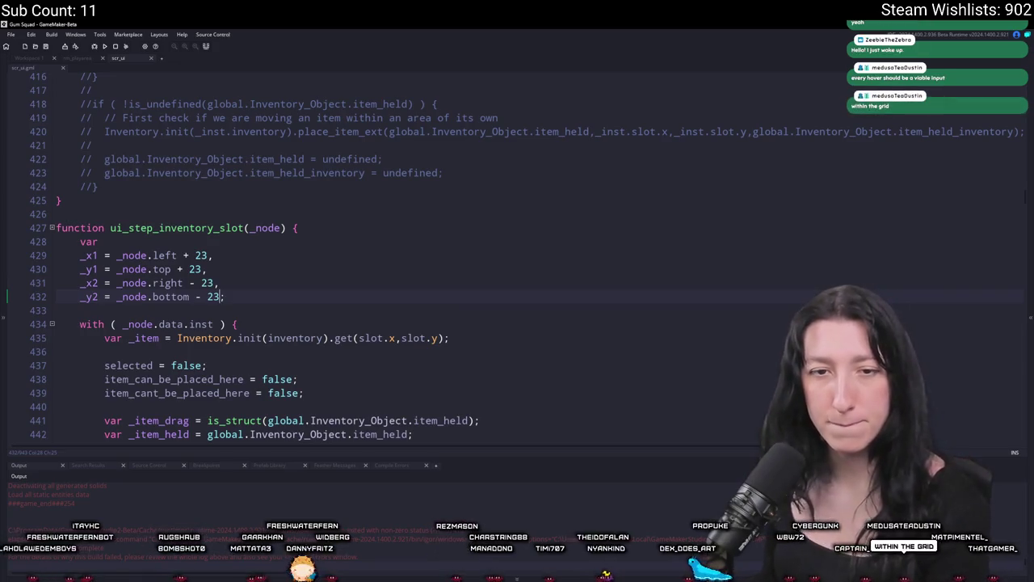
# Delete the + 23 / - 23 pixel offsets from the _x1, _y1, _x2 and _y2 slot bounds.
pyautogui.click(210, 159)
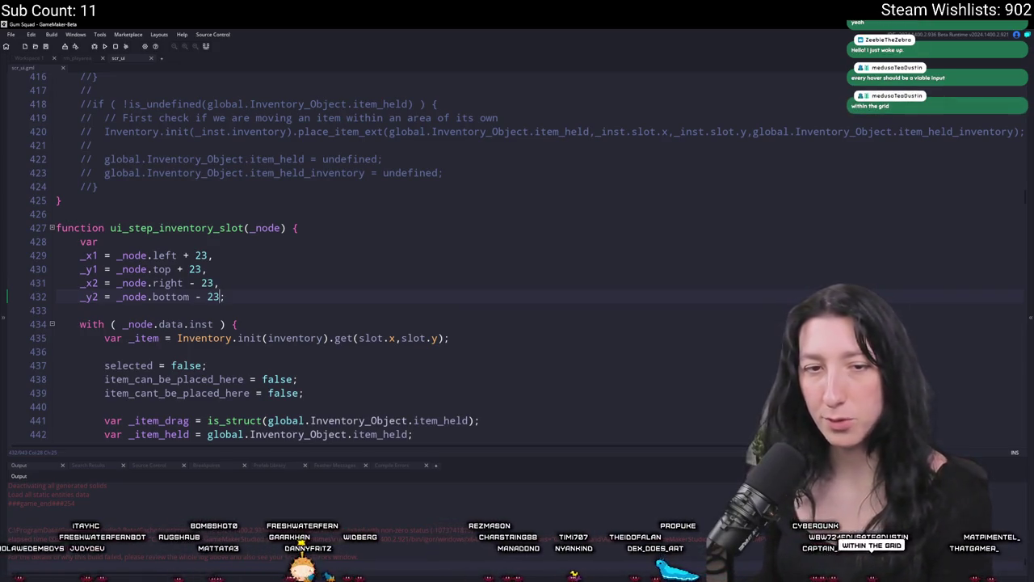
pyautogui.click(378, 159)
pyautogui.scroll(3, 372, 177)
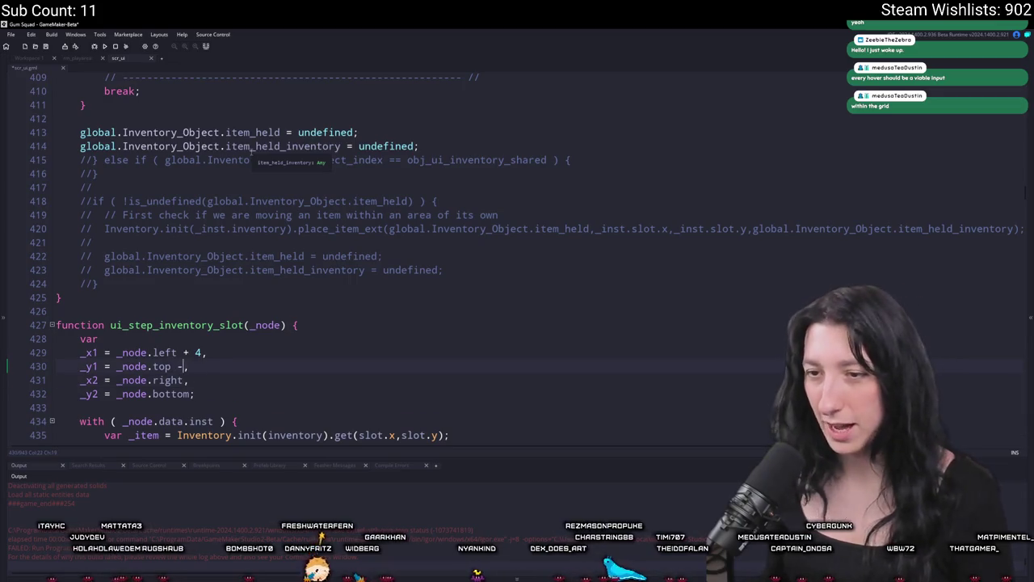
pyautogui.press('Up')
pyautogui.press('Right')
pyautogui.press('Delete')
pyautogui.press('Delete')
pyautogui.press('Delete')
# Look over the edited bounds, then bring Aseprite's pixel canvas to the front.
pyautogui.scroll(-4, 107, 162)
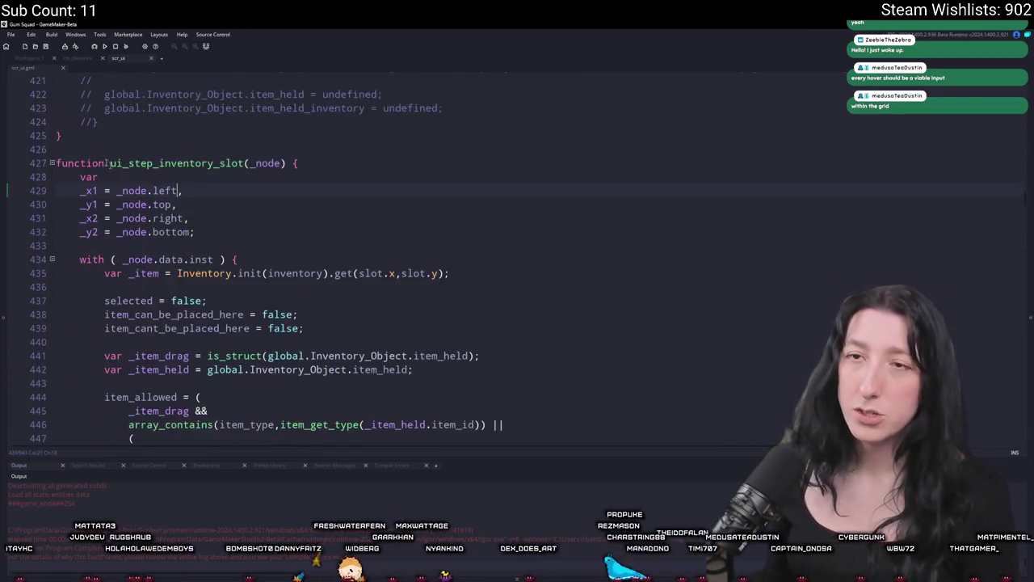
pyautogui.scroll(-1, 188, 187)
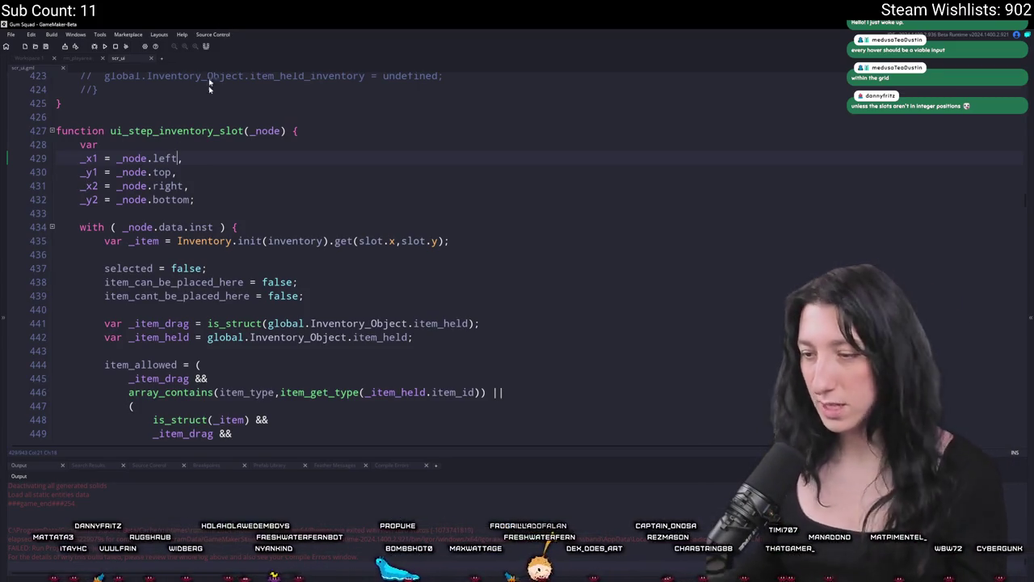
pyautogui.hotkey('alt', 'Tab')
pyautogui.scroll(3, 391, 293)
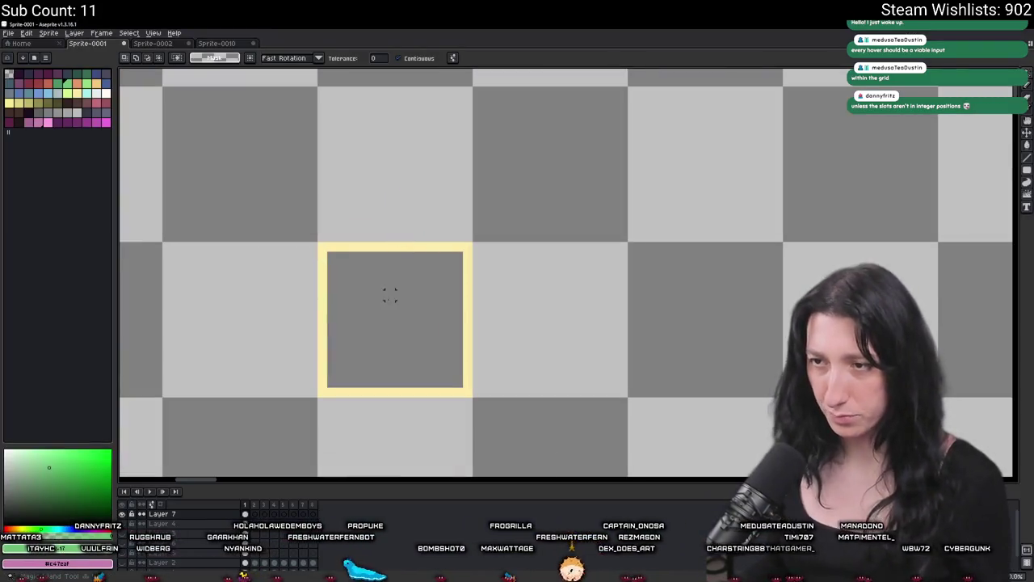
# Sample the yellow border colour and pan the canvas so the yellow tile sits upper left.
pyautogui.keyDown('alt'); pyautogui.click(380, 229); pyautogui.keyUp('alt')
pyautogui.hotkey('alt', 'Tab')
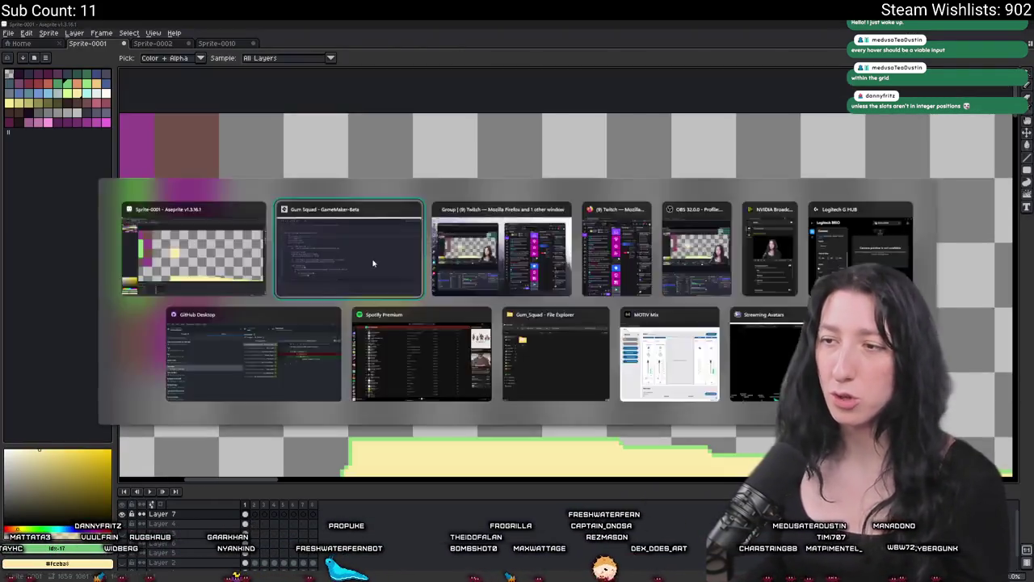
pyautogui.hotkey('alt', 'Tab')
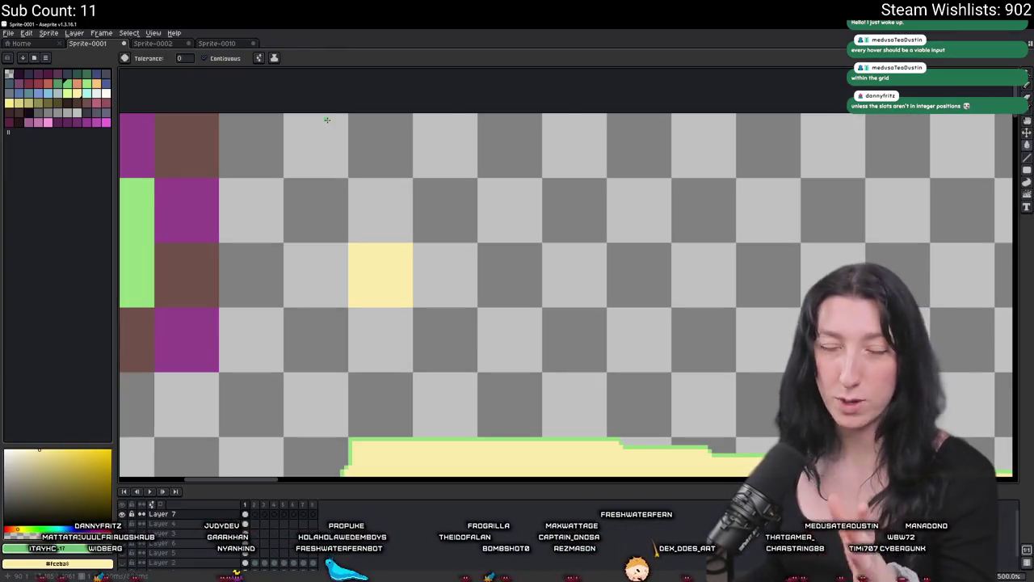
pyautogui.scroll(1, 417, 323)
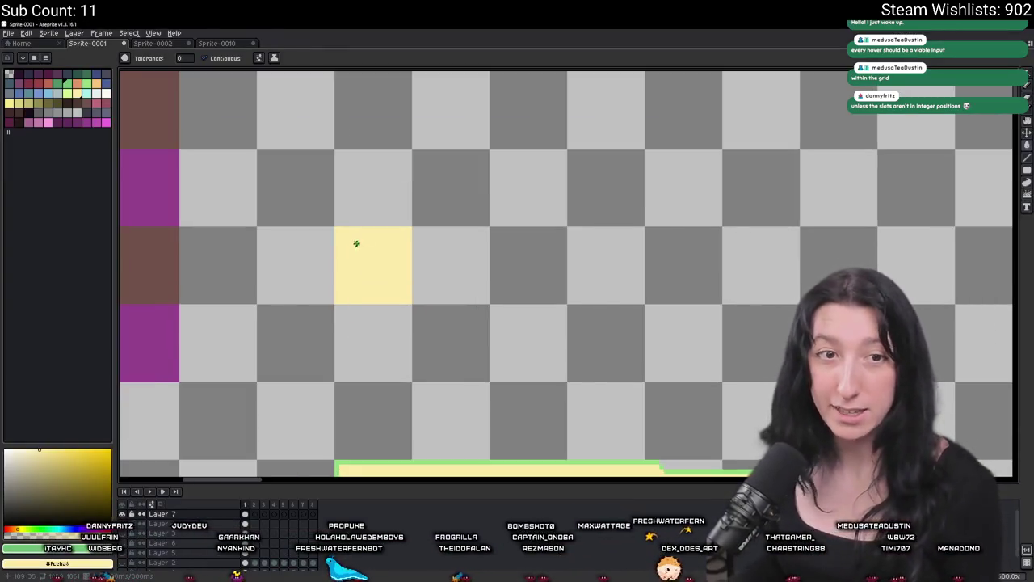
pyautogui.scroll(-1, 392, 238)
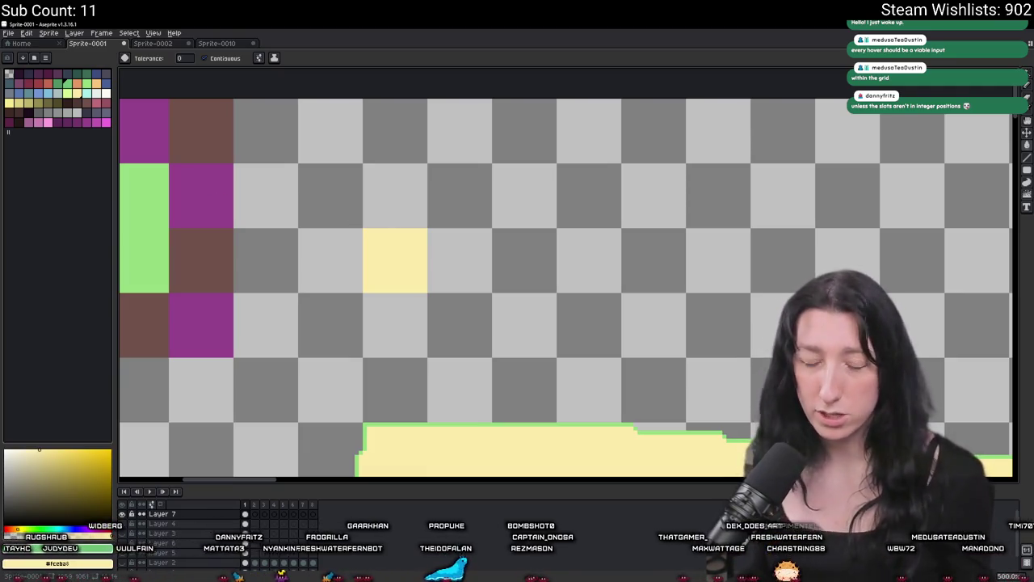
pyautogui.scroll(5, 507, 280)
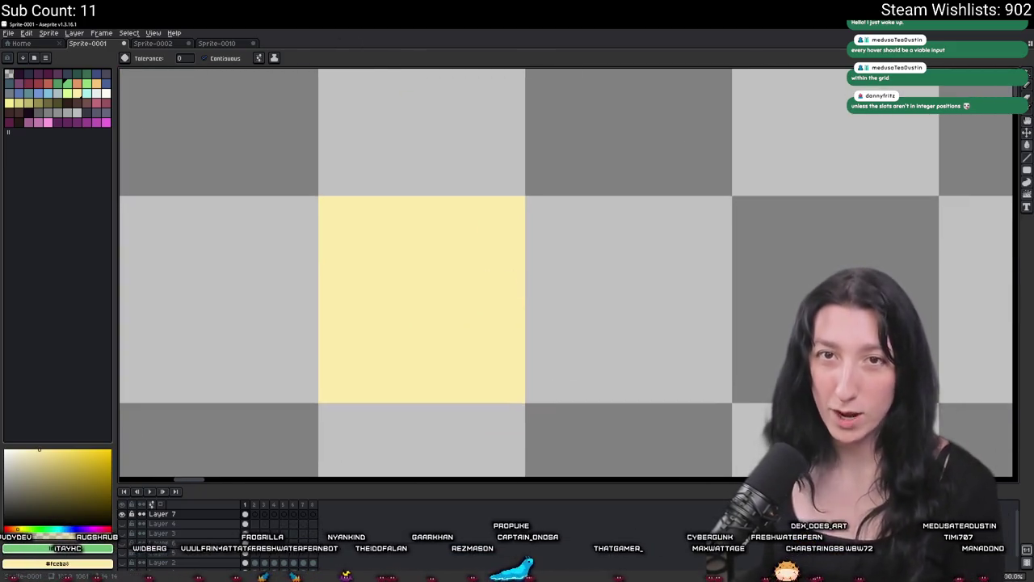
pyautogui.moveTo(364, 162)
pyautogui.mouseDown()
pyautogui.moveTo(415, 151)
pyautogui.moveTo(383, 154)
pyautogui.mouseUp()
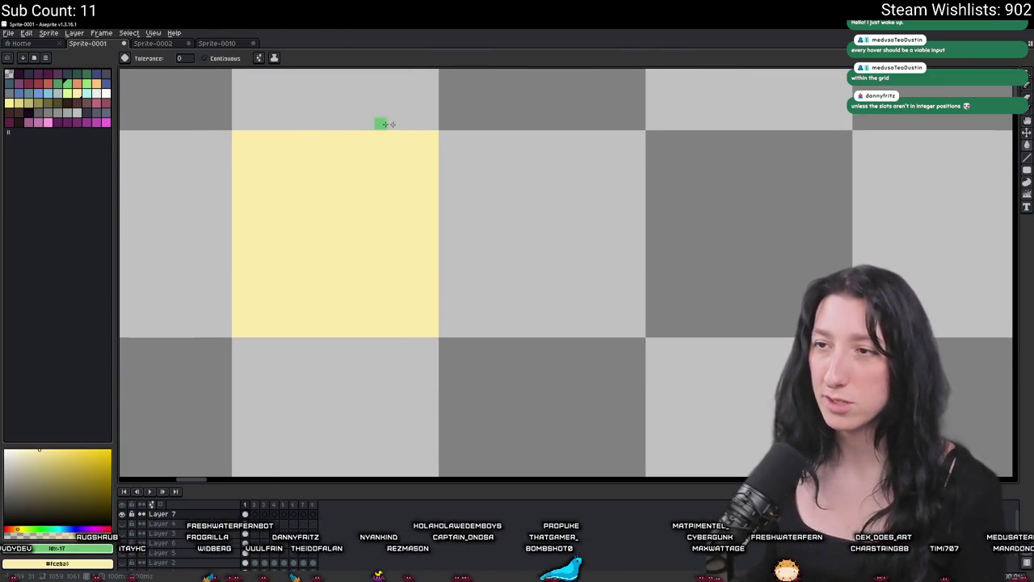
# Try a green background fill and a vertical green line beside the tile, undoing both.
pyautogui.click(380, 122)
pyautogui.hotkey('ctrl', 'z')
pyautogui.press('b')
pyautogui.moveTo(535, 122); pyautogui.dragTo(536, 238)
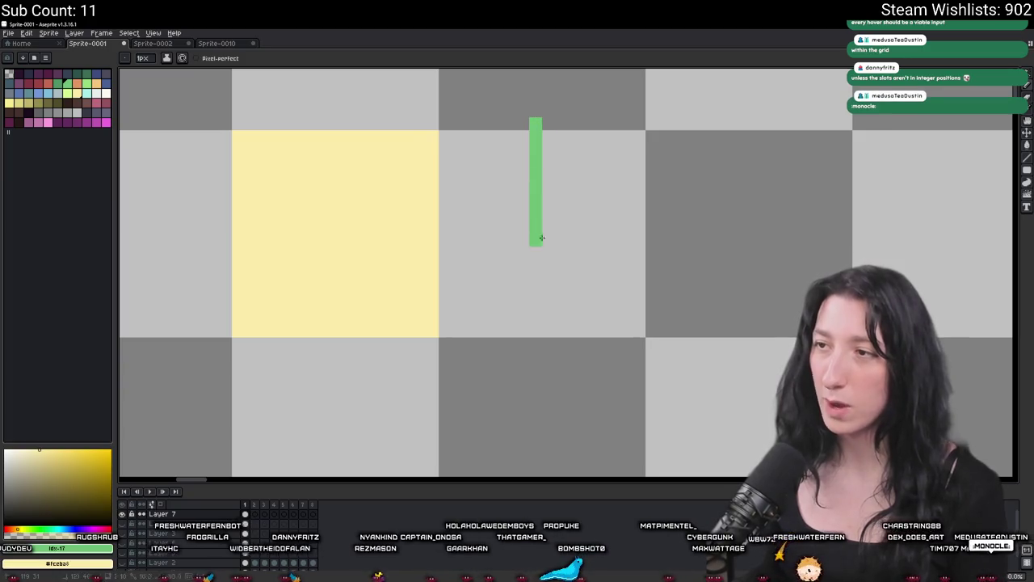
pyautogui.hotkey('ctrl', 'z')
pyautogui.moveTo(555, 176)
pyautogui.mouseDown()
pyautogui.moveTo(551, 139)
pyautogui.moveTo(733, 129)
pyautogui.moveTo(731, 300)
pyautogui.moveTo(508, 310)
pyautogui.moveTo(554, 309)
pyautogui.mouseUp()
# Fill the outlined square green and move it next to the yellow tile.
pyautogui.press('g')
pyautogui.click(582, 242)
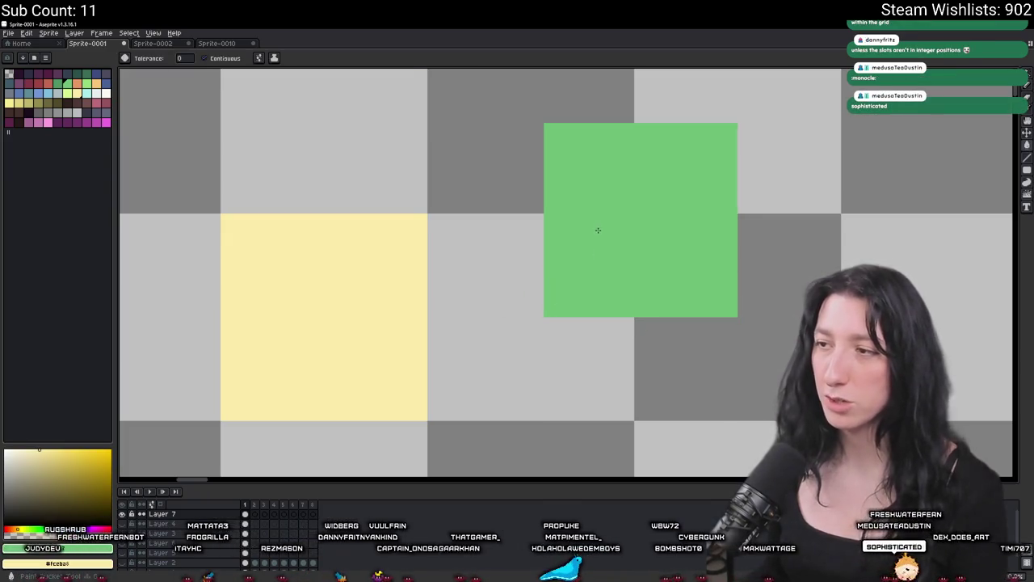
pyautogui.scroll(-3, 598, 229)
pyautogui.moveTo(601, 228)
pyautogui.mouseDown()
pyautogui.moveTo(665, 376)
pyautogui.moveTo(639, 381)
pyautogui.moveTo(616, 347)
pyautogui.moveTo(526, 319)
pyautogui.moveTo(559, 324)
pyautogui.moveTo(547, 289)
pyautogui.moveTo(437, 302)
pyautogui.moveTo(477, 311)
pyautogui.moveTo(515, 293)
pyautogui.moveTo(536, 298)
pyautogui.moveTo(549, 320)
pyautogui.moveTo(523, 298)
pyautogui.moveTo(595, 299)
pyautogui.moveTo(536, 215)
pyautogui.moveTo(547, 223)
pyautogui.mouseUp()
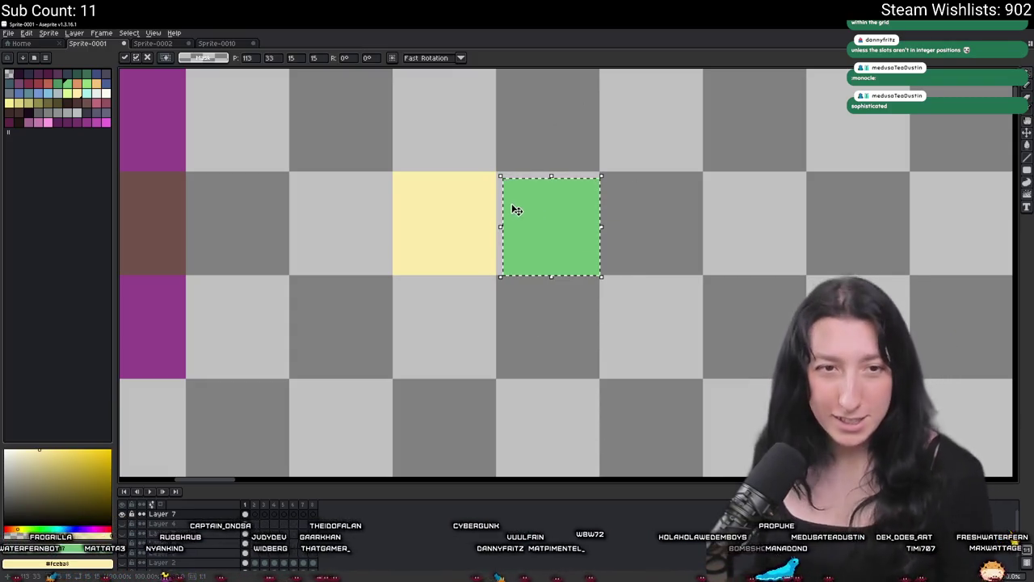
pyautogui.scroll(-2, 542, 302)
# Undo the leftover green test strokes and return to the GameMaker code editor.
pyautogui.press('b')
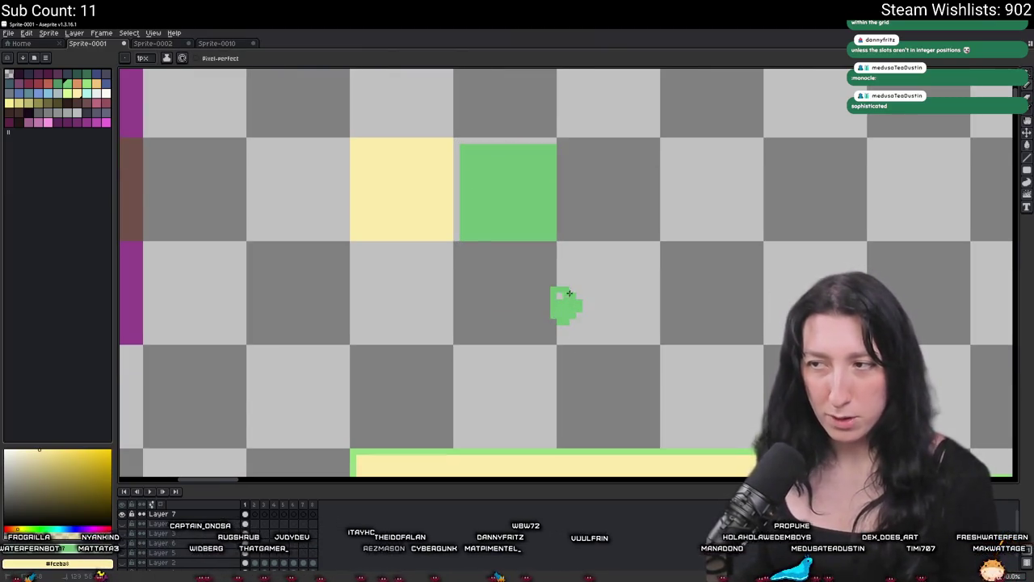
pyautogui.hotkey('ctrl', 'z')
pyautogui.moveTo(517, 243); pyautogui.dragTo(570, 275)
pyautogui.hotkey('ctrl', 'z')
pyautogui.hotkey('alt', 'Tab')
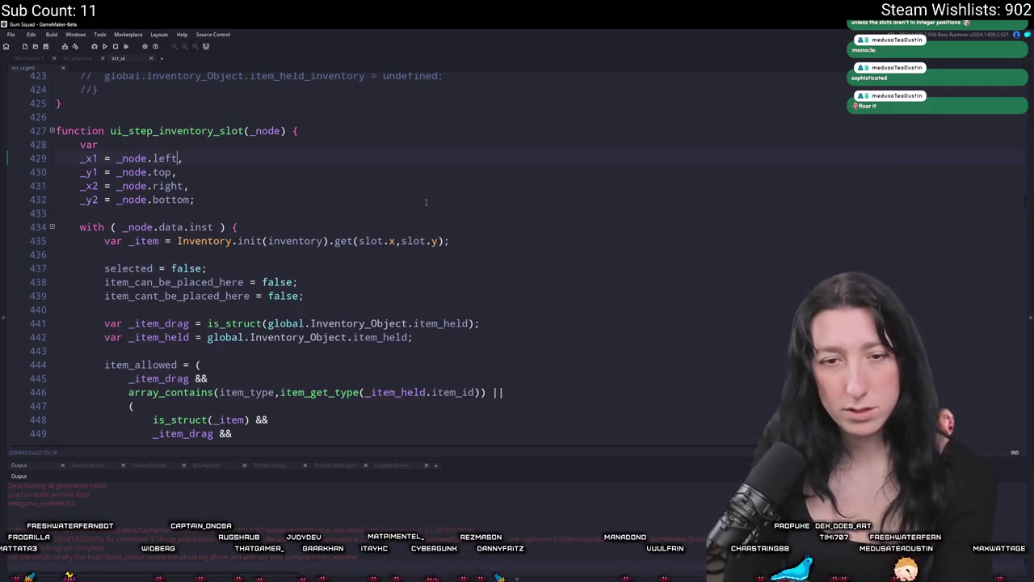
# Convert the slot and item bounds in rectangle_in_rectangle to floor(value / _cell_size) grid cells.
pyautogui.scroll(-6, 426, 202)
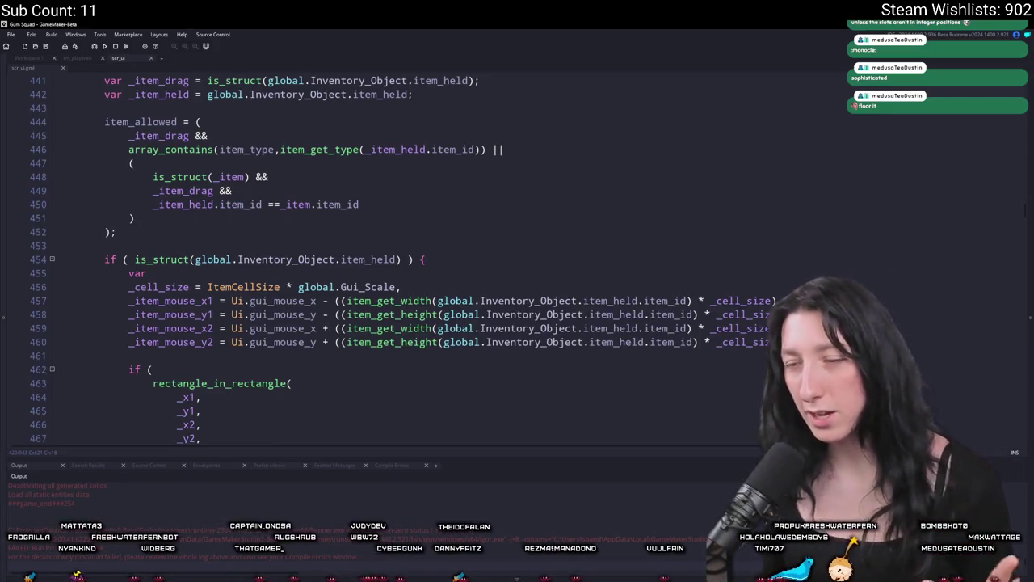
pyautogui.scroll(4, 270, 256)
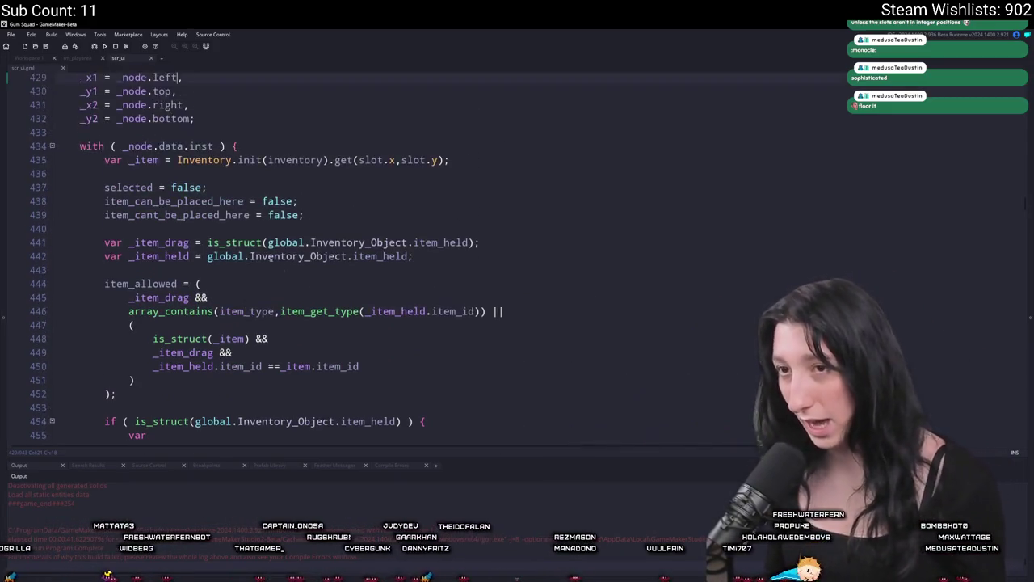
pyautogui.scroll(2, 271, 256)
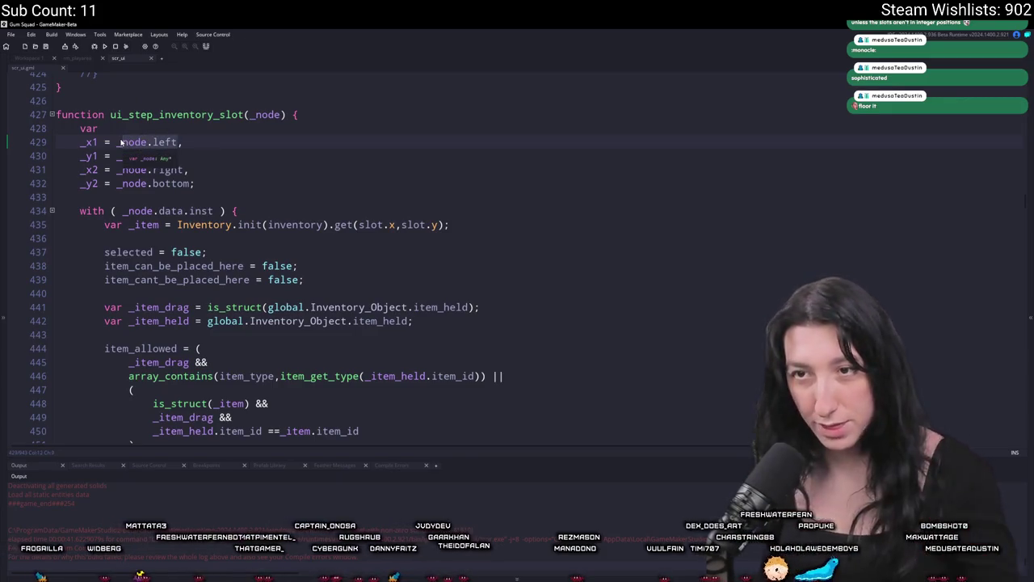
pyautogui.scroll(-2, 359, 212)
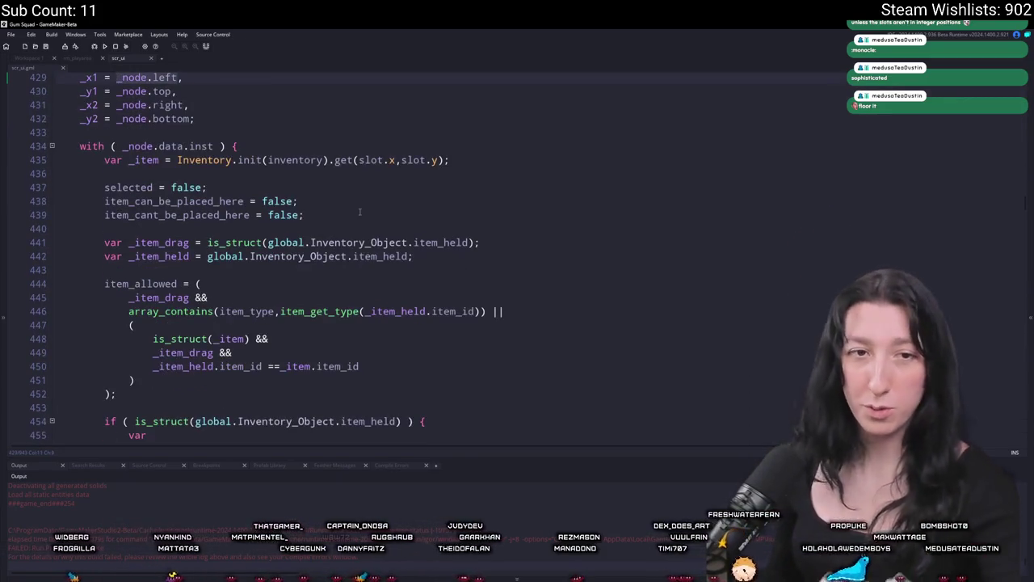
pyautogui.scroll(1, 337, 205)
pyautogui.scroll(-4, 337, 205)
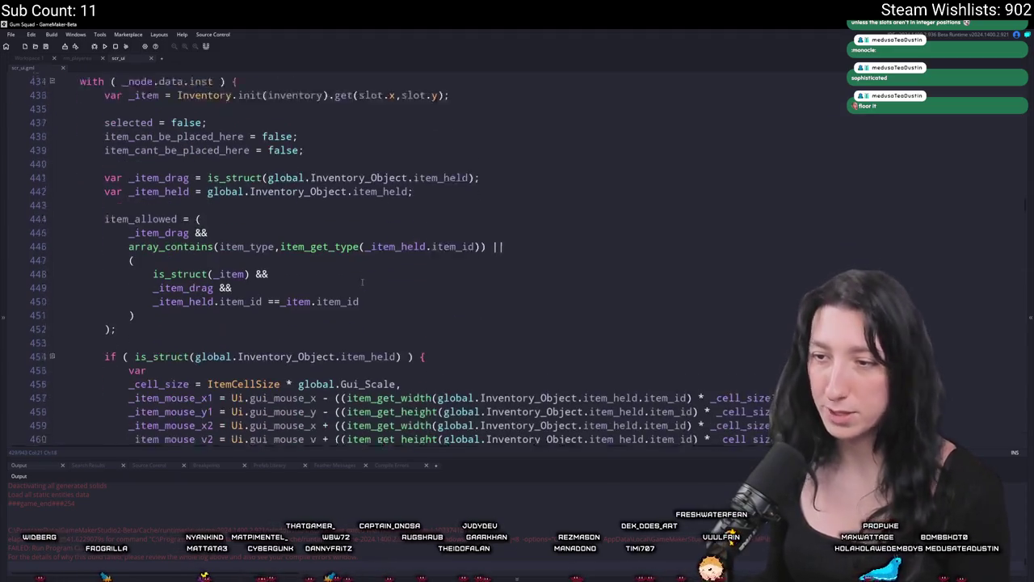
pyautogui.scroll(-6, 199, 277)
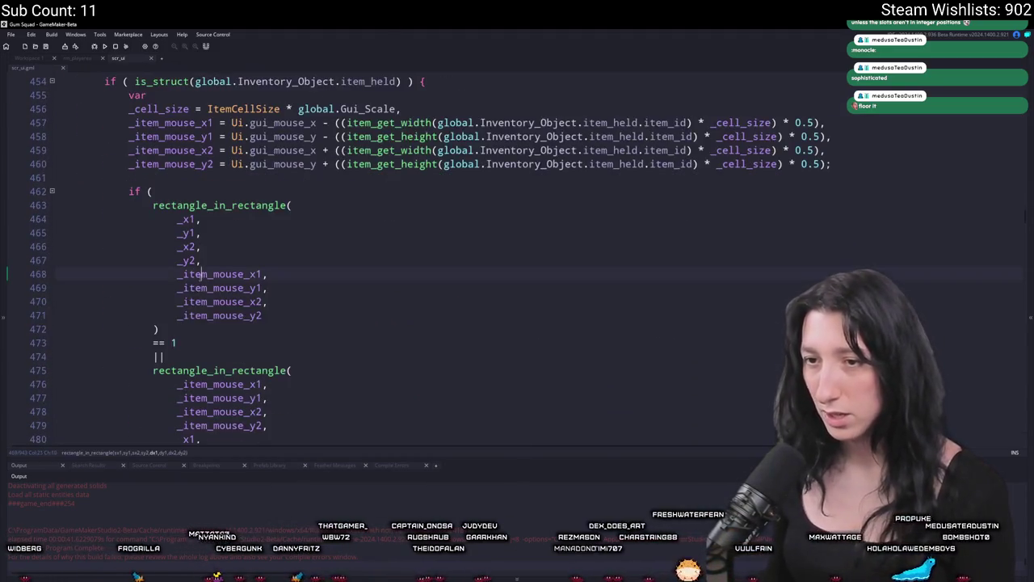
pyautogui.hotkey('ctrl', 'z')
pyautogui.hotkey('ctrl', 'z')
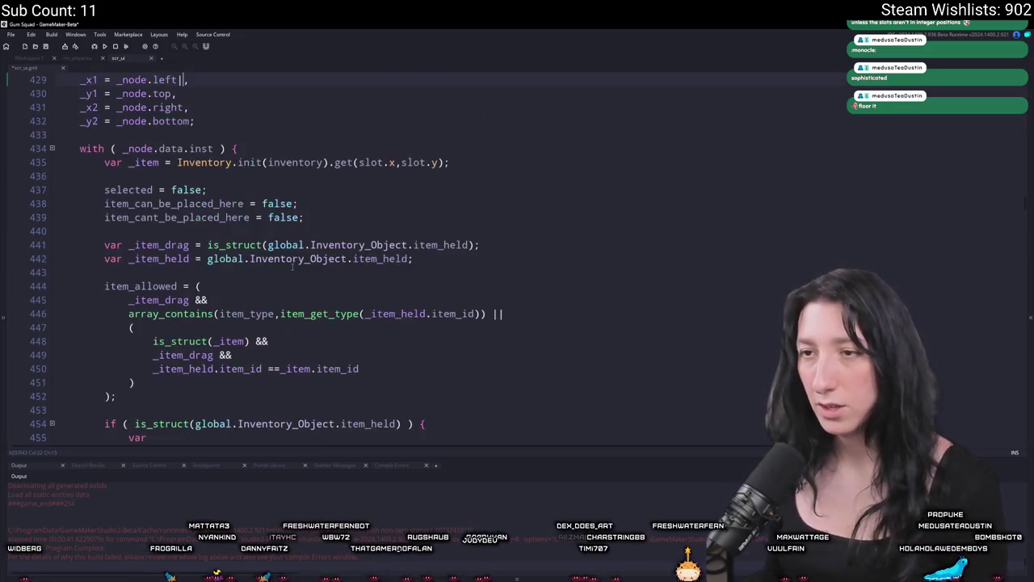
pyautogui.hotkey('ctrl', 'y')
pyautogui.hotkey('ctrl', 'y')
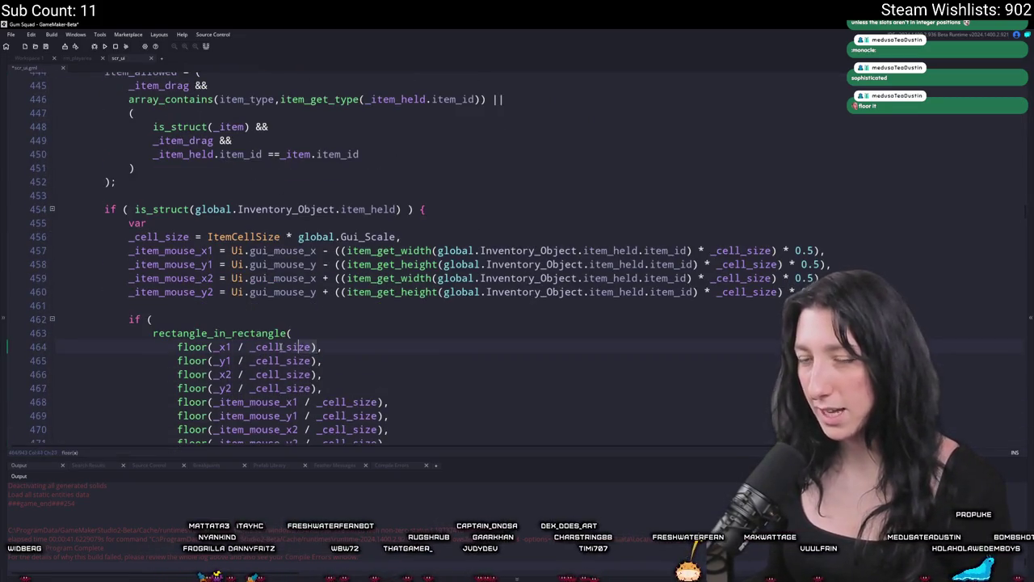
pyautogui.click(178, 347)
pyautogui.scroll(7, 178, 347)
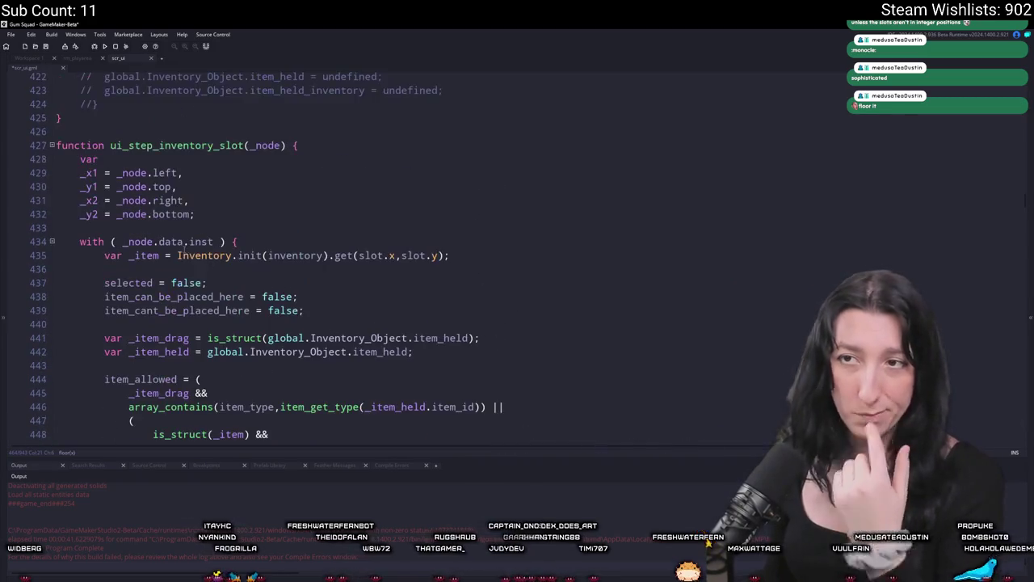
# Add an _x_offset declaration of floor(_x1 / _cell_size) * _cell_size below the slot bounds.
pyautogui.click(196, 214)
pyautogui.press('BackSpace')
pyautogui.write(',')
pyautogui.press('Return')
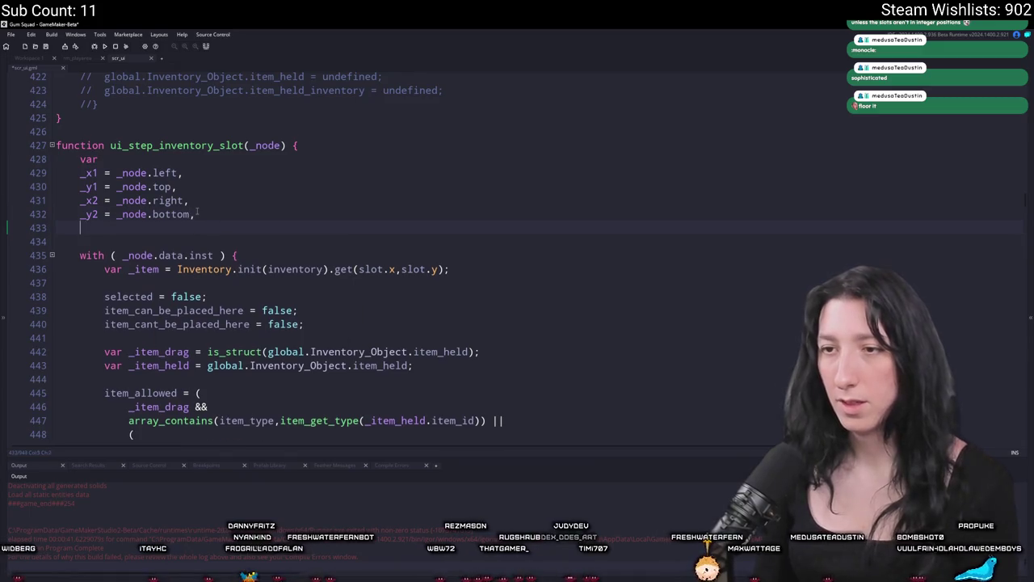
pyautogui.write('_x-')
pyautogui.press('BackSpace')
pyautogui.write('_offset')
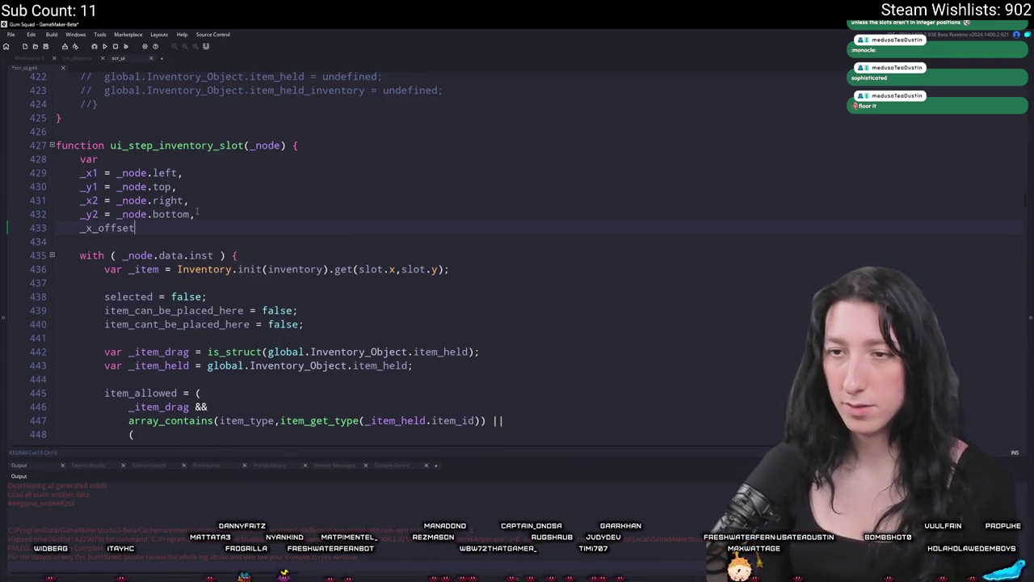
pyautogui.write(' = floor(_x1 / _cell_size)')
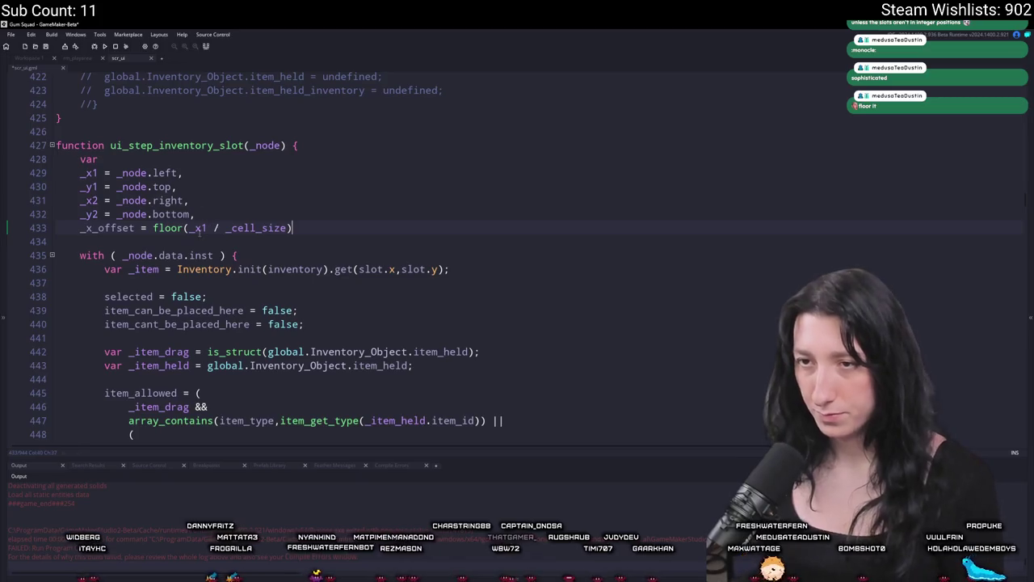
pyautogui.write(' * _cell_size;')
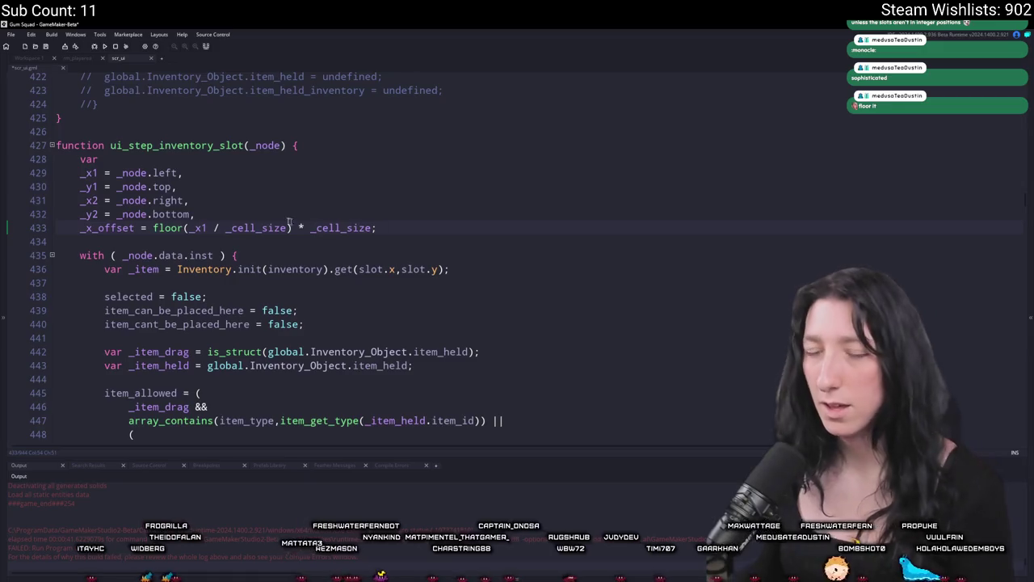
# Make _x_offset equal _x1 - (floor(_x1 / _cell_size) * _cell_size).
pyautogui.doubleClick(88, 173)
pyautogui.hotkey('ctrl', 'c')
pyautogui.click(152, 228)
pyautogui.hotkey('ctrl', 'v')
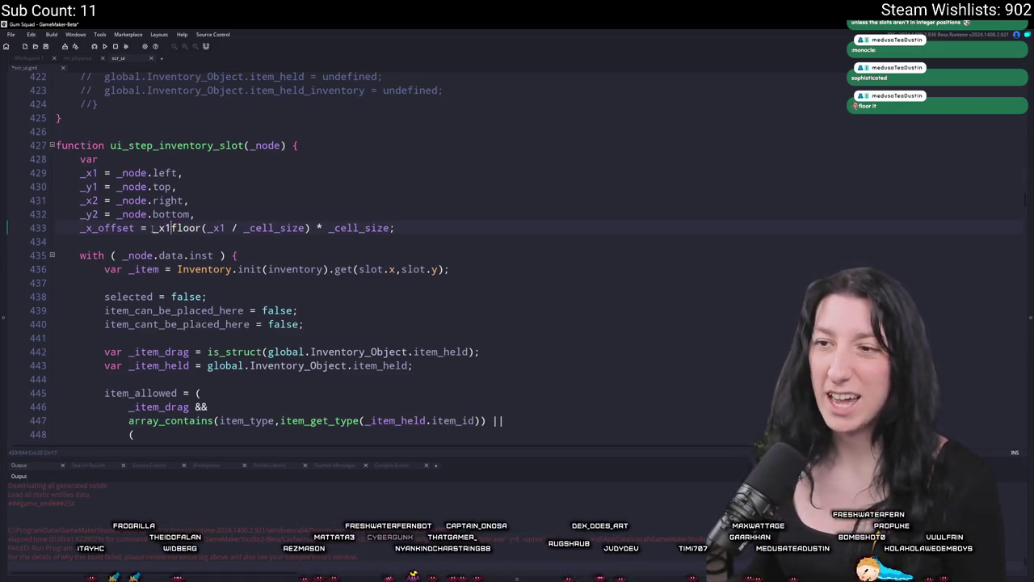
pyautogui.write('- (')
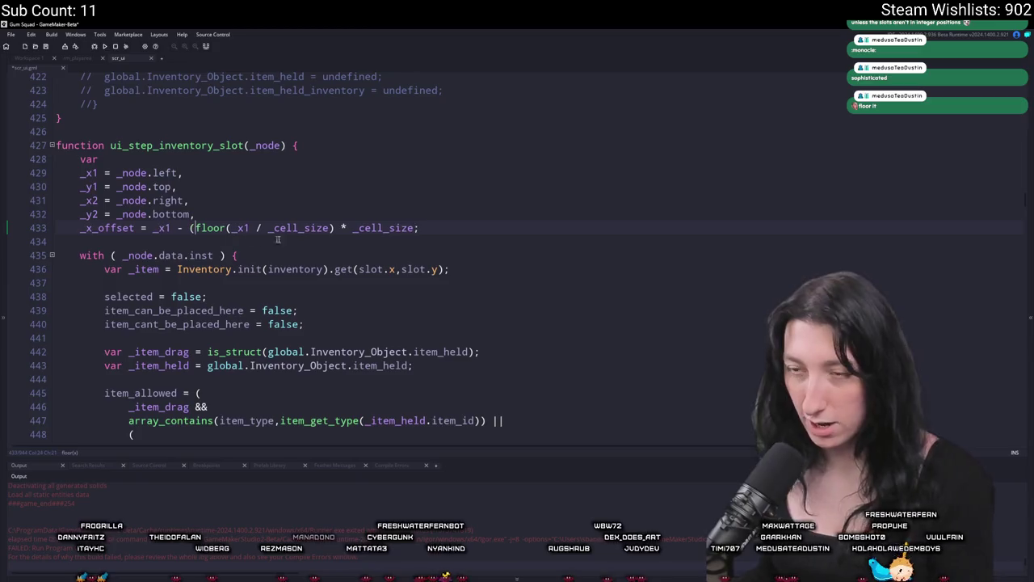
pyautogui.click(445, 233)
pyautogui.press('Left')
pyautogui.write(')')
pyautogui.press('End')
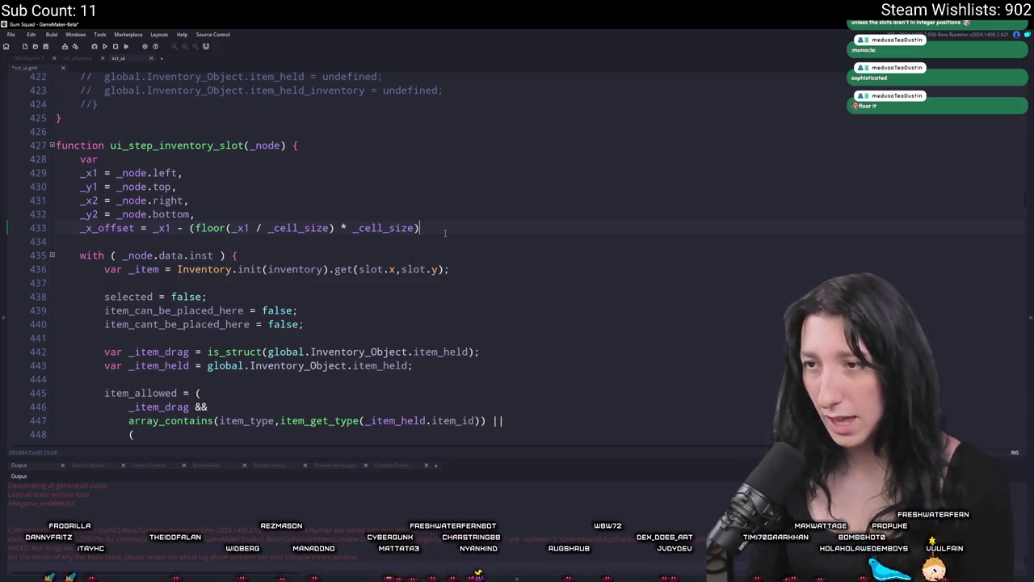
pyautogui.write(',')
# Duplicate that line as _y_offset, changing both _x1 references to _y1.
pyautogui.hotkey('ctrl', 'd')
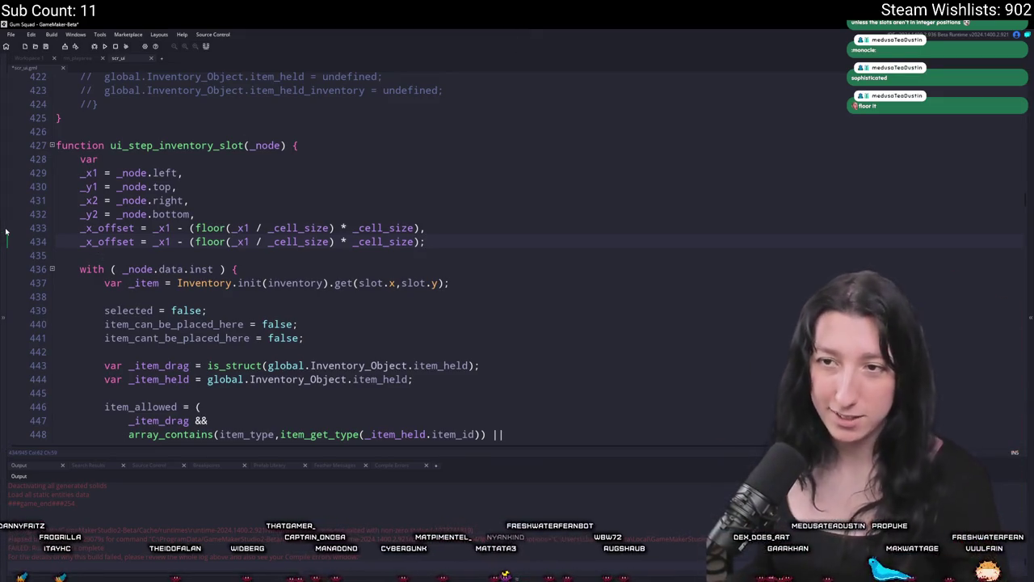
pyautogui.click(91, 241)
pyautogui.press('BackSpace')
pyautogui.write('y')
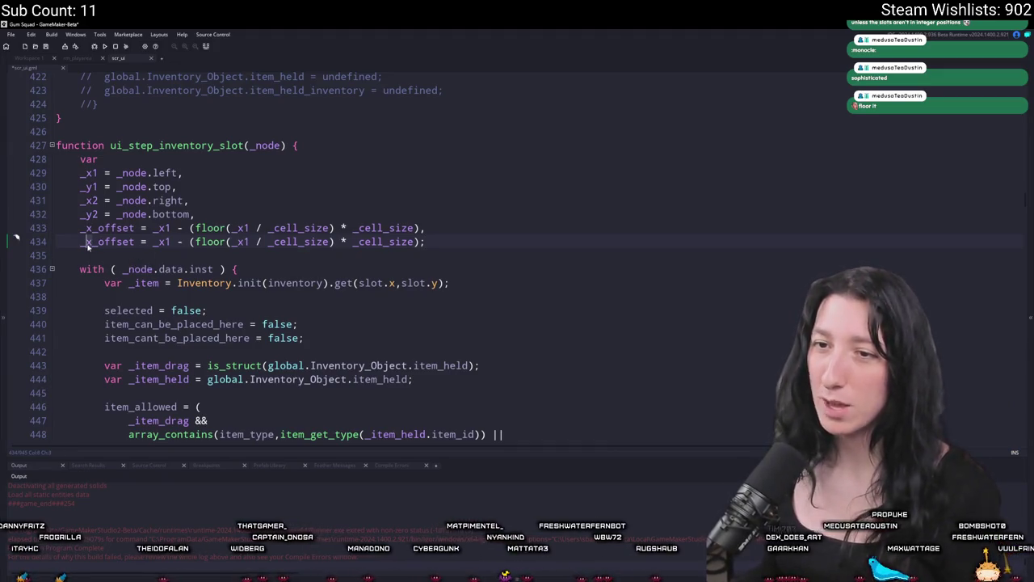
pyautogui.click(158, 241)
pyautogui.press('Delete')
pyautogui.write('y')
pyautogui.click(240, 242)
pyautogui.press('Delete')
pyautogui.write('y')
pyautogui.click(134, 228)
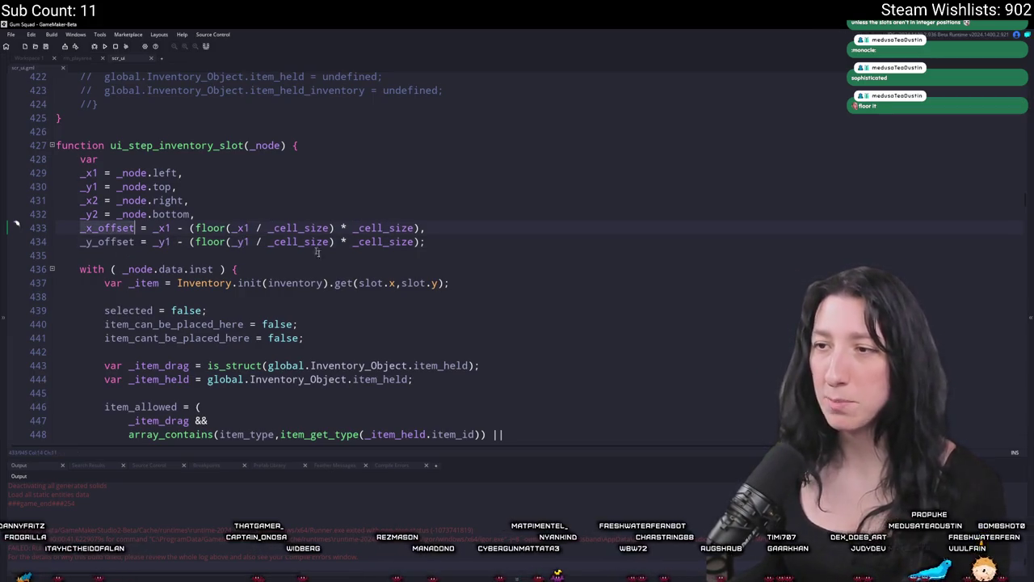
pyautogui.scroll(-3, 299, 259)
pyautogui.scroll(-3, 298, 259)
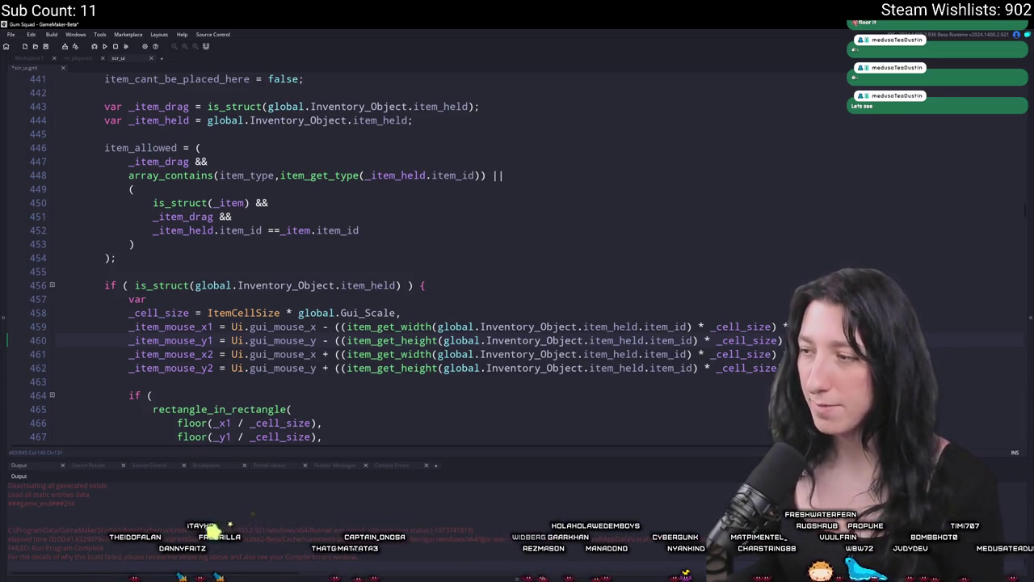
# Test-run Gum Squad, create a lobby, and dismiss the crash about _cell_size being unset.
pyautogui.scroll(-2, 485, 242)
pyautogui.click(796, 303)
pyautogui.scroll(-3, 719, 78)
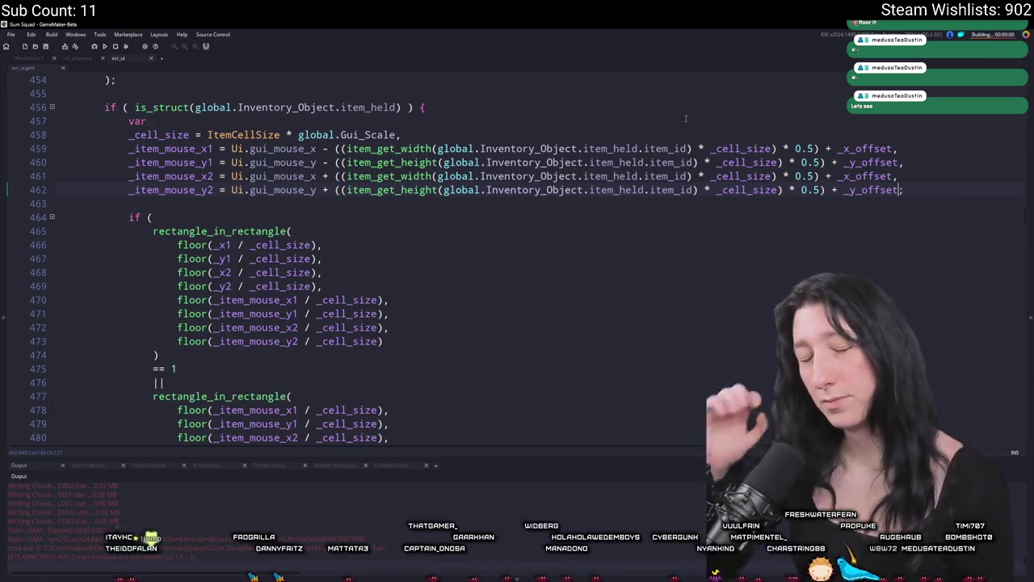
pyautogui.click(476, 288)
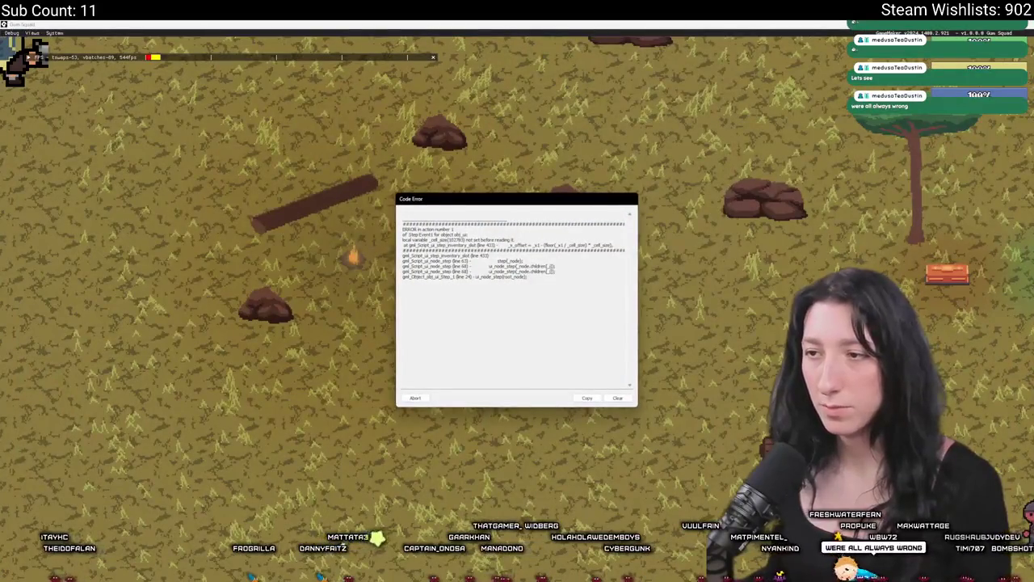
pyautogui.click(416, 398)
pyautogui.scroll(9, 397, 278)
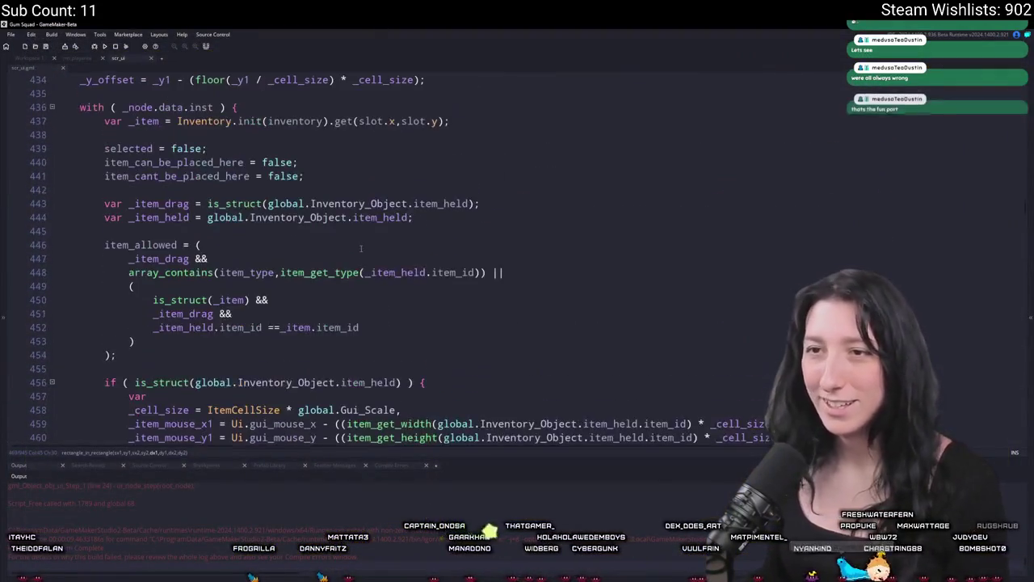
# Move the _cell_size declaration from line 458 to just under var at the function start.
pyautogui.scroll(-4, 220, 374)
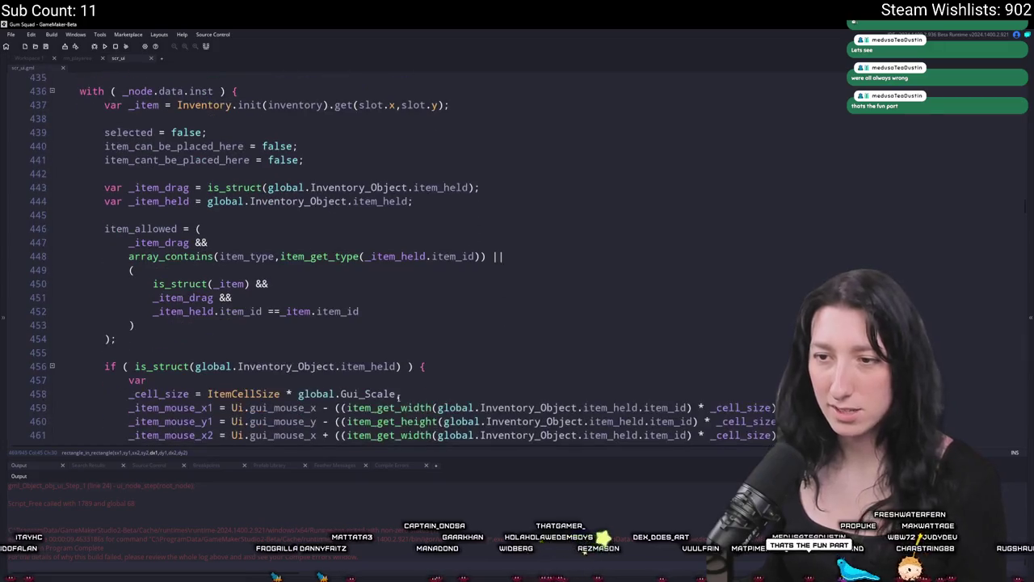
pyautogui.doubleClick(176, 361)
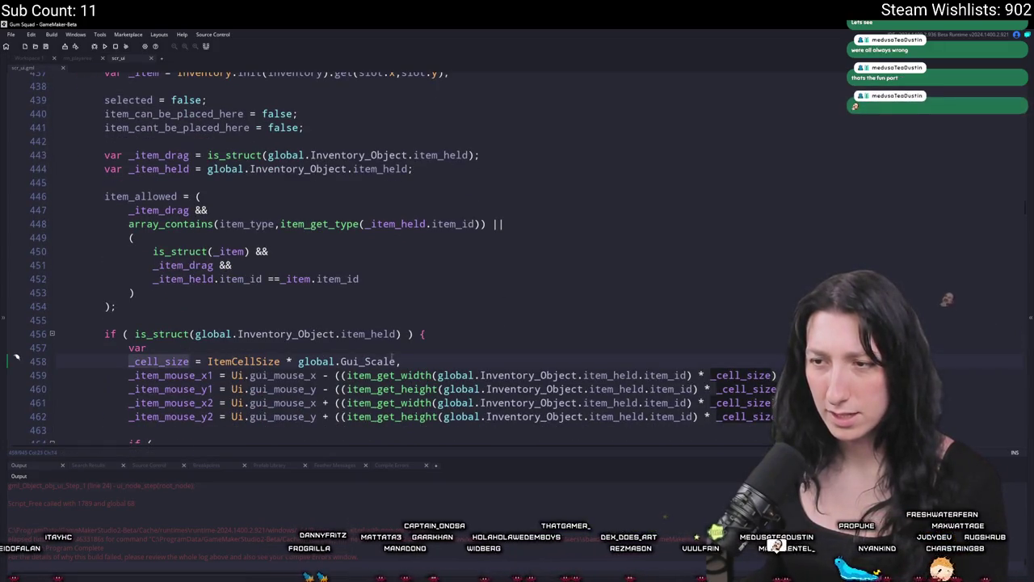
pyautogui.click(157, 361)
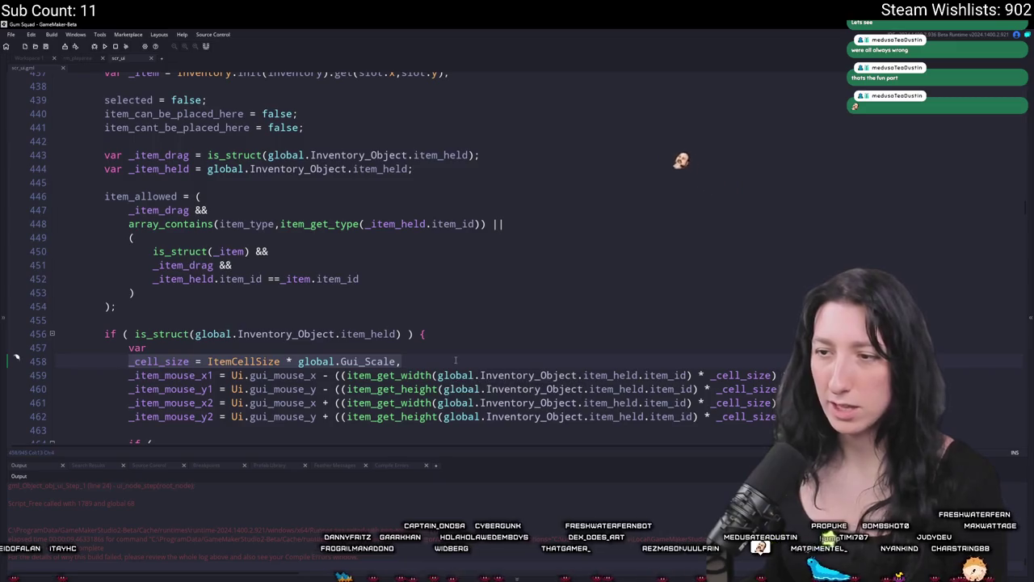
pyautogui.scroll(4, 262, 266)
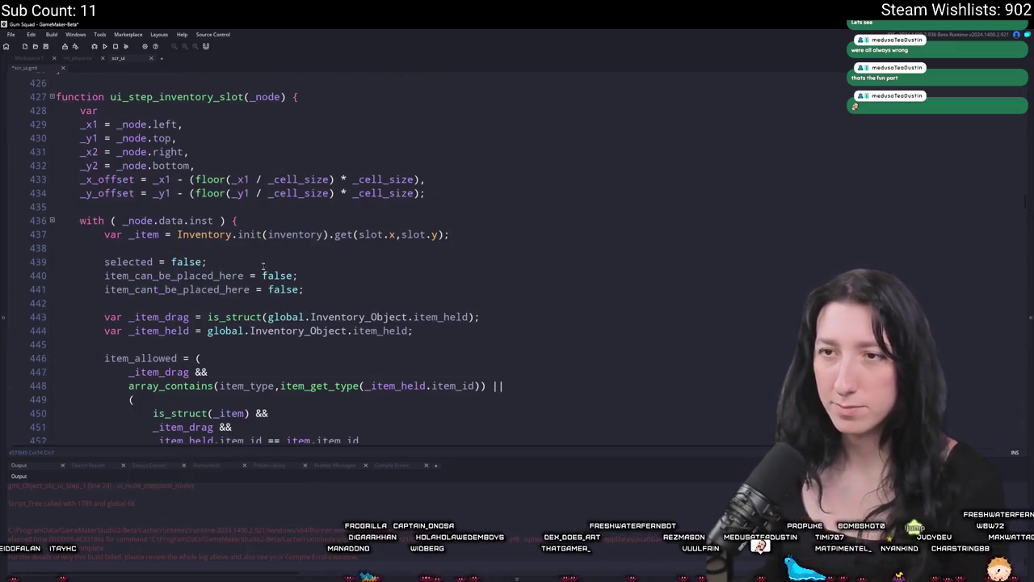
pyautogui.click(299, 116)
pyautogui.press('Return')
pyautogui.write('_cell_size = ItemCellSize * global.Gui_Scale,')
# Run Gum Squad, create a lobby, and drag the rifle down one inventory row.
pyautogui.press('F5')
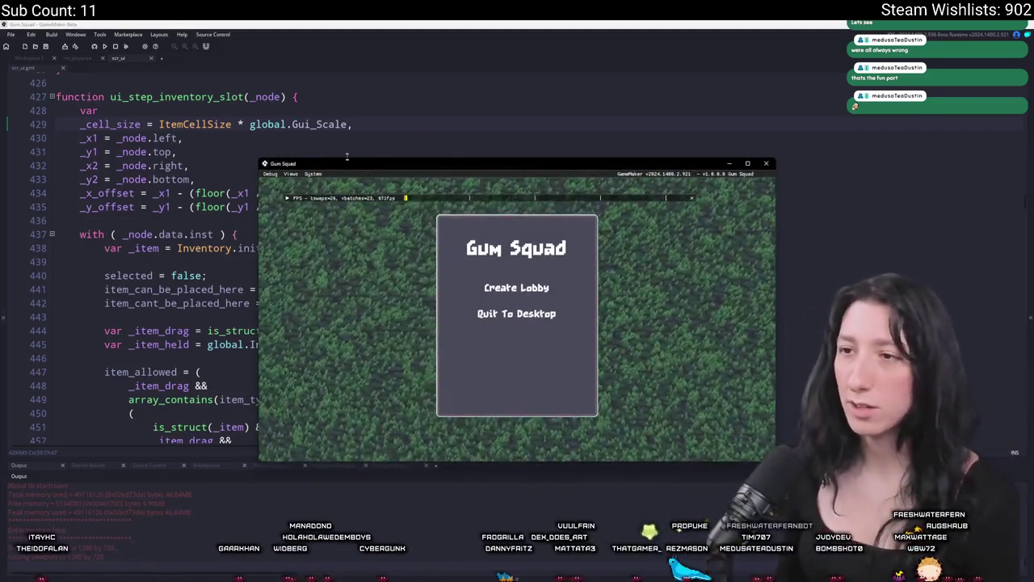
pyautogui.doubleClick(336, 166)
pyautogui.click(504, 248)
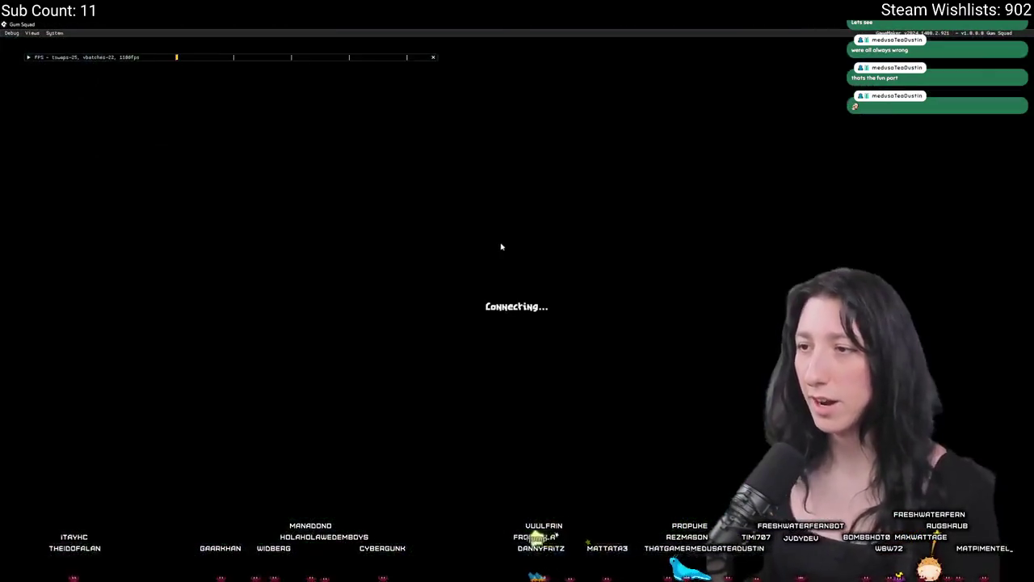
pyautogui.press('Tab')
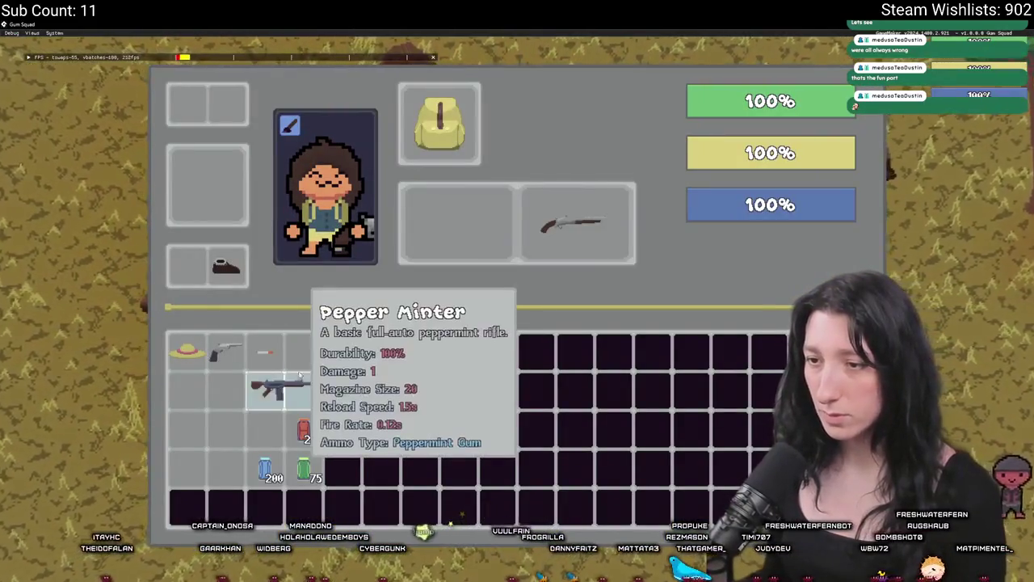
pyautogui.moveTo(279, 390)
pyautogui.mouseDown()
pyautogui.moveTo(218, 379)
pyautogui.moveTo(184, 388)
pyautogui.mouseUp()
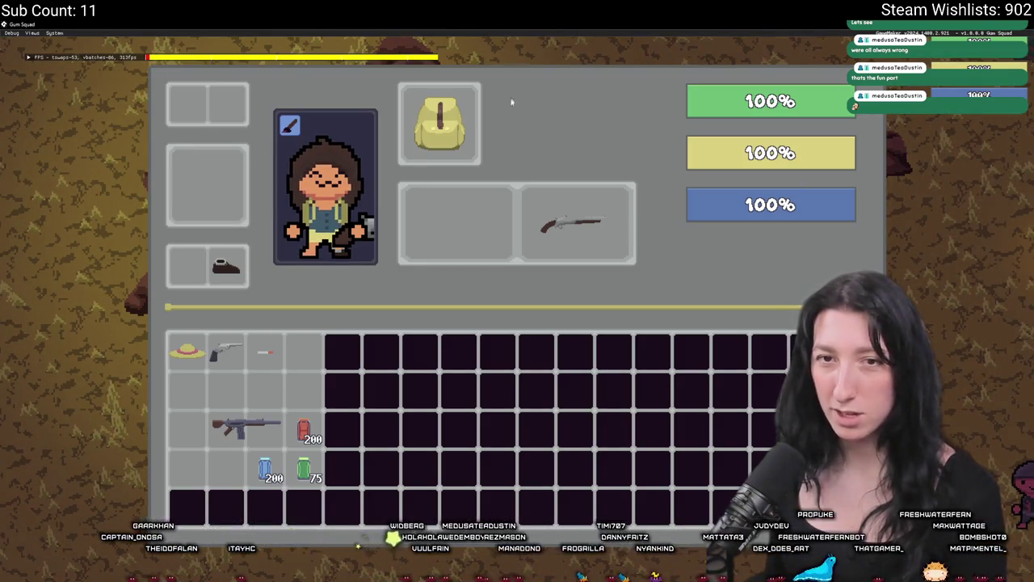
pyautogui.hotkey('alt', 'F4')
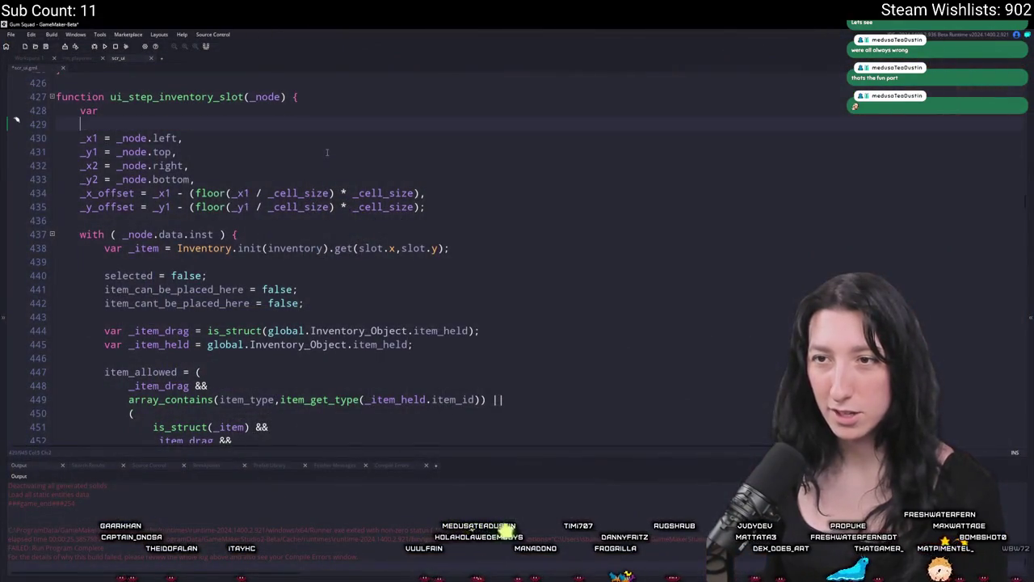
# Undo the _y_offset and _x_offset lines out of ui_step_inventory_slot.
pyautogui.scroll(-5, 327, 152)
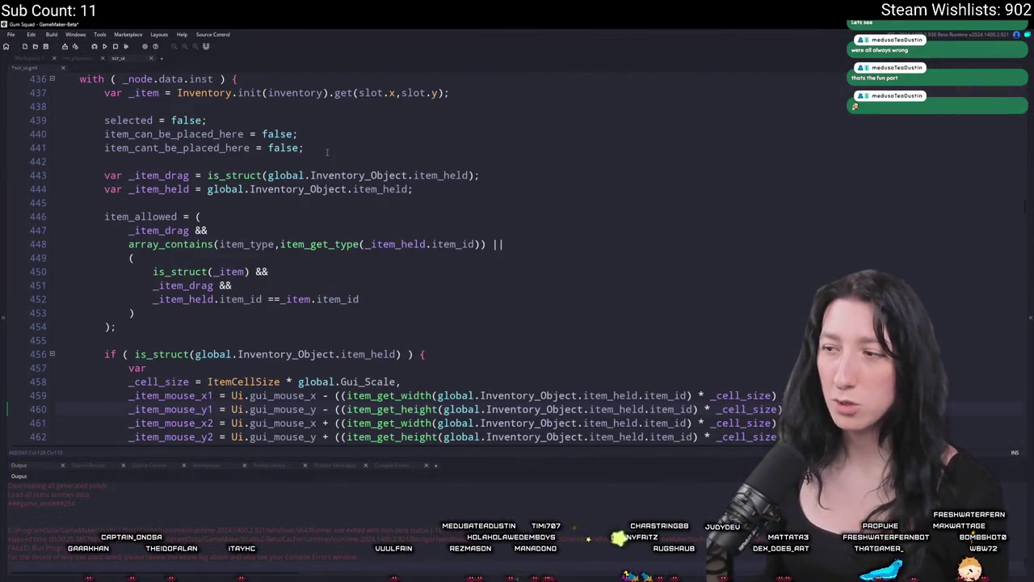
pyautogui.scroll(-1, 328, 152)
pyautogui.scroll(2, 327, 151)
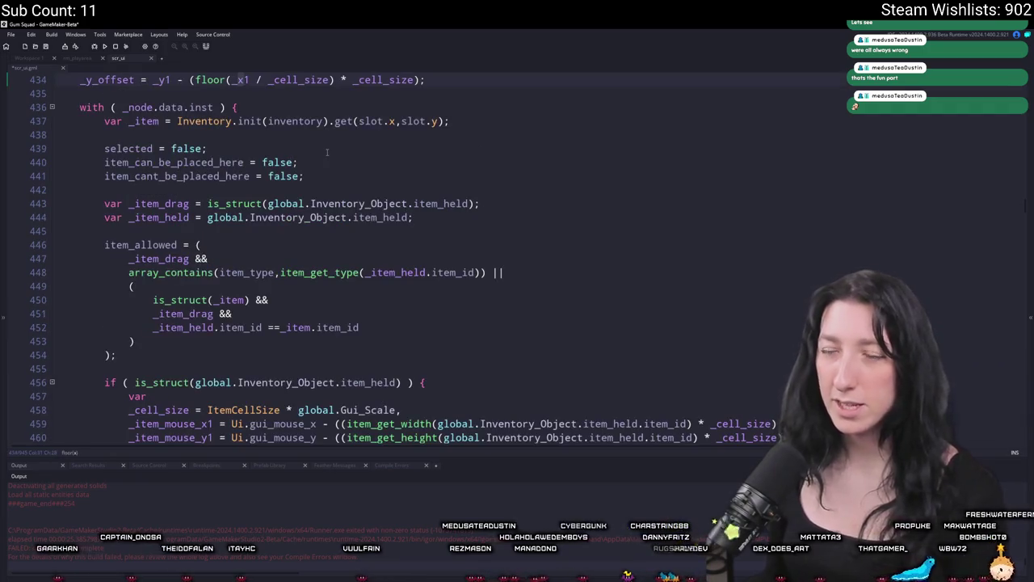
pyautogui.scroll(2, 327, 151)
pyautogui.hotkey('ctrl', 'z')
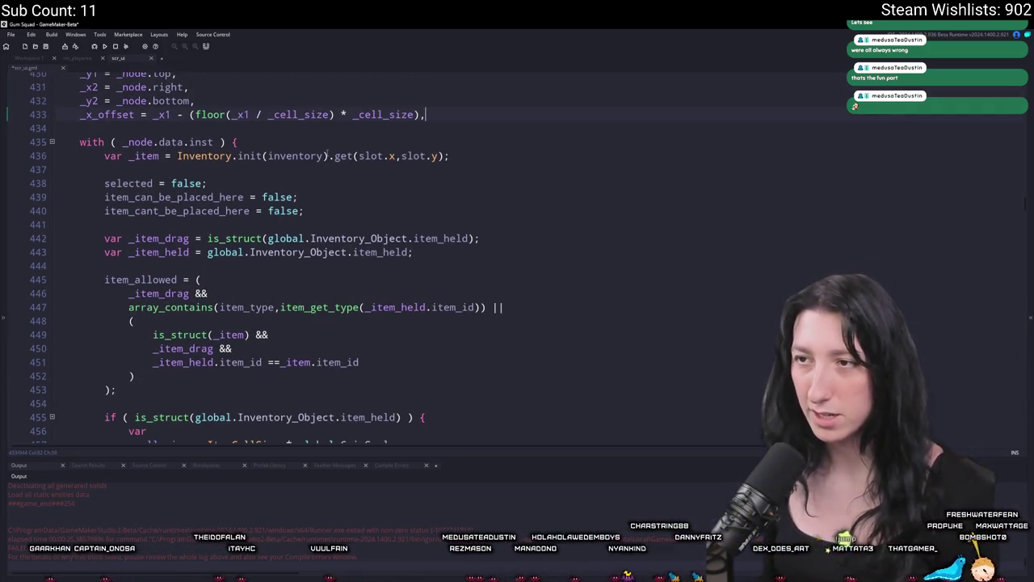
pyautogui.hotkey('ctrl', 'z')
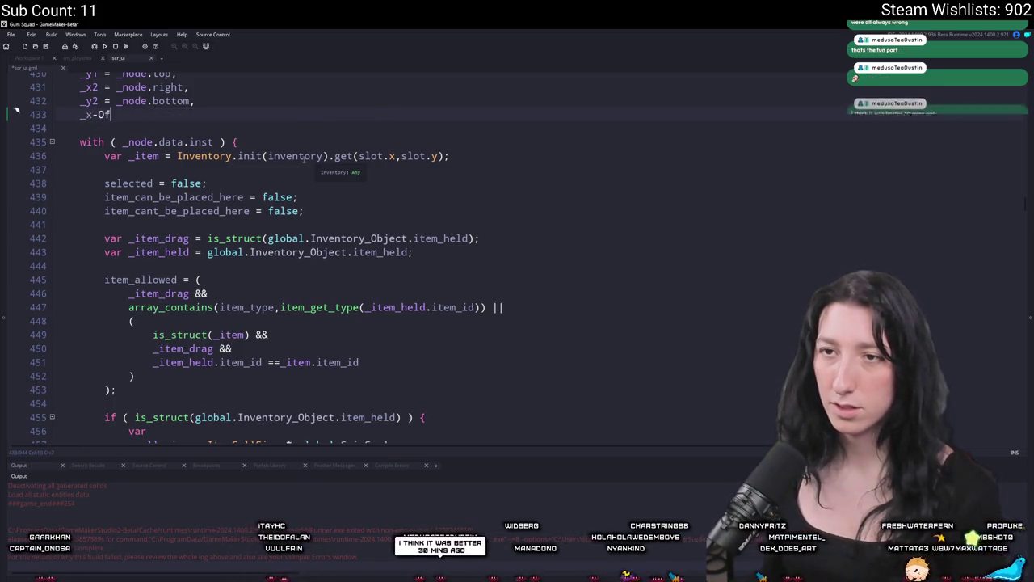
pyautogui.hotkey('ctrl', 'z')
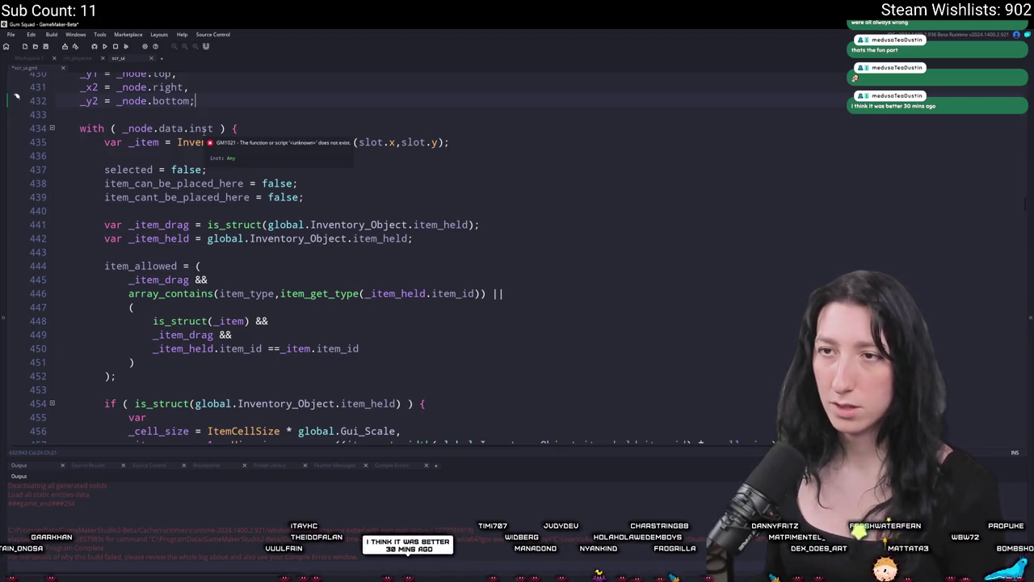
# In the running game, move the cigarette from the top row to the slot below the revolver.
pyautogui.scroll(-3, 657, 302)
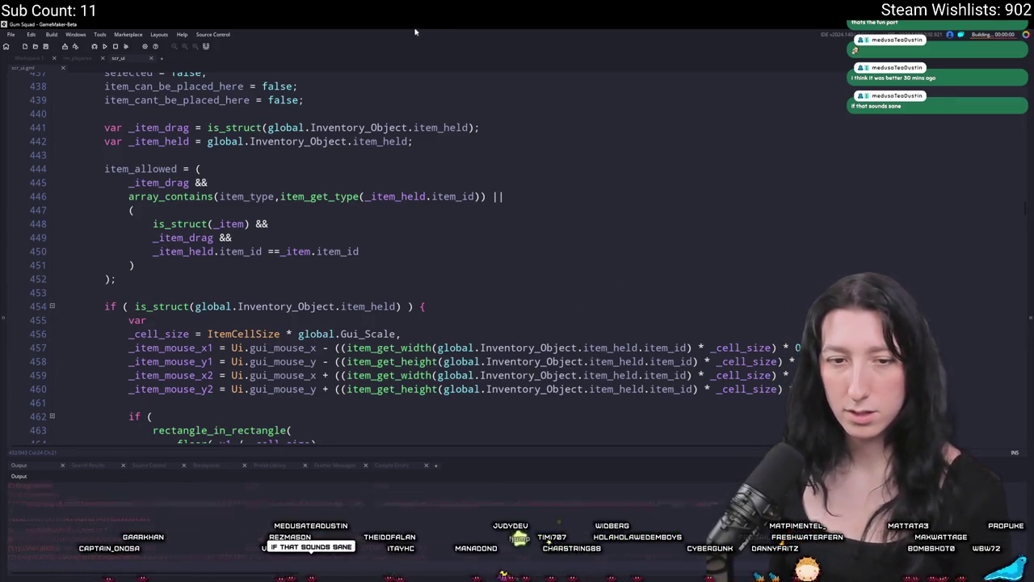
pyautogui.doubleClick(527, 164)
pyautogui.press('Tab')
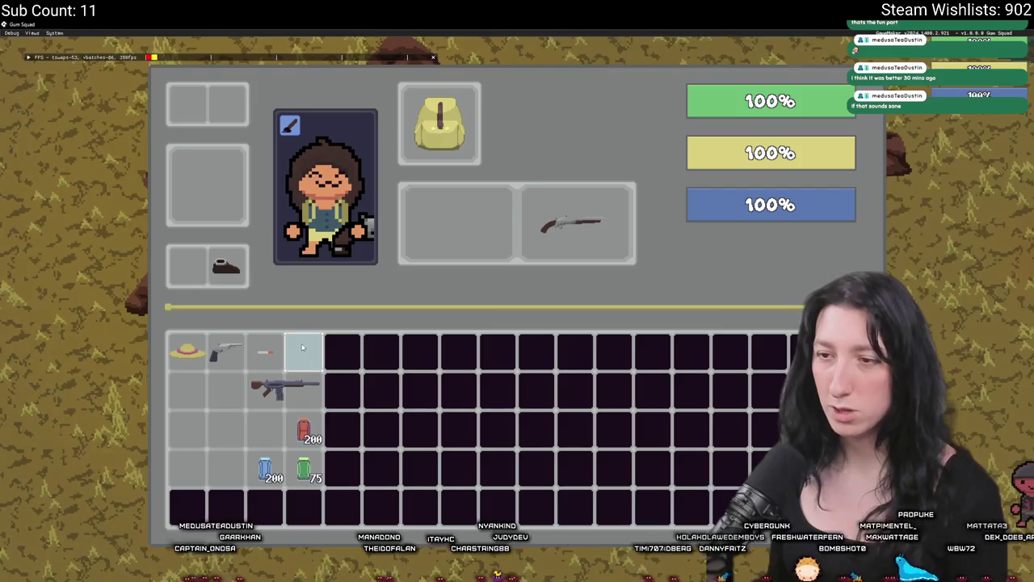
pyautogui.click(261, 353)
pyautogui.click(226, 391)
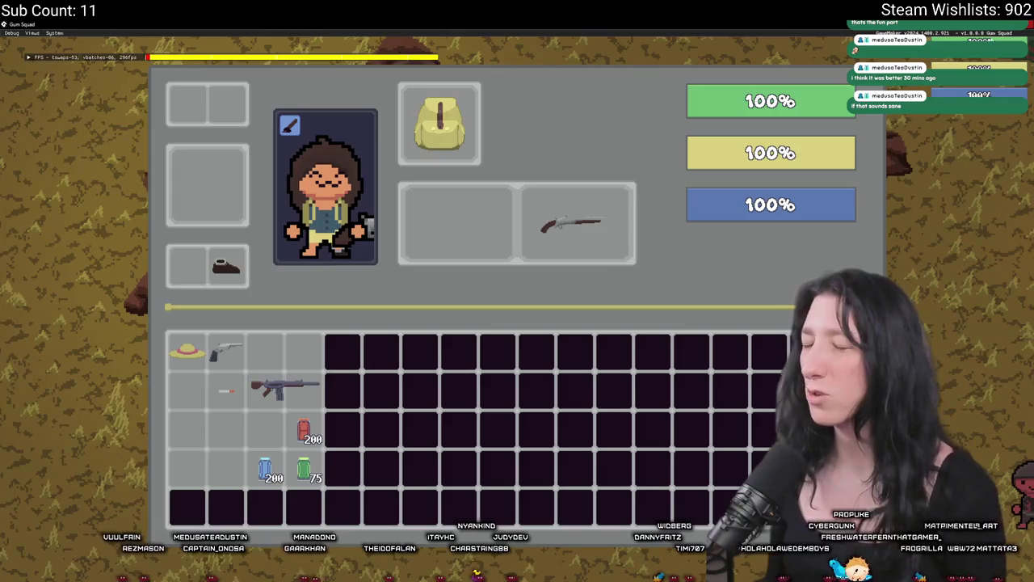
pyautogui.hotkey('alt', 'F4')
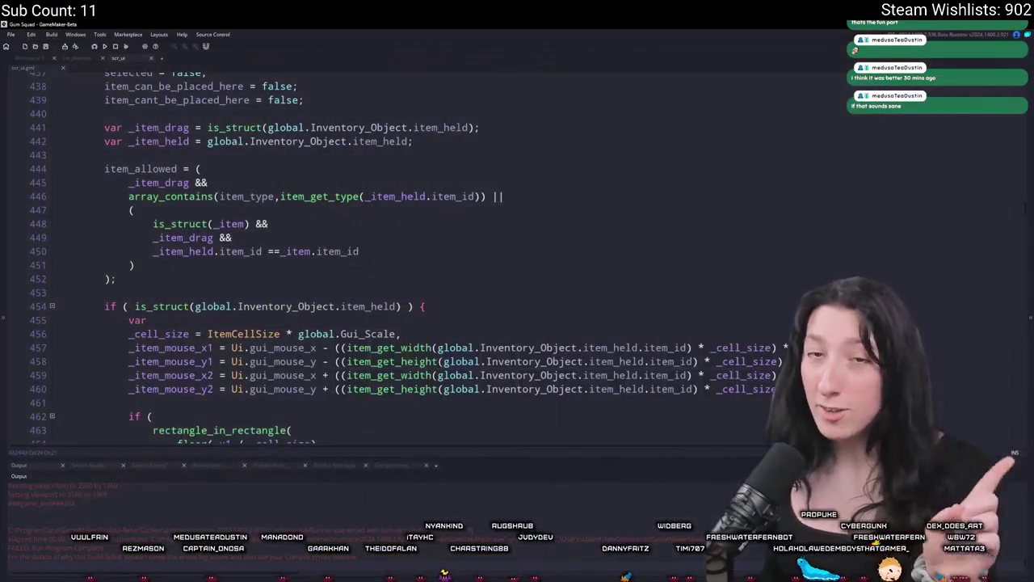
# Undo the _node.parent edits to the _item_mouse lines back to before the offset lines.
pyautogui.hotkey('ctrl', 'z')
pyautogui.hotkey('ctrl', 'z')
pyautogui.hotkey('ctrl', 'z')
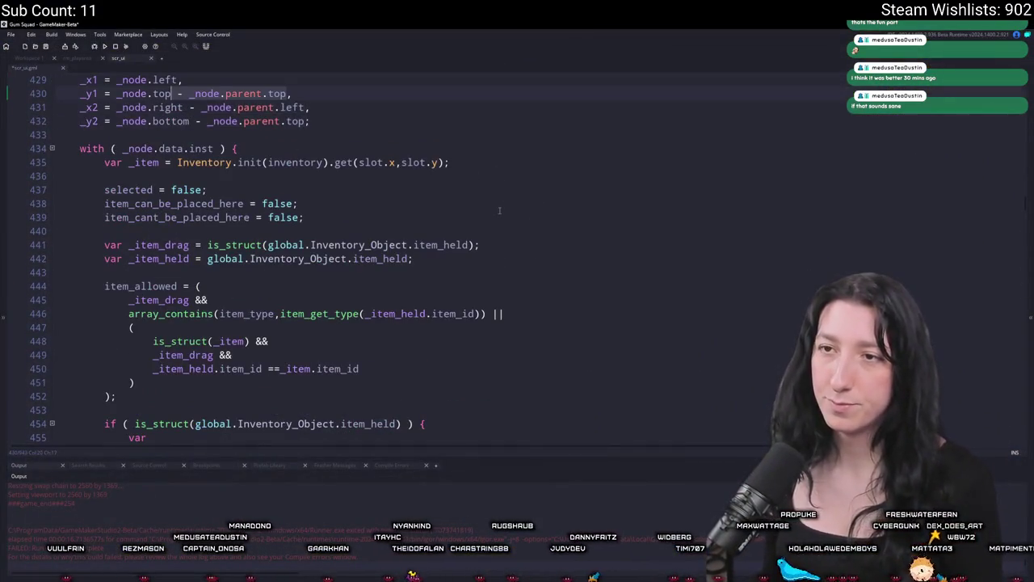
pyautogui.hotkey('ctrl', 'z')
pyautogui.hotkey('ctrl', 'z')
pyautogui.hotkey('ctrl', 'z')
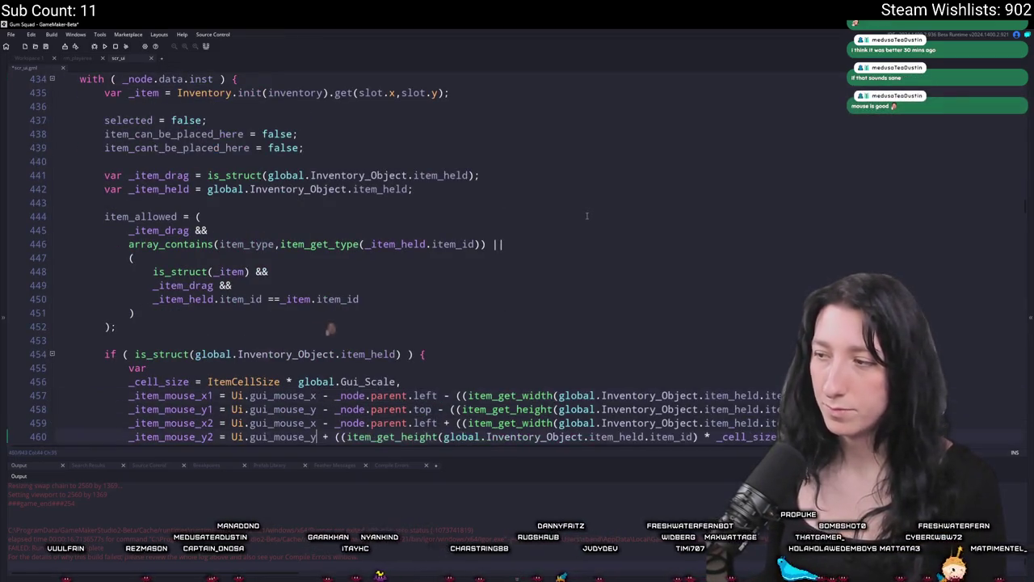
pyautogui.hotkey('ctrl', 'z')
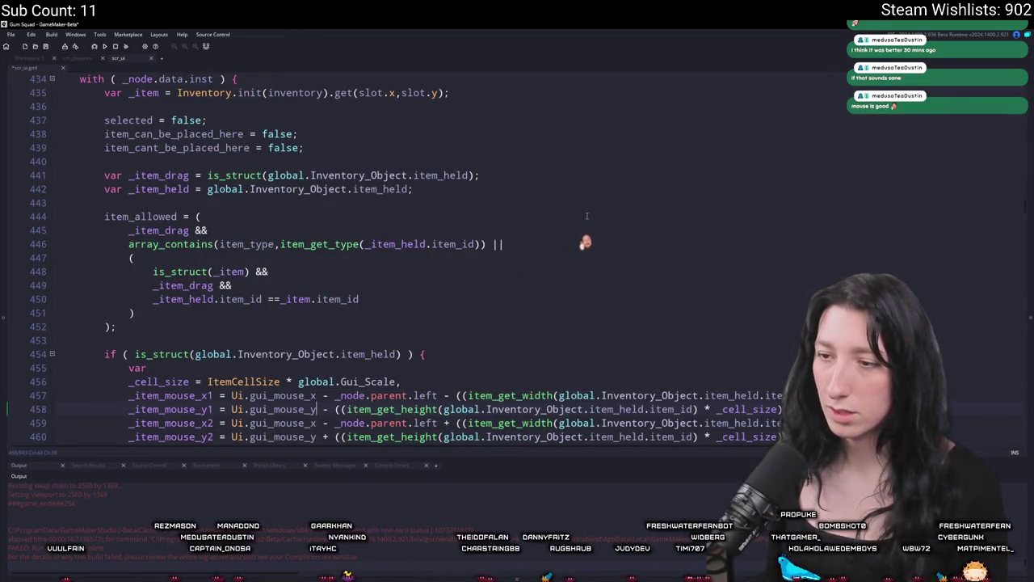
pyautogui.hotkey('ctrl', 'z')
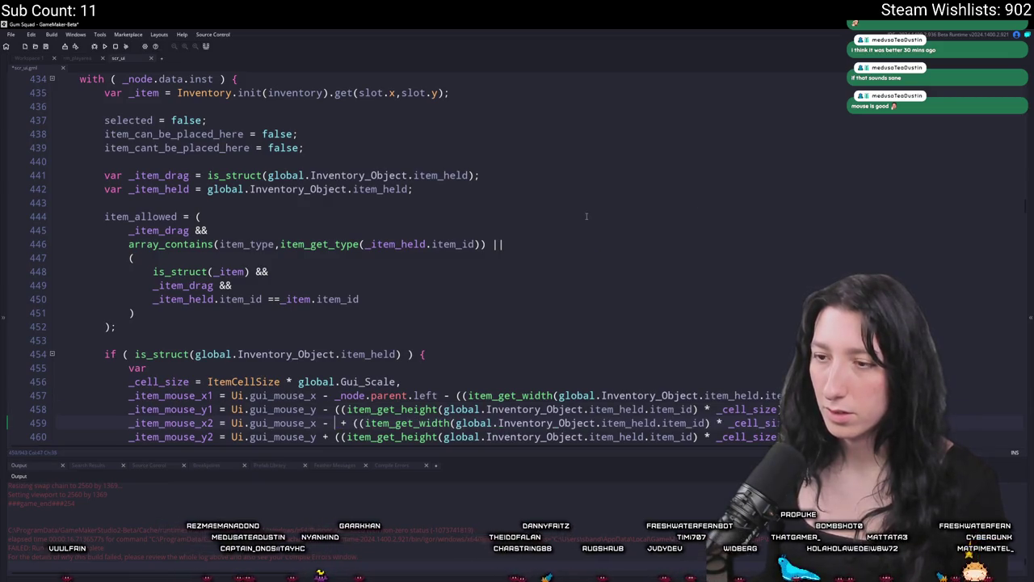
pyautogui.hotkey('ctrl', 'z')
pyautogui.hotkey('ctrl', 'z')
pyautogui.hotkey('ctrl', 'z')
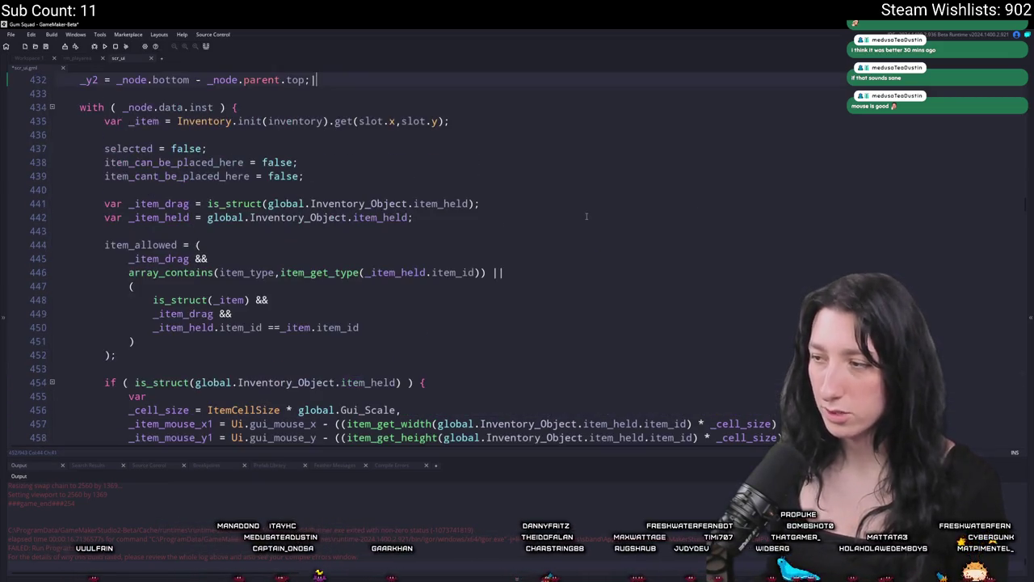
pyautogui.scroll(-2, 589, 216)
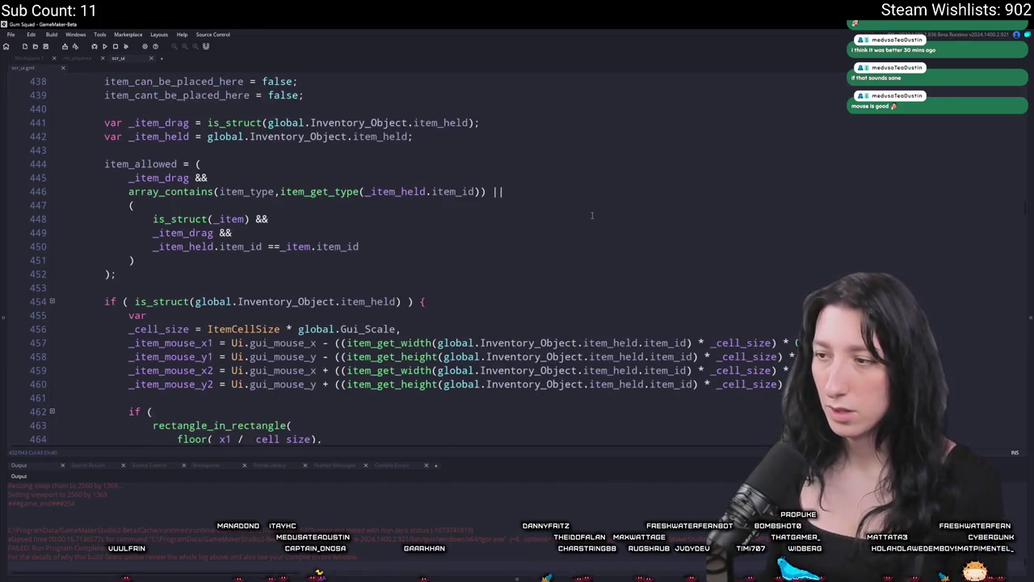
pyautogui.hotkey('ctrl', 't')
pyautogui.press('Escape')
pyautogui.hotkey('ctrl', 'z')
pyautogui.hotkey('ctrl', 'z')
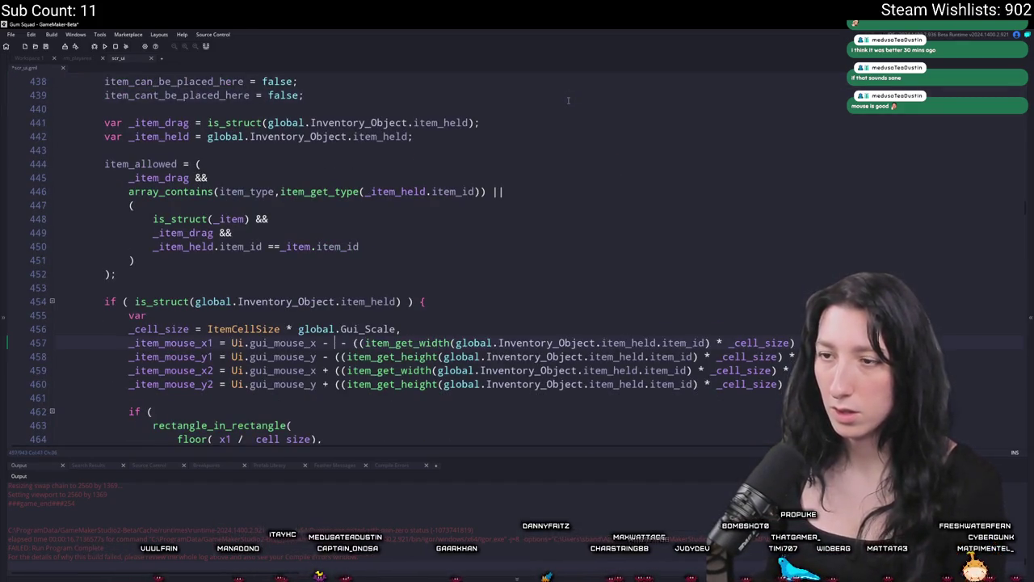
pyautogui.hotkey('ctrl', 'z')
pyautogui.hotkey('ctrl', 'z')
# Redo to restore the _x_offset and _y_offset lines, then build and run with F5.
pyautogui.hotkey('ctrl', 'y')
pyautogui.hotkey('ctrl', 'y')
pyautogui.hotkey('ctrl', 'y')
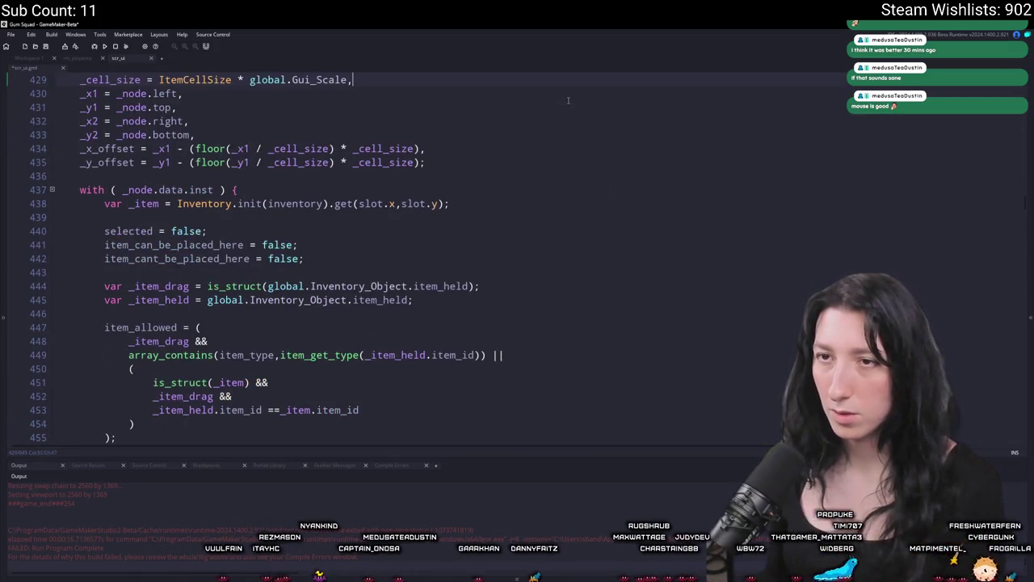
pyautogui.scroll(-8, 568, 100)
pyautogui.scroll(2, 819, 184)
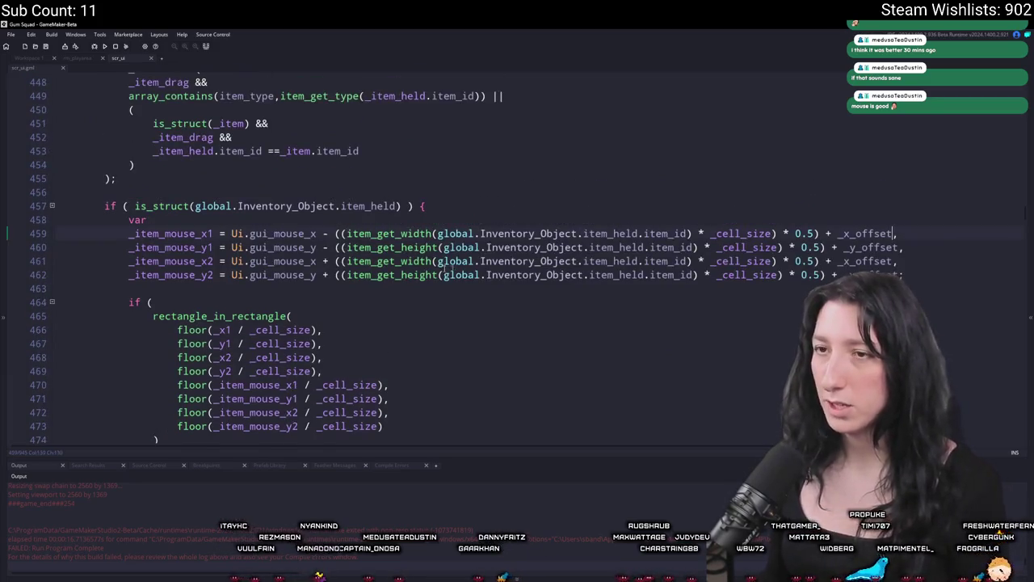
pyautogui.scroll(7, 778, 356)
pyautogui.scroll(-6, 777, 357)
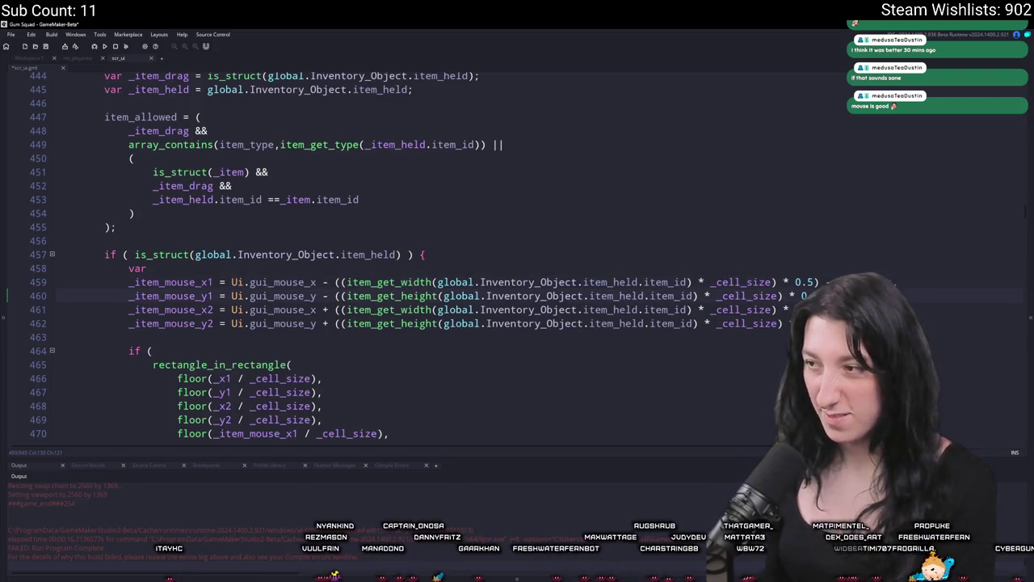
pyautogui.press('F5')
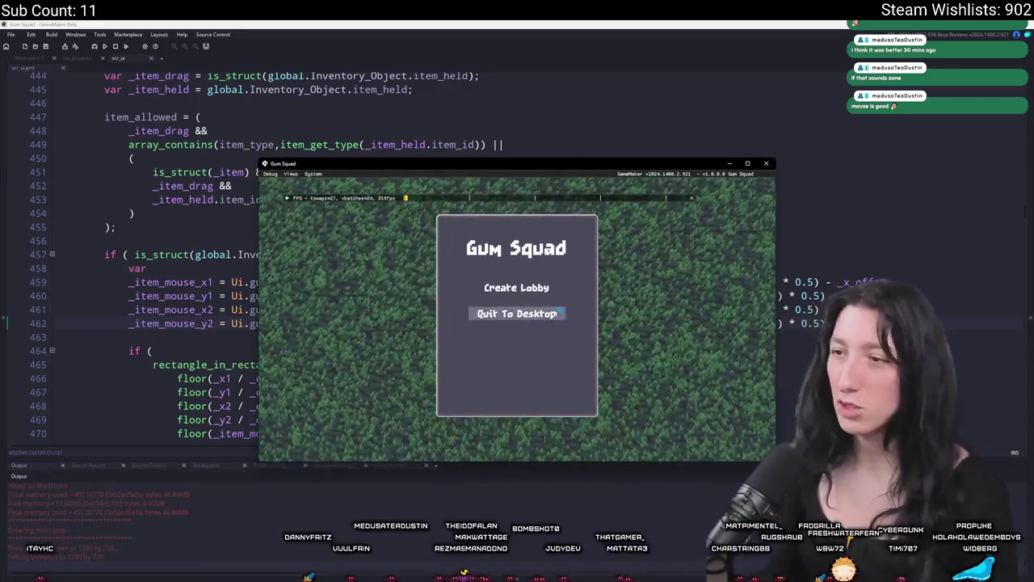
# Open the inventory and move the rifle into the third row, then back into the second row.
pyautogui.press('Tab')
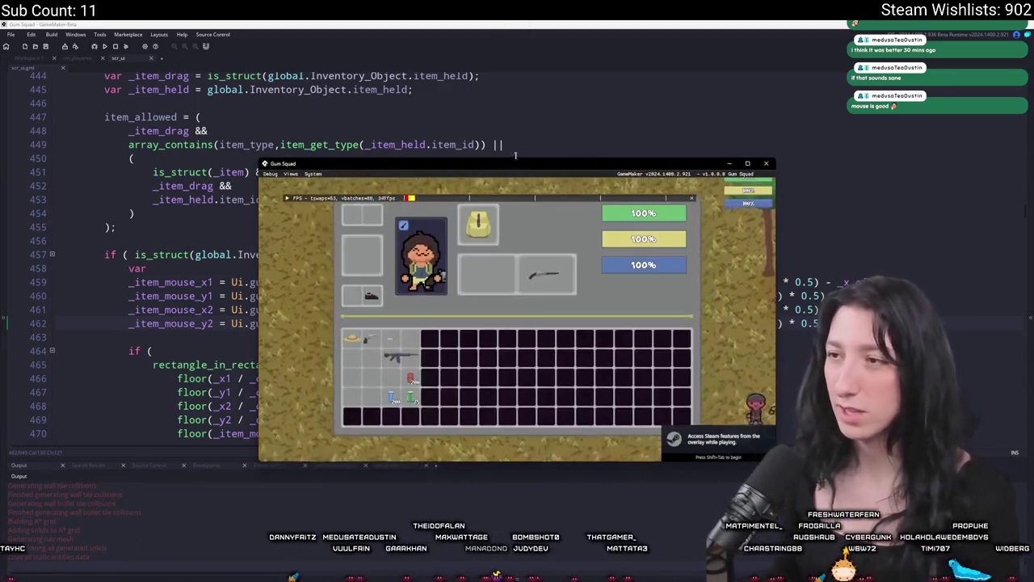
pyautogui.doubleClick(501, 121)
pyautogui.click(250, 390)
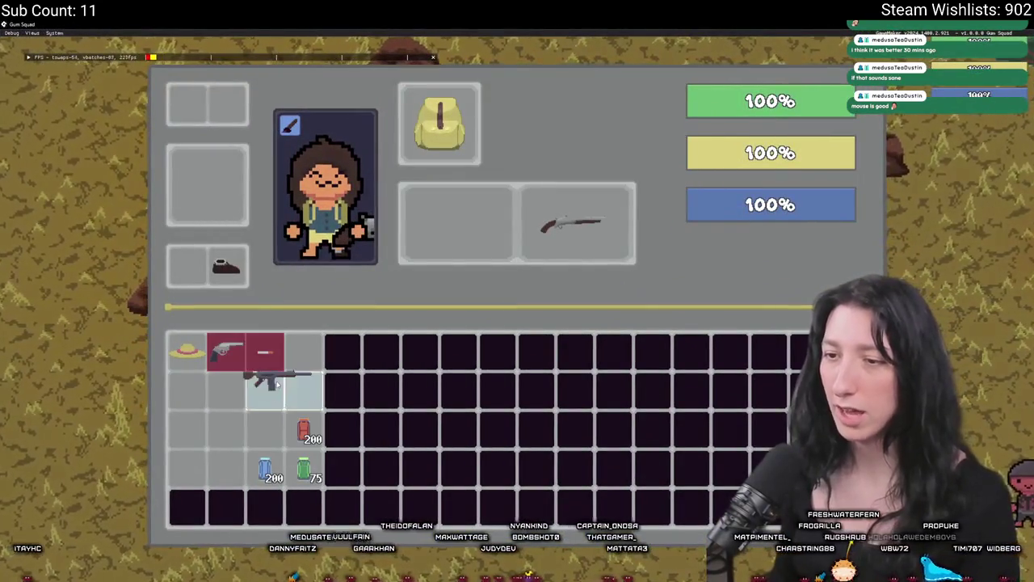
pyautogui.moveTo(259, 393)
pyautogui.mouseDown()
pyautogui.moveTo(252, 388)
pyautogui.moveTo(242, 424)
pyautogui.moveTo(259, 428)
pyautogui.moveTo(230, 441)
pyautogui.moveTo(254, 400)
pyautogui.moveTo(226, 392)
pyautogui.moveTo(293, 398)
pyautogui.moveTo(282, 396)
pyautogui.moveTo(345, 373)
pyautogui.moveTo(299, 372)
pyautogui.moveTo(459, 255)
pyautogui.moveTo(464, 199)
pyautogui.moveTo(463, 209)
pyautogui.moveTo(425, 215)
pyautogui.moveTo(508, 211)
pyautogui.moveTo(494, 217)
pyautogui.mouseUp()
pyautogui.moveTo(479, 257)
pyautogui.mouseDown()
pyautogui.moveTo(277, 384)
pyautogui.moveTo(273, 432)
pyautogui.moveTo(275, 391)
pyautogui.mouseUp()
pyautogui.moveTo(226, 271)
pyautogui.mouseDown()
pyautogui.moveTo(226, 291)
pyautogui.moveTo(218, 188)
pyautogui.moveTo(232, 152)
pyautogui.moveTo(232, 265)
pyautogui.mouseUp()
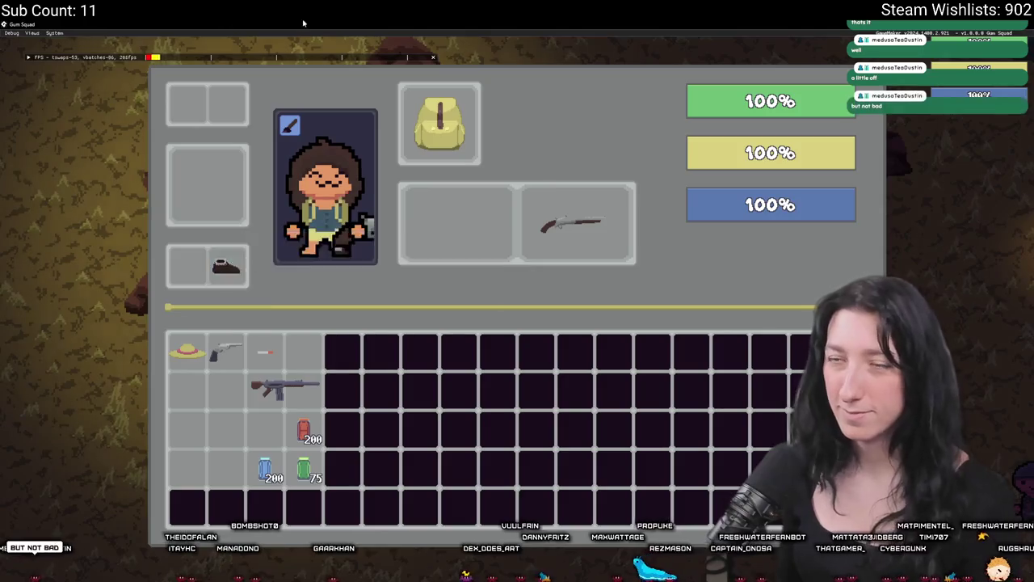
# Leave fullscreen, shift the gum item, put the gun on the left equipment slot, and close the game.
pyautogui.press('F11')
pyautogui.moveTo(685, 359)
pyautogui.mouseDown()
pyautogui.moveTo(733, 421)
pyautogui.moveTo(968, 512)
pyautogui.mouseUp()
pyautogui.moveTo(441, 314); pyautogui.dragTo(460, 318)
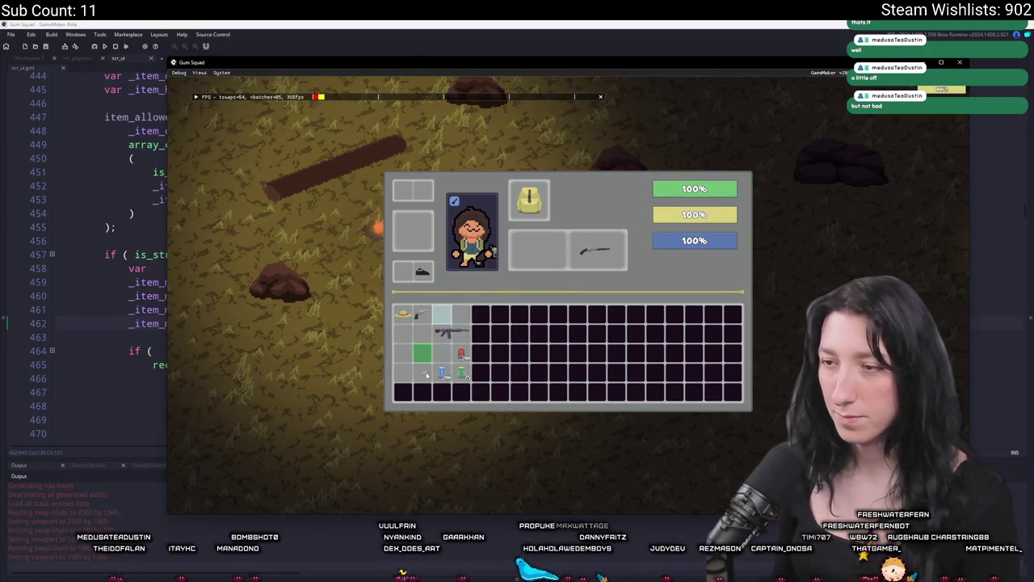
pyautogui.moveTo(426, 386)
pyautogui.mouseDown()
pyautogui.moveTo(408, 356)
pyautogui.moveTo(445, 358)
pyautogui.moveTo(431, 350)
pyautogui.moveTo(447, 340)
pyautogui.mouseUp()
pyautogui.moveTo(594, 254)
pyautogui.mouseDown()
pyautogui.moveTo(537, 258)
pyautogui.moveTo(537, 242)
pyautogui.moveTo(594, 260)
pyautogui.mouseUp()
pyautogui.moveTo(437, 331)
pyautogui.mouseDown()
pyautogui.moveTo(427, 235)
pyautogui.moveTo(460, 339)
pyautogui.mouseUp()
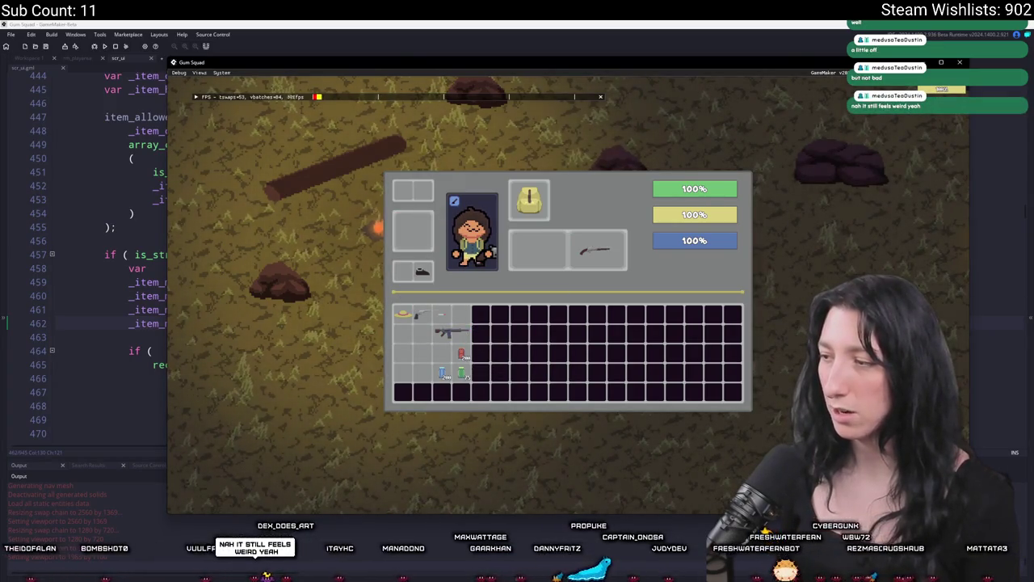
pyautogui.press('r')
pyautogui.moveTo(295, 358)
pyautogui.mouseDown()
pyautogui.moveTo(259, 291)
pyautogui.moveTo(261, 249)
pyautogui.moveTo(279, 383)
pyautogui.moveTo(277, 373)
pyautogui.moveTo(299, 369)
pyautogui.moveTo(267, 371)
pyautogui.mouseUp()
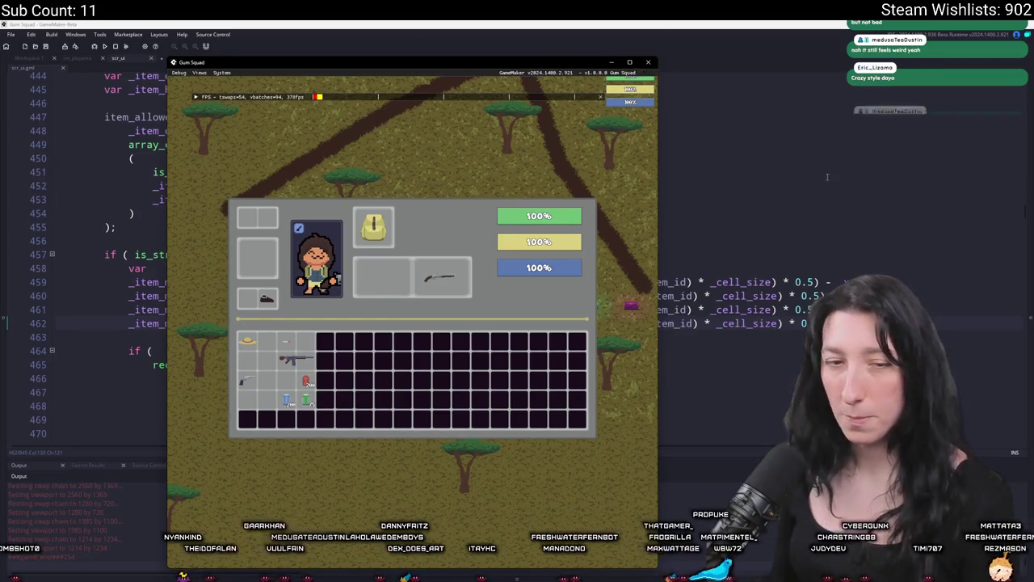
pyautogui.click(648, 63)
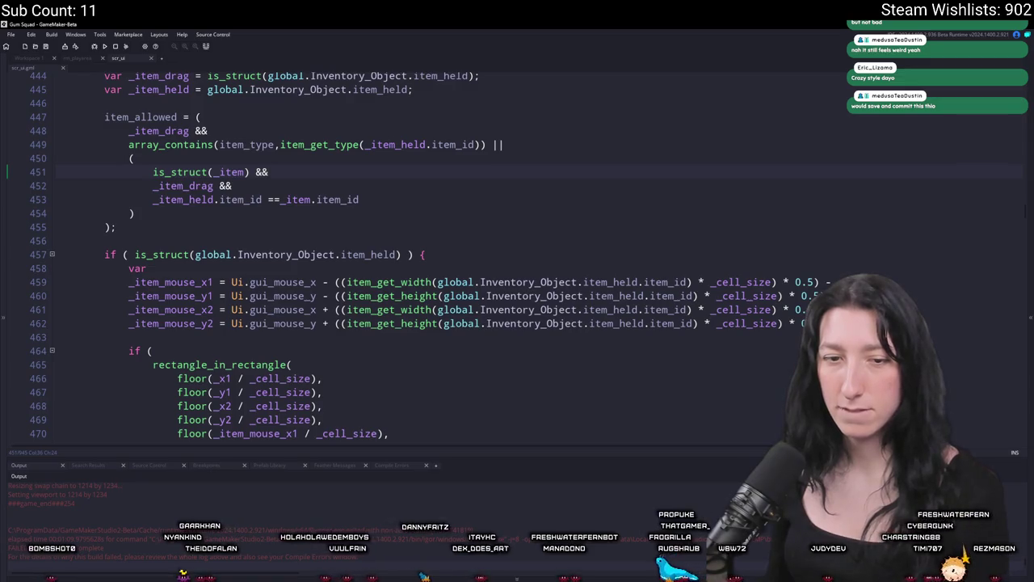
# Scroll through ui_step_inventory_slot to review the offset and _item_mouse lines.
pyautogui.scroll(7, 275, 259)
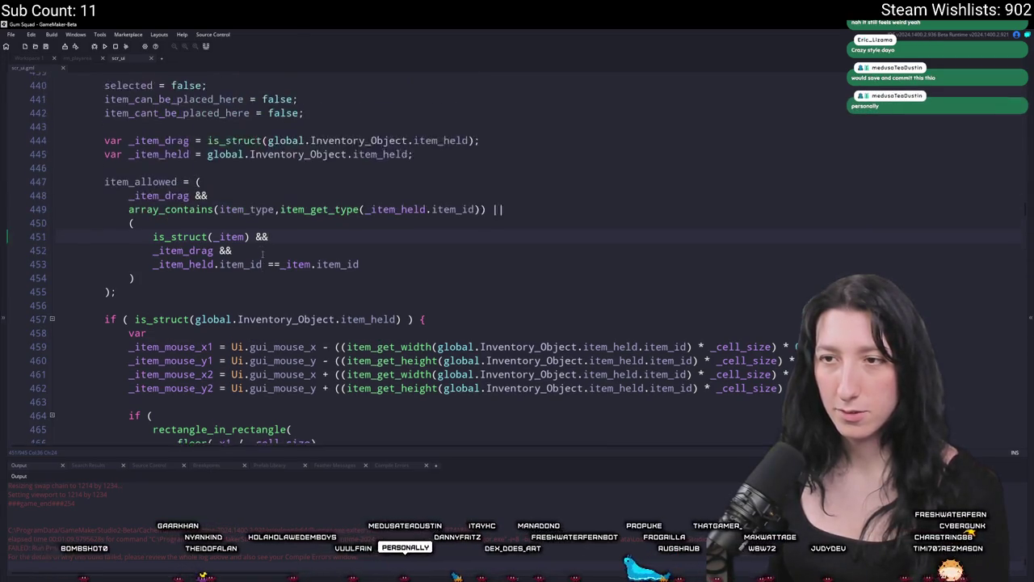
pyautogui.scroll(2, 372, 315)
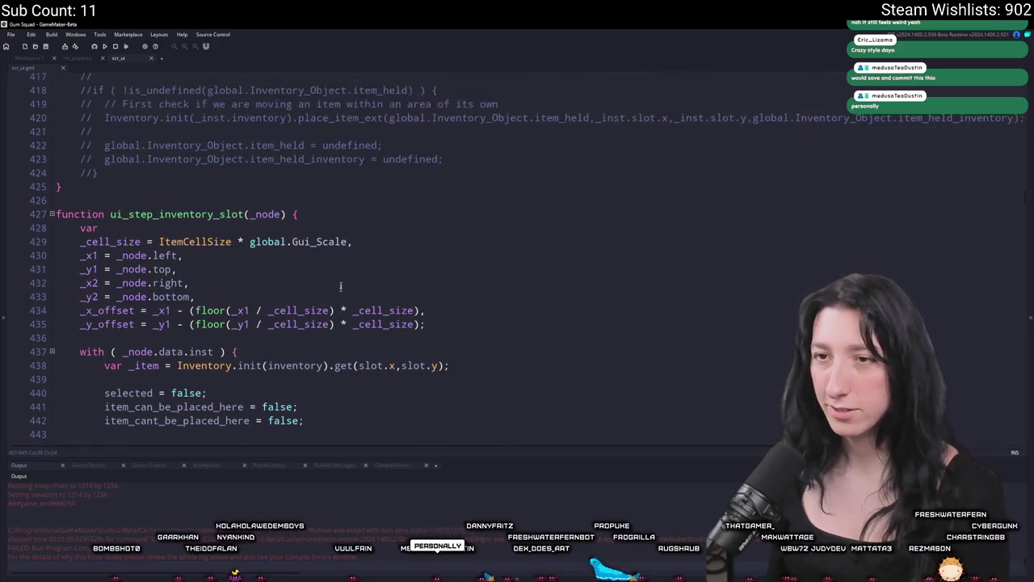
pyautogui.scroll(-1, 314, 325)
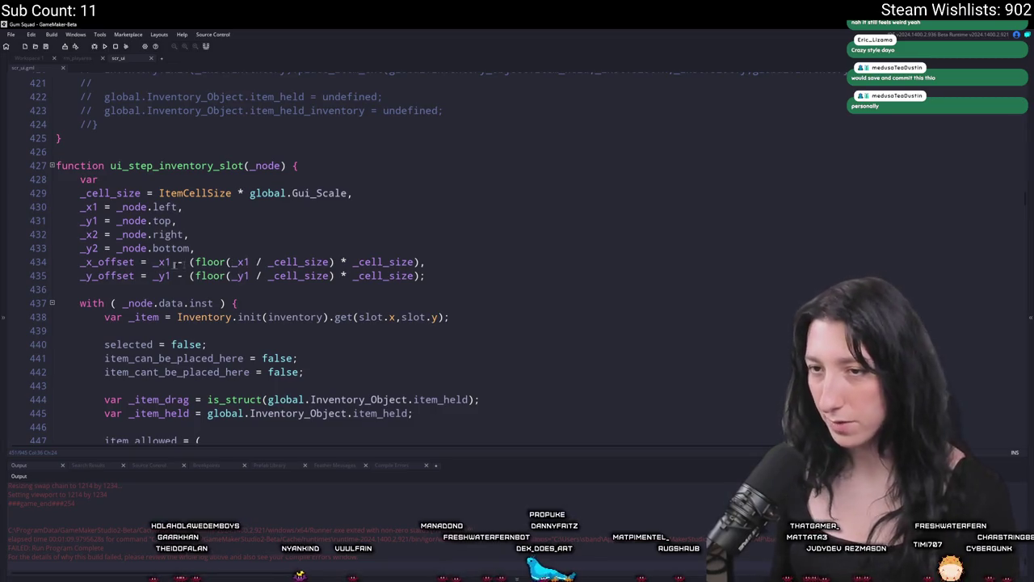
pyautogui.scroll(-1, 269, 273)
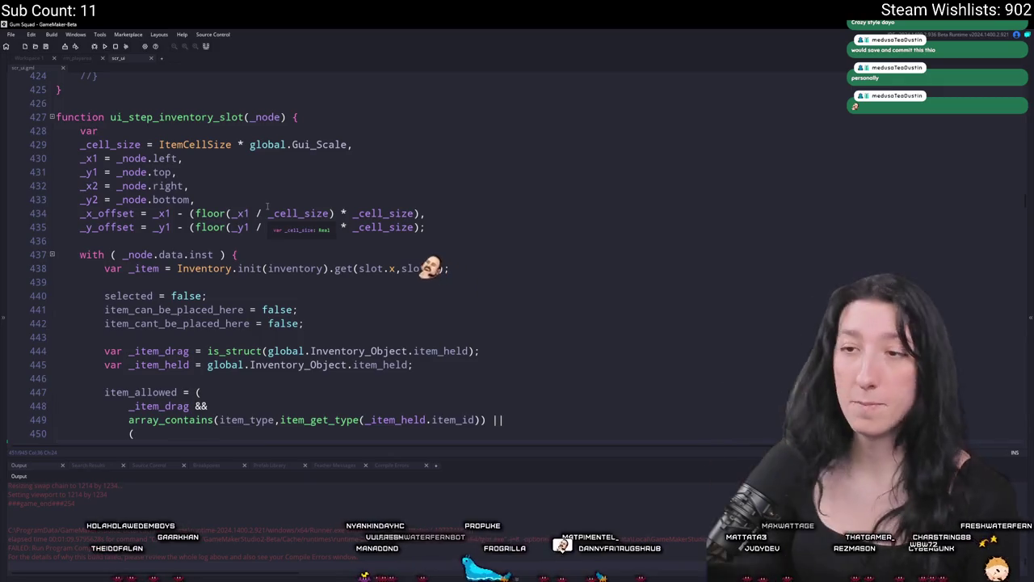
pyautogui.scroll(-1, 267, 207)
pyautogui.scroll(-5, 268, 208)
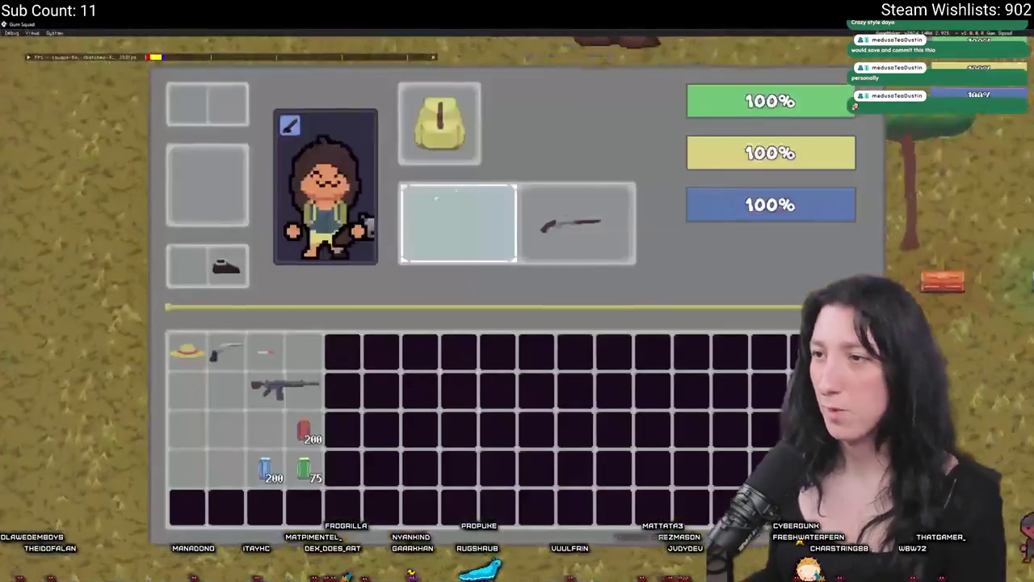
# Test the rifle over the lower and top equipment slots, then leave fullscreen.
pyautogui.moveTo(272, 386)
pyautogui.mouseDown()
pyautogui.moveTo(252, 414)
pyautogui.moveTo(242, 400)
pyautogui.moveTo(241, 443)
pyautogui.moveTo(234, 428)
pyautogui.moveTo(252, 390)
pyautogui.moveTo(206, 154)
pyautogui.moveTo(216, 173)
pyautogui.moveTo(207, 189)
pyautogui.mouseUp()
pyautogui.moveTo(212, 239); pyautogui.dragTo(211, 249)
pyautogui.moveTo(214, 244)
pyautogui.mouseDown()
pyautogui.moveTo(214, 224)
pyautogui.moveTo(284, 387)
pyautogui.mouseUp()
pyautogui.press('F11')
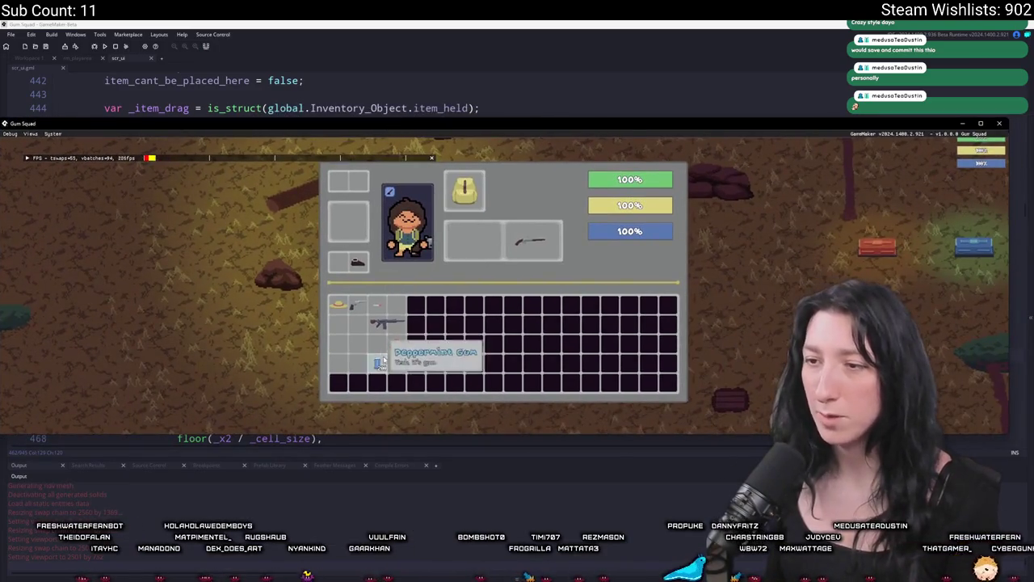
# Resize and move the game window, place the rifle beside the portrait, and close the game.
pyautogui.moveTo(388, 327)
pyautogui.mouseDown()
pyautogui.moveTo(371, 322)
pyautogui.moveTo(363, 344)
pyautogui.moveTo(374, 339)
pyautogui.moveTo(347, 223)
pyautogui.moveTo(455, 248)
pyautogui.moveTo(495, 227)
pyautogui.moveTo(489, 209)
pyautogui.moveTo(481, 231)
pyautogui.mouseUp()
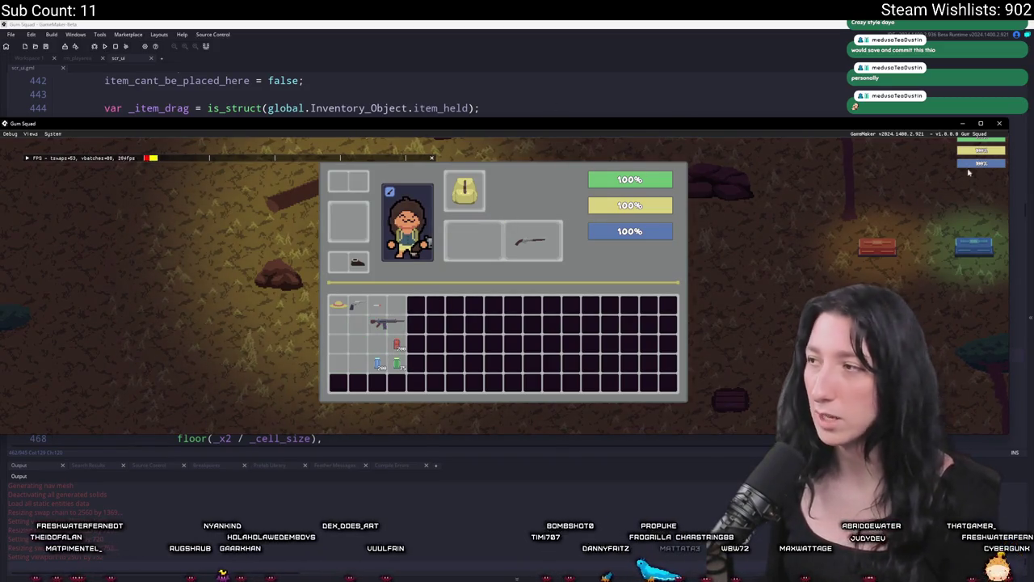
pyautogui.doubleClick(543, 120)
pyautogui.moveTo(543, 120)
pyautogui.mouseDown()
pyautogui.moveTo(543, 24)
pyautogui.moveTo(665, 31)
pyautogui.mouseUp()
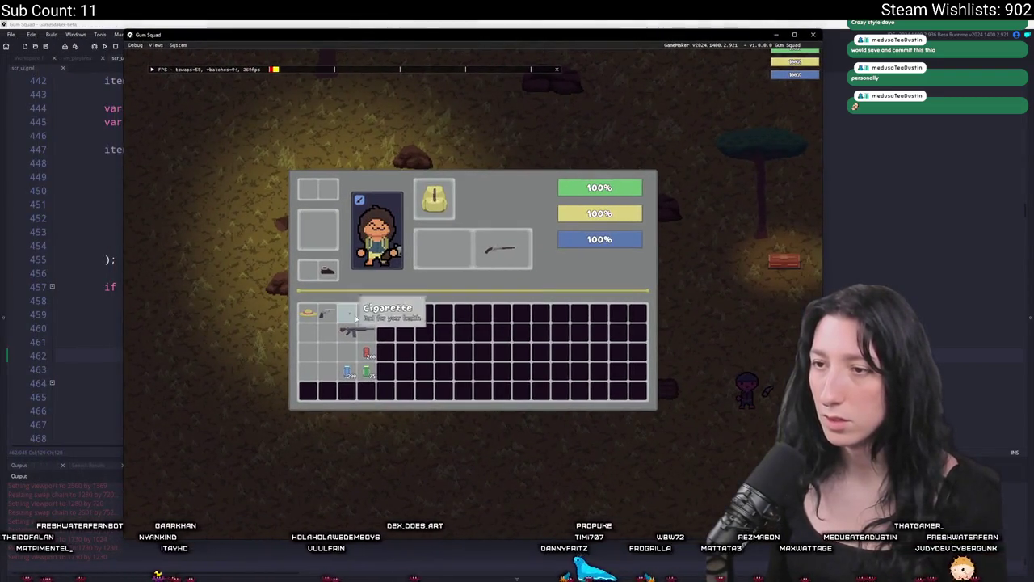
pyautogui.moveTo(356, 331)
pyautogui.mouseDown()
pyautogui.moveTo(328, 352)
pyautogui.moveTo(318, 190)
pyautogui.moveTo(320, 250)
pyautogui.moveTo(319, 230)
pyautogui.moveTo(442, 275)
pyautogui.moveTo(432, 252)
pyautogui.moveTo(445, 249)
pyautogui.moveTo(362, 336)
pyautogui.mouseUp()
pyautogui.click(810, 36)
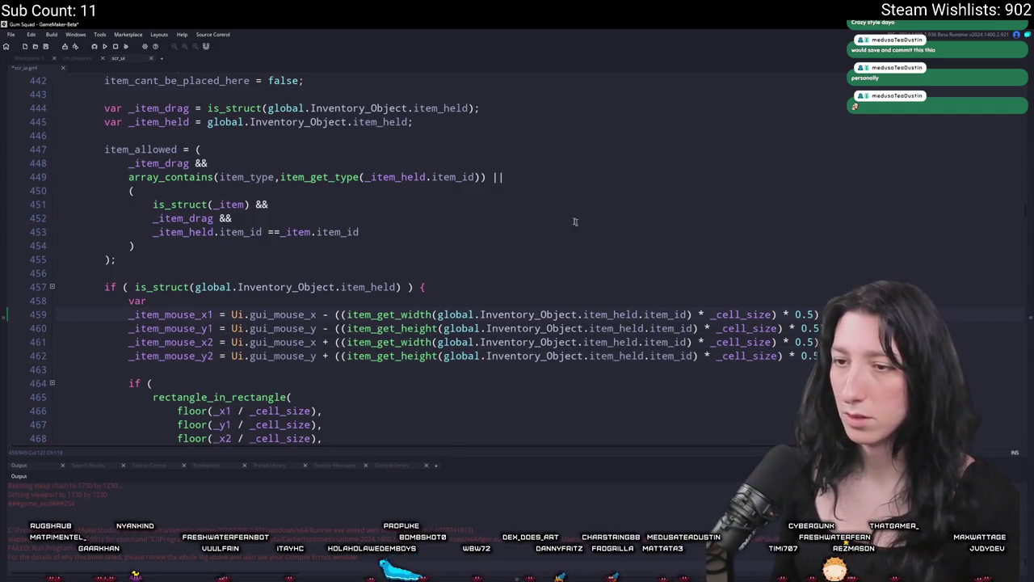
# Review the offset terms and bracket in the slot bounds on lines 460–461.
pyautogui.scroll(2, 575, 222)
pyautogui.scroll(-4, 570, 220)
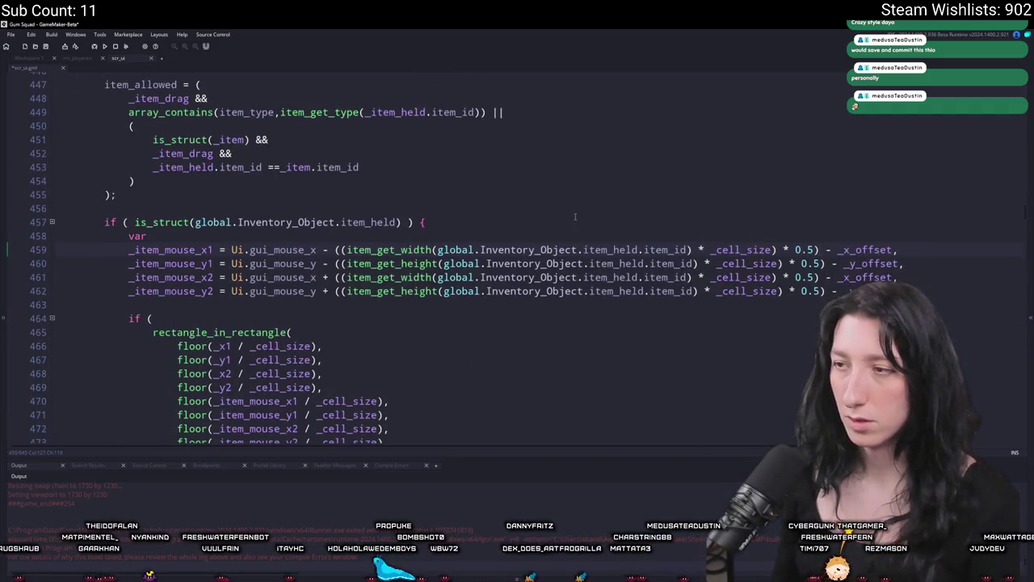
pyautogui.scroll(4, 564, 117)
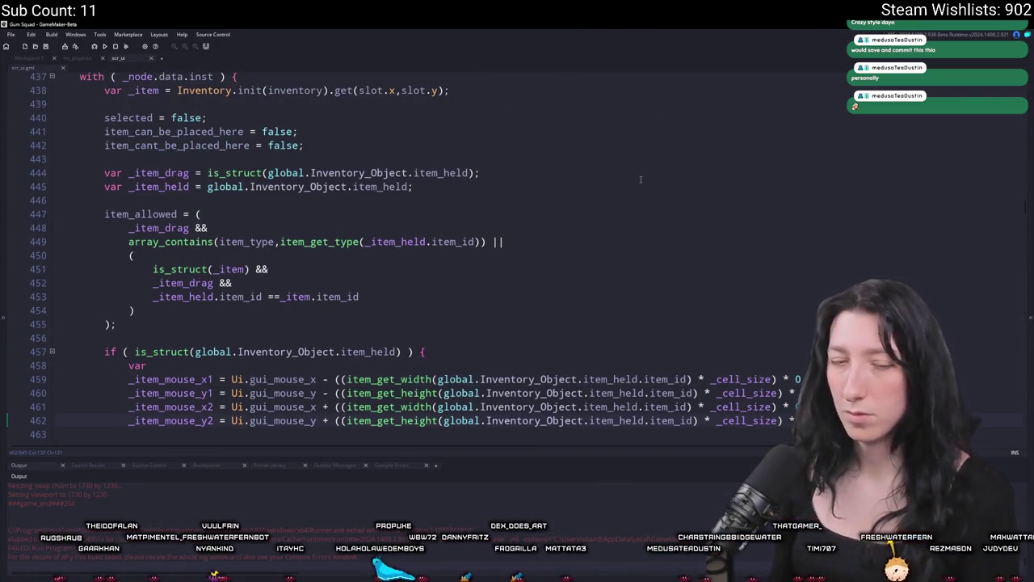
pyautogui.scroll(-4, 636, 179)
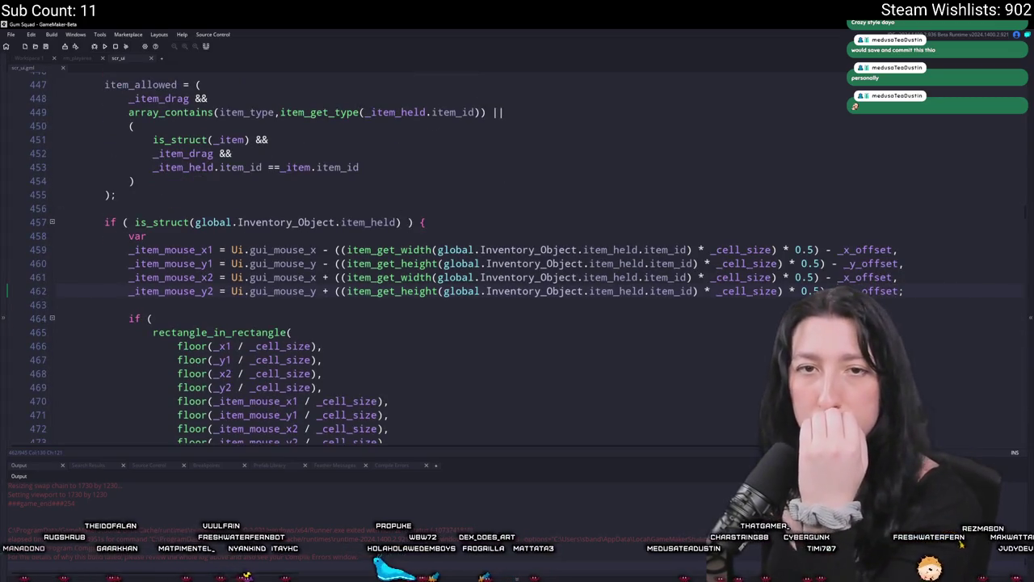
pyautogui.scroll(-1, 331, 210)
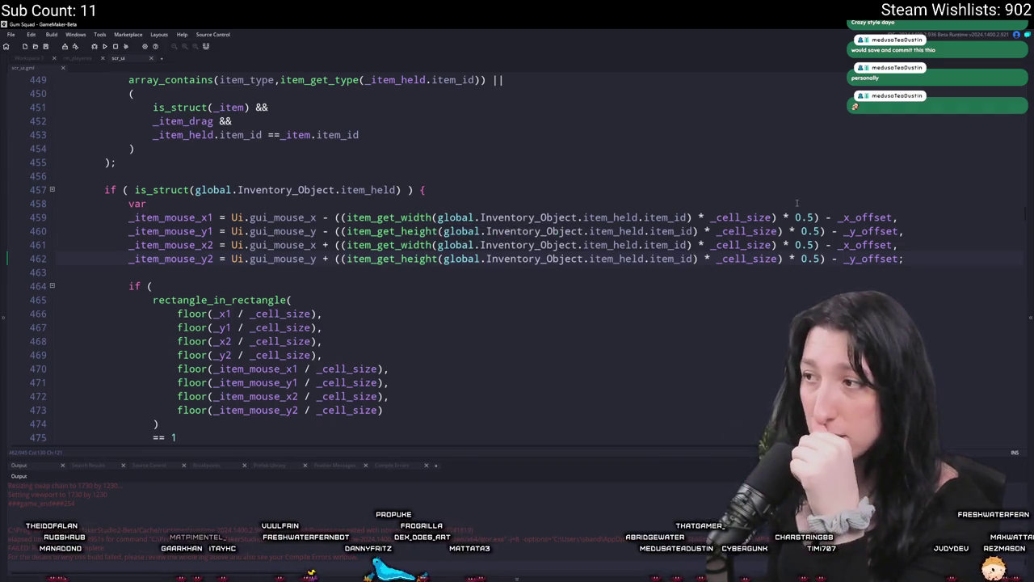
pyautogui.click(818, 245)
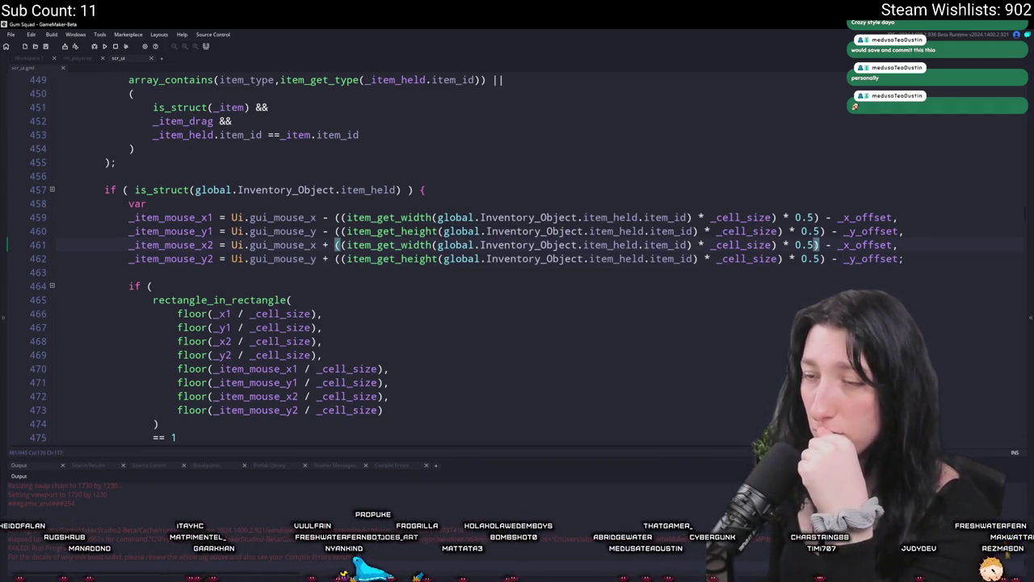
pyautogui.scroll(8, 797, 224)
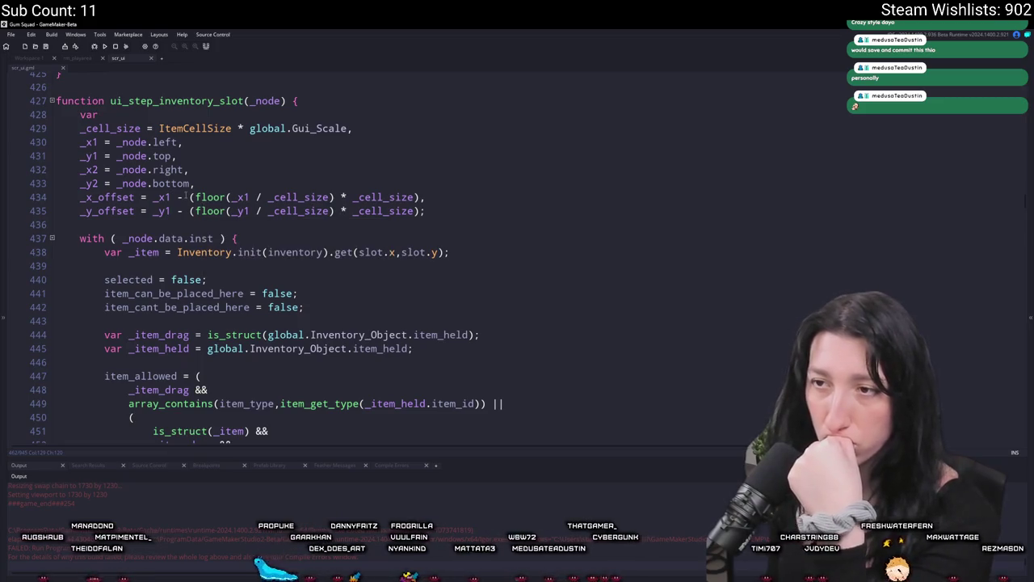
pyautogui.scroll(-8, 200, 315)
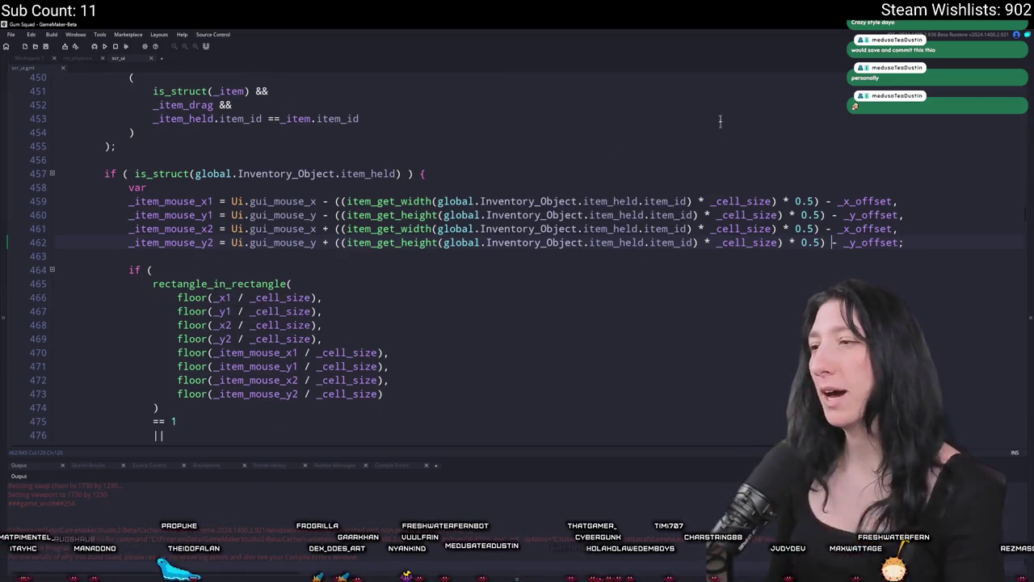
pyautogui.click(830, 214)
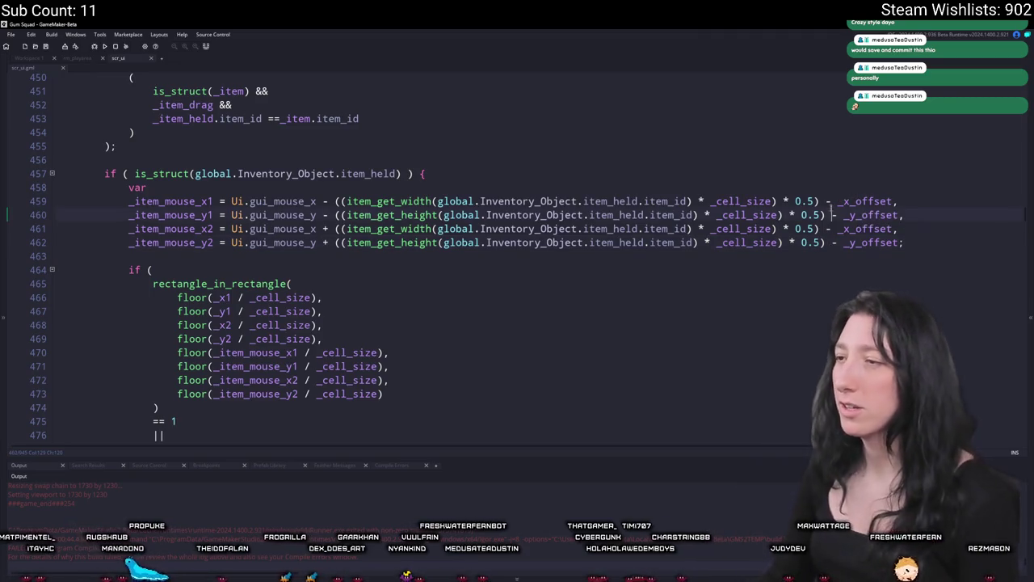
pyautogui.write('+')
pyautogui.click(826, 229)
# Rebuild and run Gum Squad with F5, then switch into the running game.
pyautogui.press('F5')
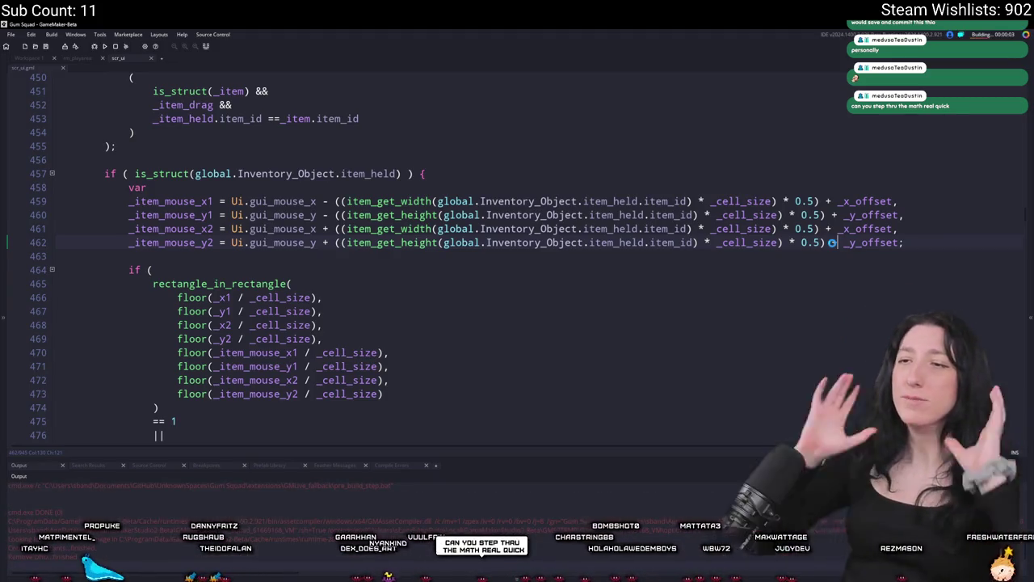
pyautogui.scroll(2, 635, 197)
pyautogui.scroll(8, 634, 197)
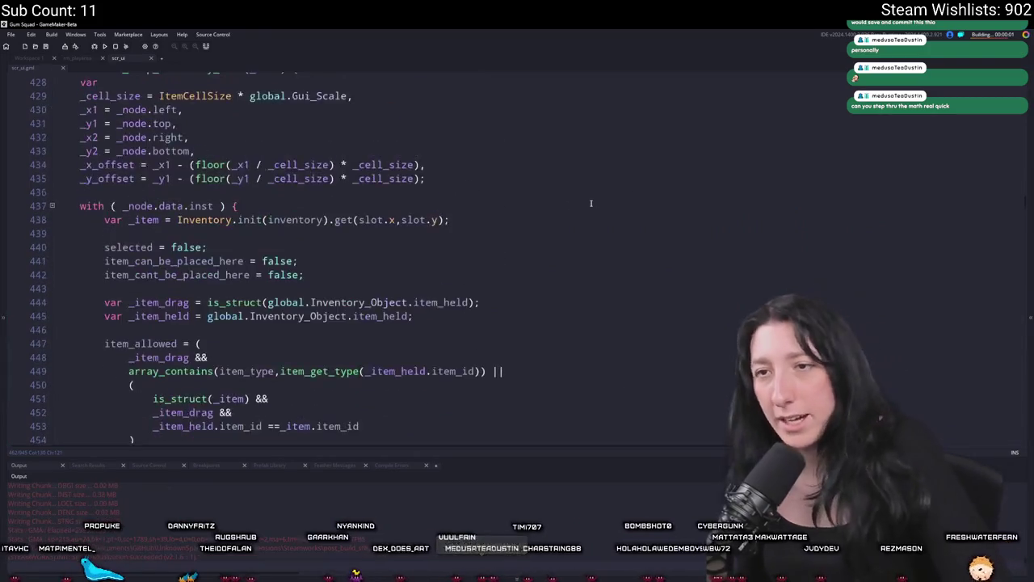
pyautogui.click(240, 228)
pyautogui.scroll(-10, 240, 229)
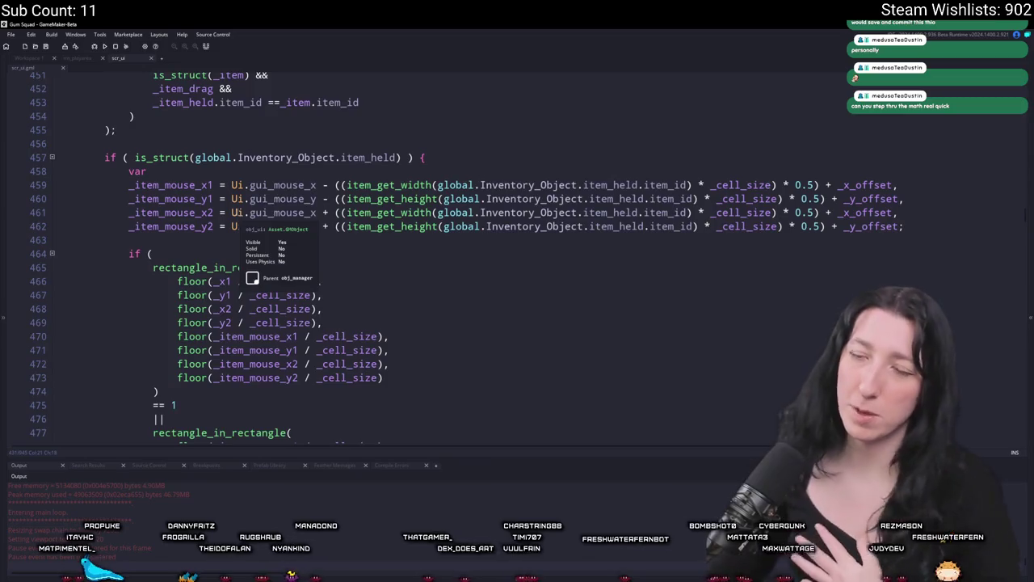
pyautogui.scroll(-2, 278, 311)
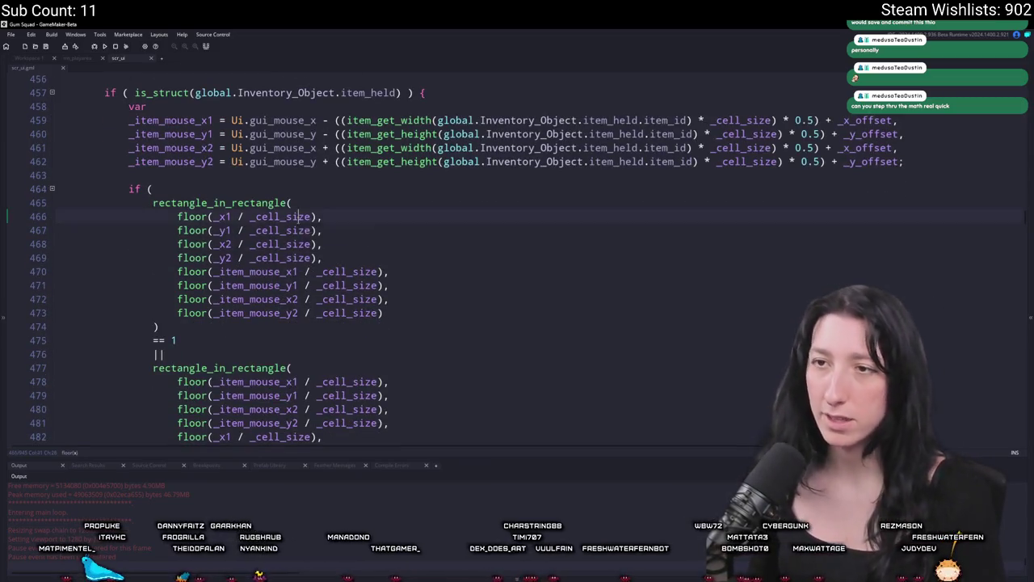
pyautogui.scroll(9, 305, 217)
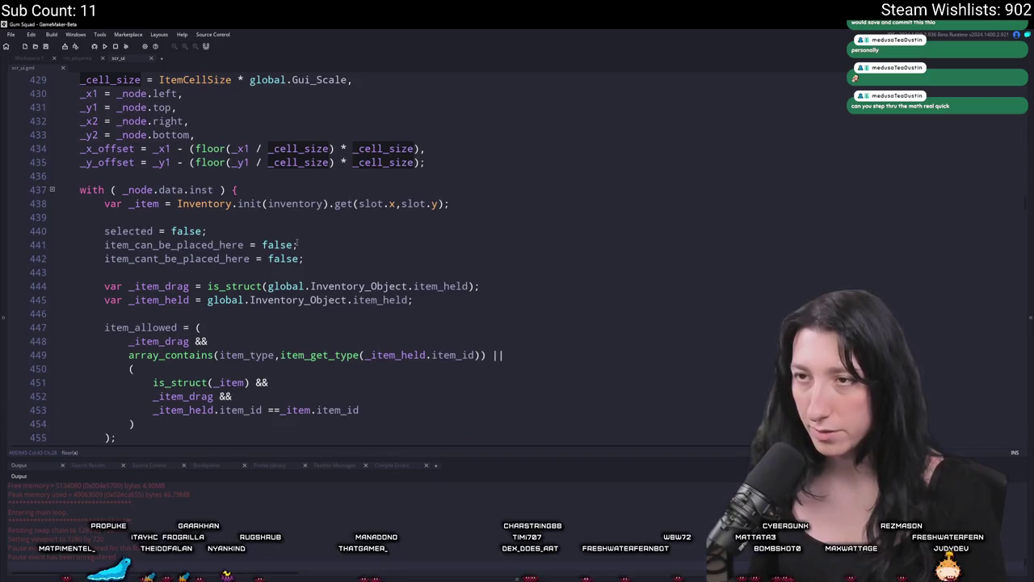
pyautogui.scroll(-3, 298, 244)
pyautogui.hotkey('alt', 'Tab')
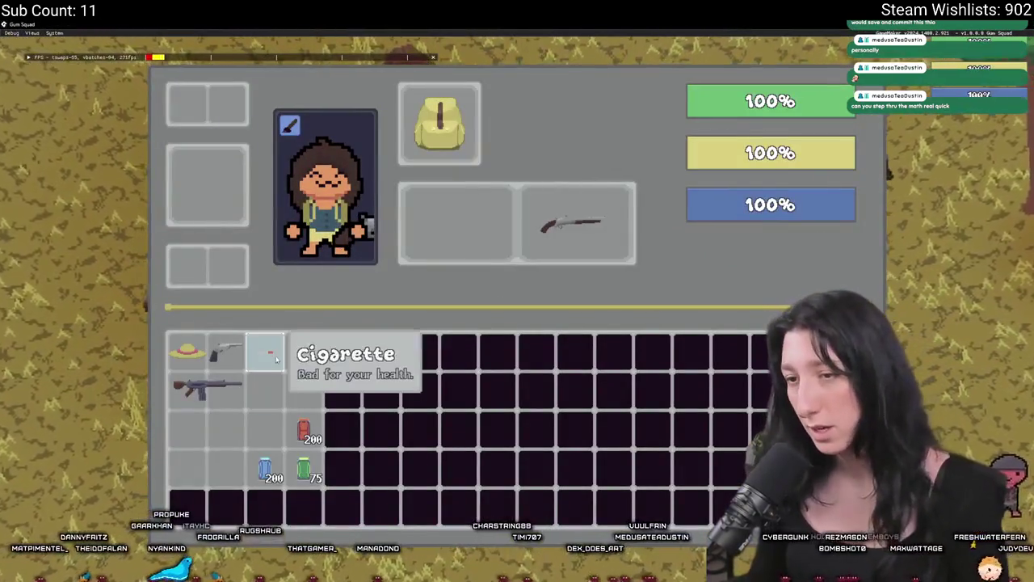
# Window and maximise the game, shift the rifle right along the grid's second row, and return to the IDE.
pyautogui.press('F11')
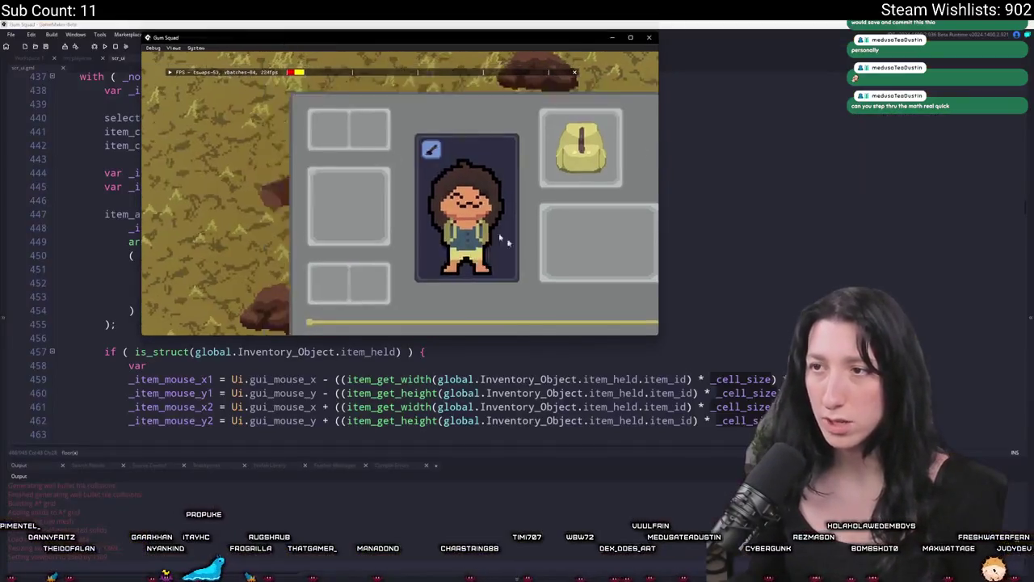
pyautogui.moveTo(420, 37); pyautogui.dragTo(420, 23)
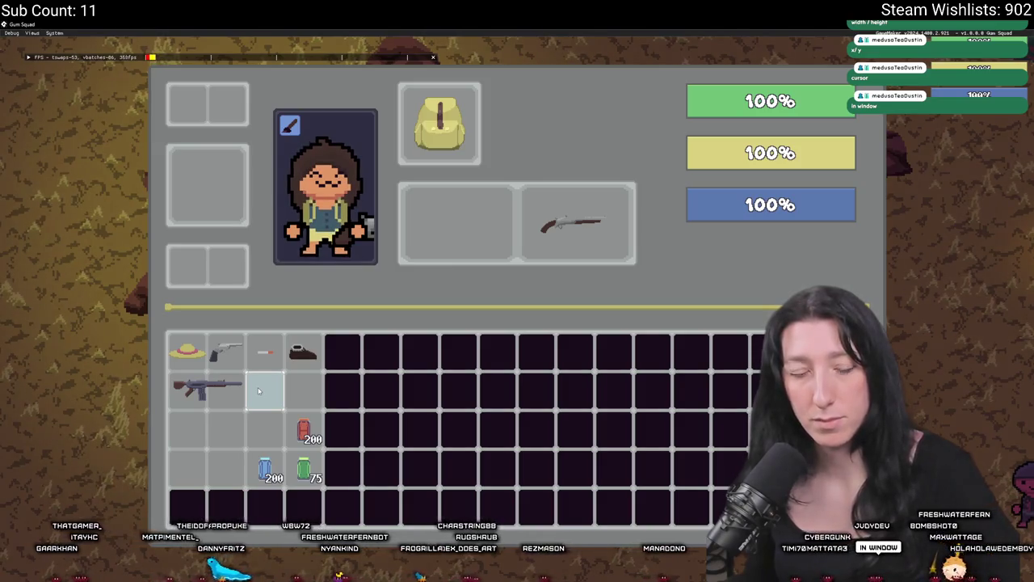
pyautogui.moveTo(206, 388)
pyautogui.mouseDown()
pyautogui.moveTo(273, 360)
pyautogui.moveTo(206, 360)
pyautogui.moveTo(242, 386)
pyautogui.mouseUp()
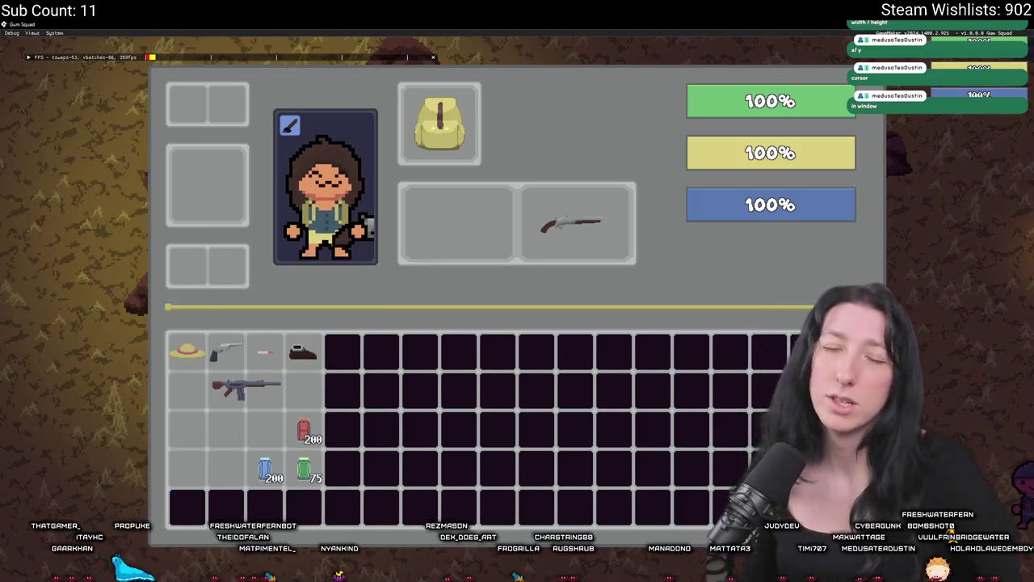
pyautogui.moveTo(242, 388)
pyautogui.mouseDown()
pyautogui.moveTo(214, 408)
pyautogui.moveTo(222, 366)
pyautogui.moveTo(243, 386)
pyautogui.moveTo(246, 360)
pyautogui.moveTo(242, 386)
pyautogui.moveTo(186, 408)
pyautogui.moveTo(206, 348)
pyautogui.moveTo(198, 145)
pyautogui.moveTo(208, 214)
pyautogui.moveTo(194, 237)
pyautogui.moveTo(198, 254)
pyautogui.moveTo(205, 206)
pyautogui.moveTo(283, 360)
pyautogui.moveTo(279, 386)
pyautogui.mouseUp()
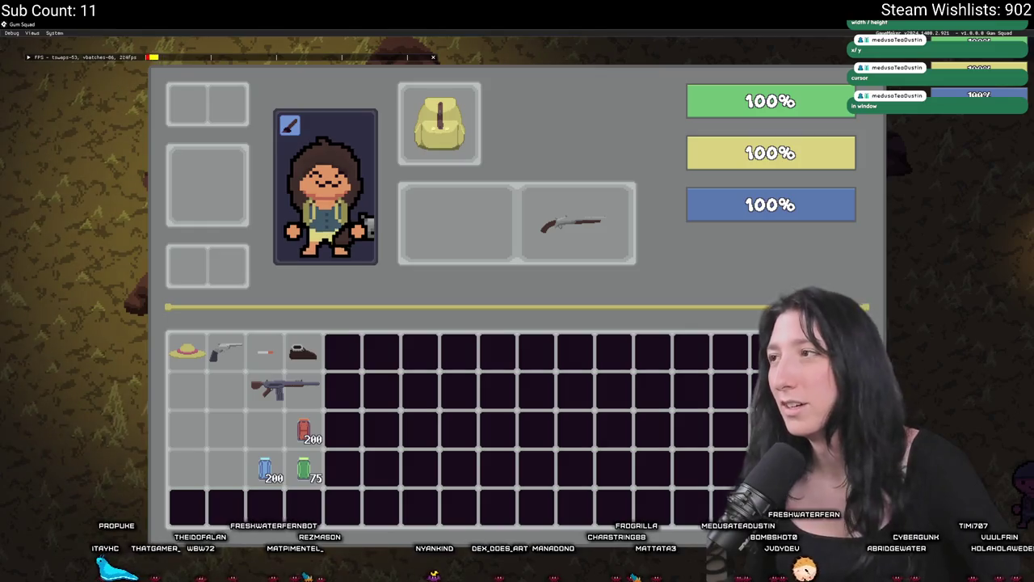
pyautogui.hotkey('alt', 'Tab')
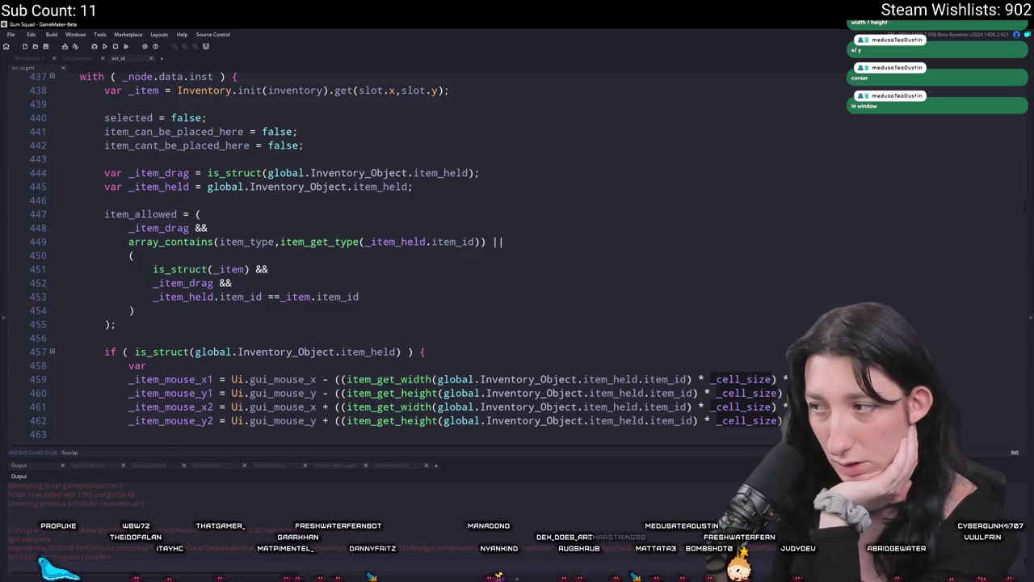
# Inspect the floor() calls on the _x_offset and _y_offset lines, then launch a new build.
pyautogui.click(799, 294)
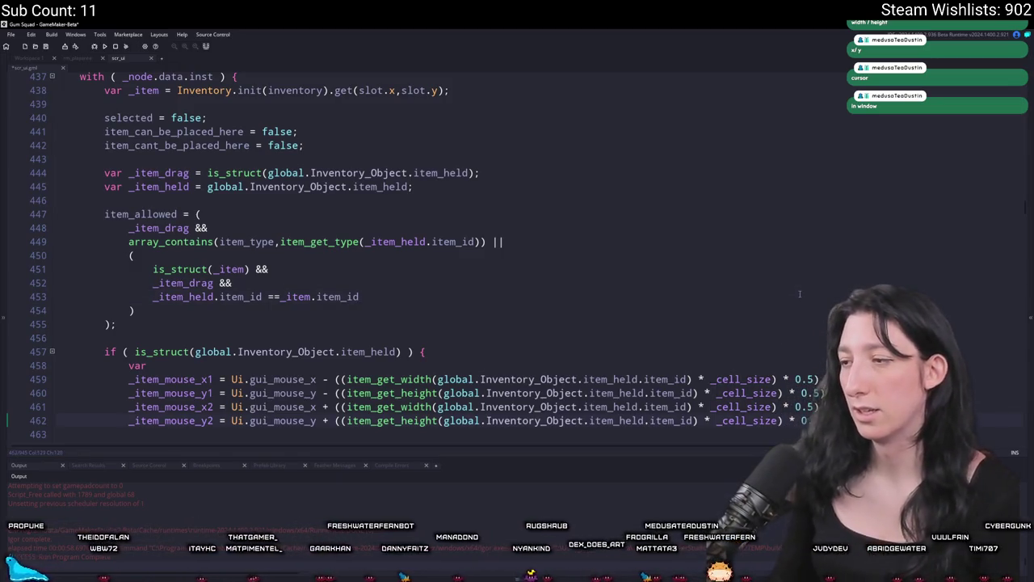
pyautogui.press('Up')
pyautogui.press('Up')
pyautogui.press('Up')
pyautogui.scroll(5, 800, 294)
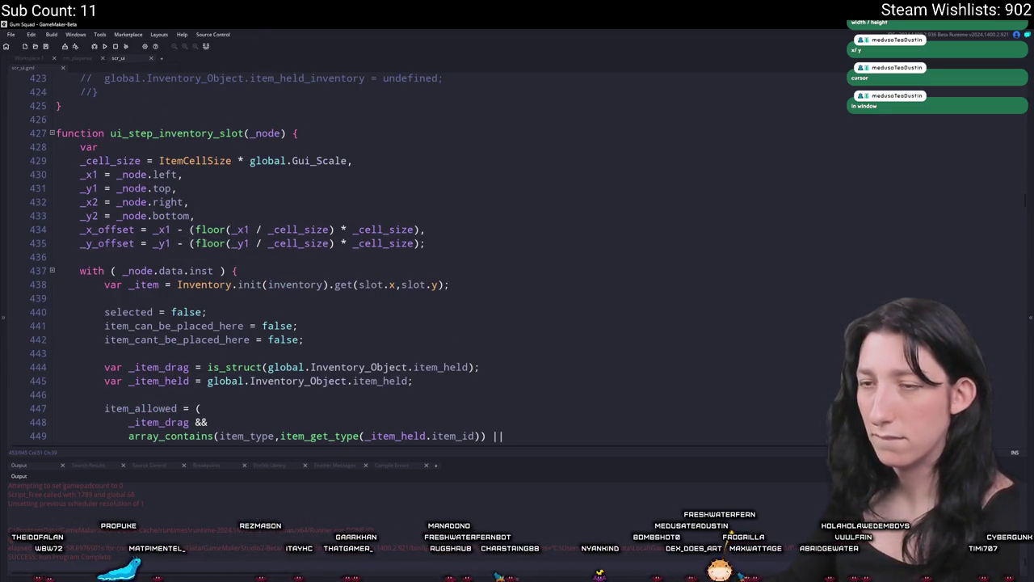
pyautogui.doubleClick(153, 229)
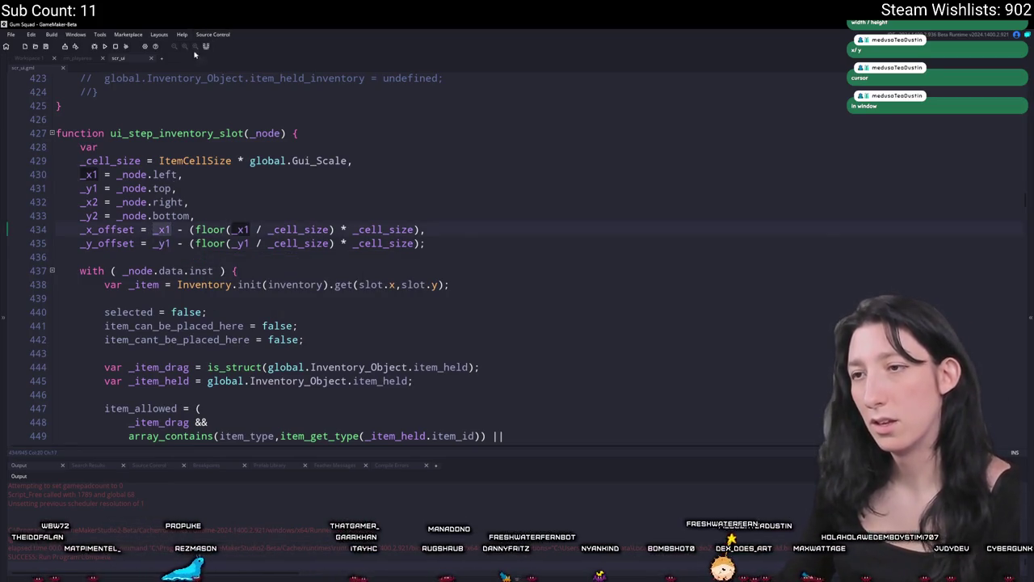
pyautogui.click(317, 229)
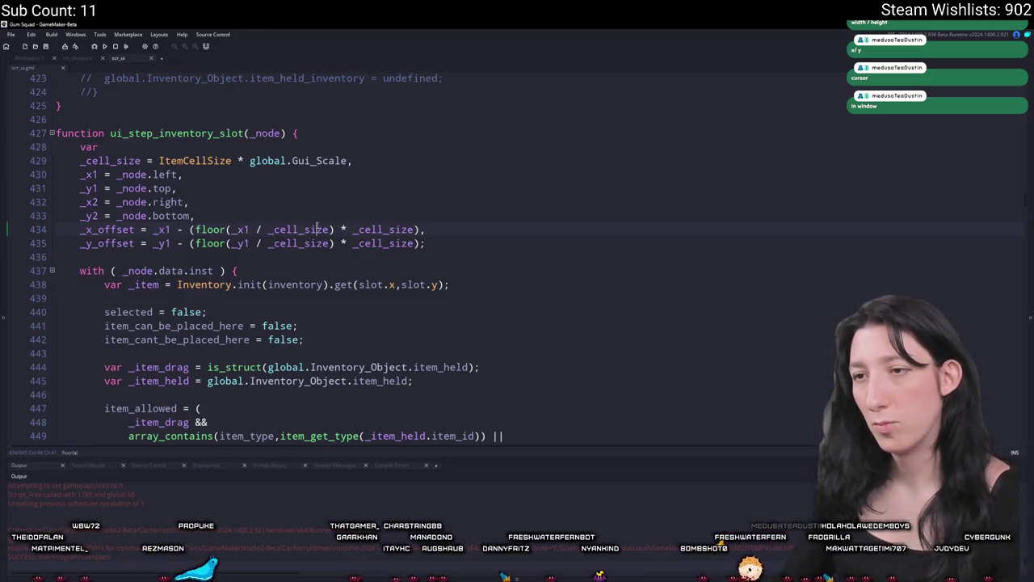
pyautogui.click(134, 230)
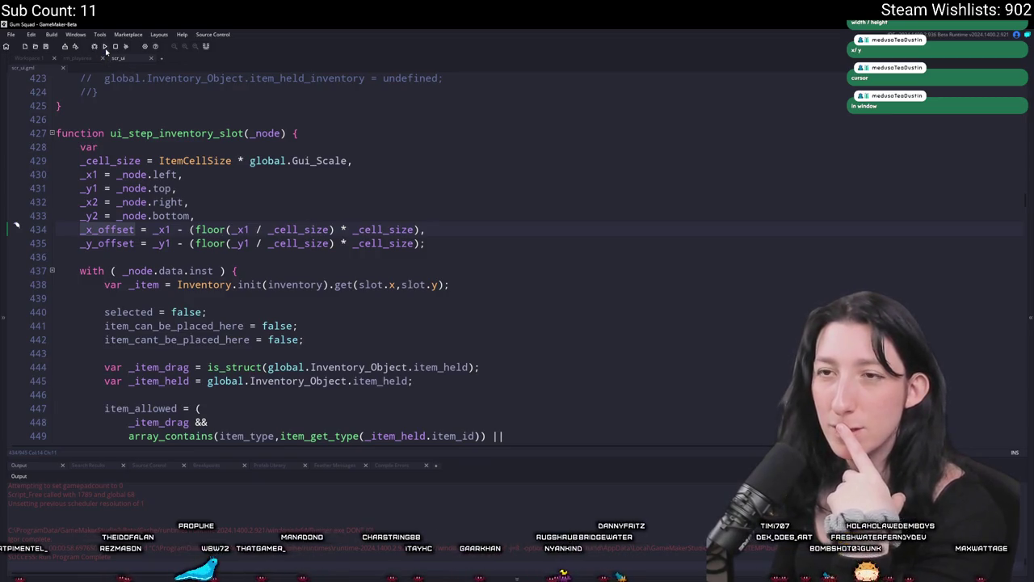
pyautogui.press('F5')
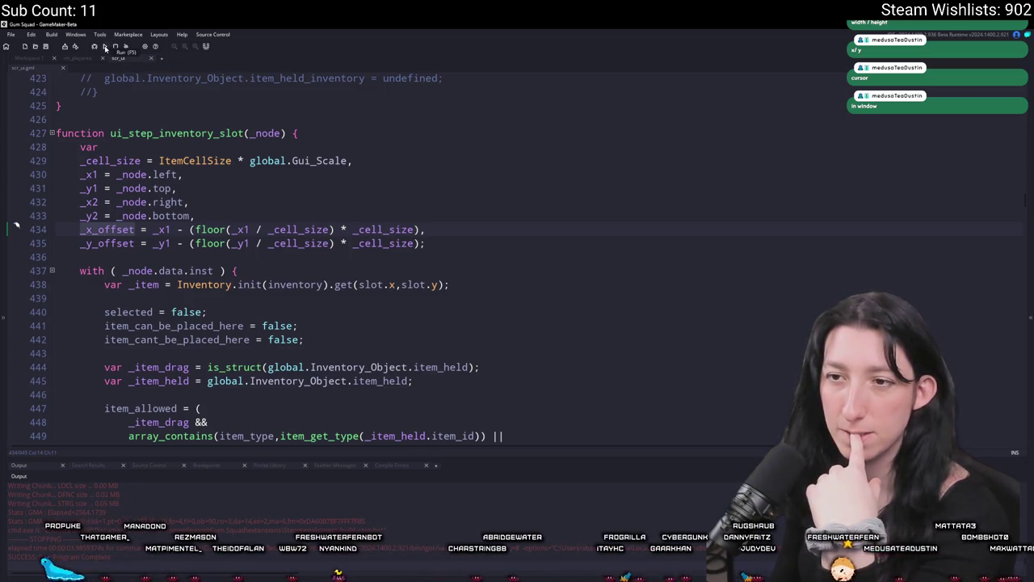
pyautogui.click(217, 243)
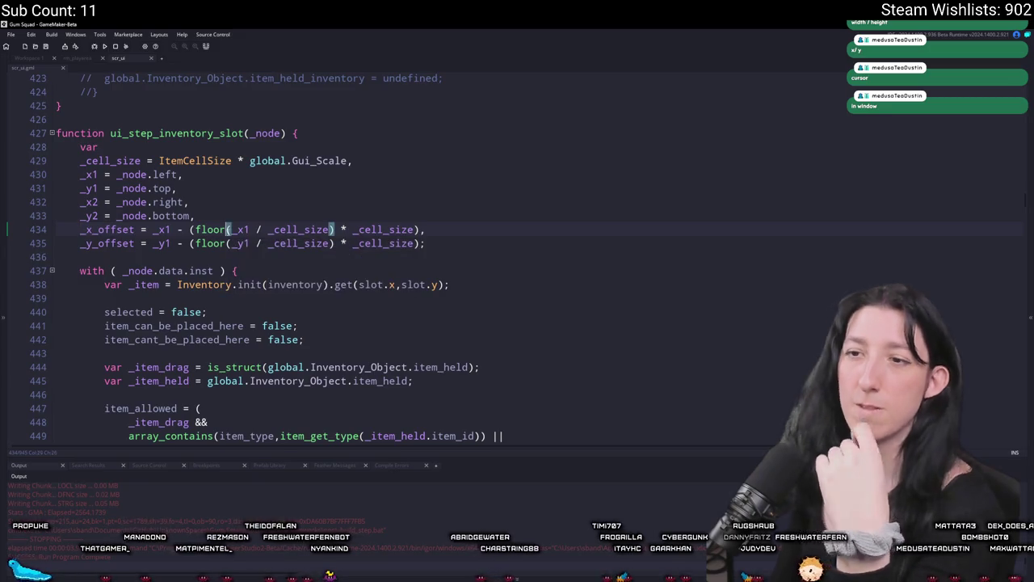
# Replace floor with round on both offset lines 434–435 and rebuild.
pyautogui.moveTo(216, 243); pyautogui.dragTo(196, 229)
pyautogui.write('round')
pyautogui.press('F5')
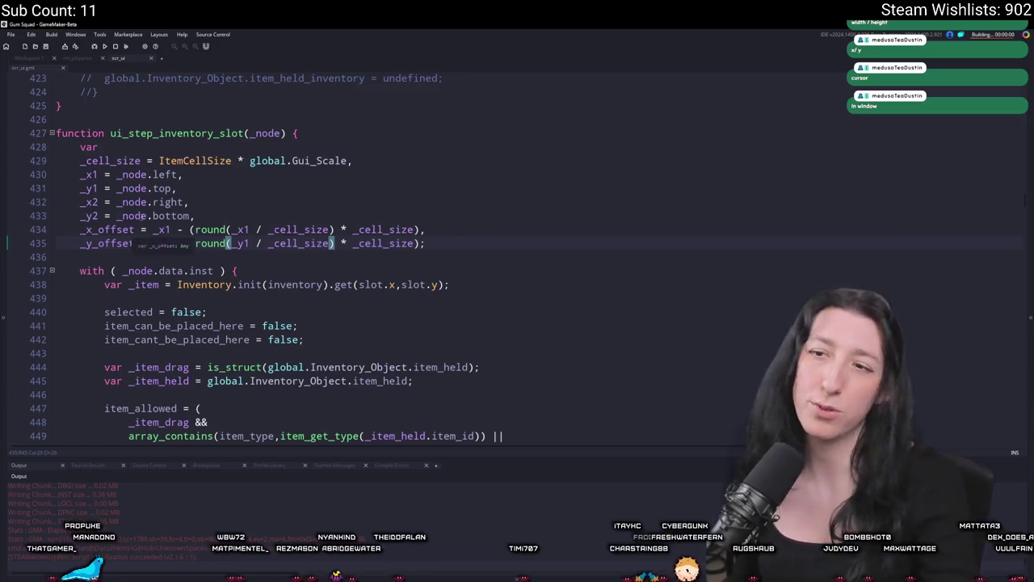
# Start playing the rebuilt Gum Squad and open its inventory screen.
pyautogui.click(171, 229)
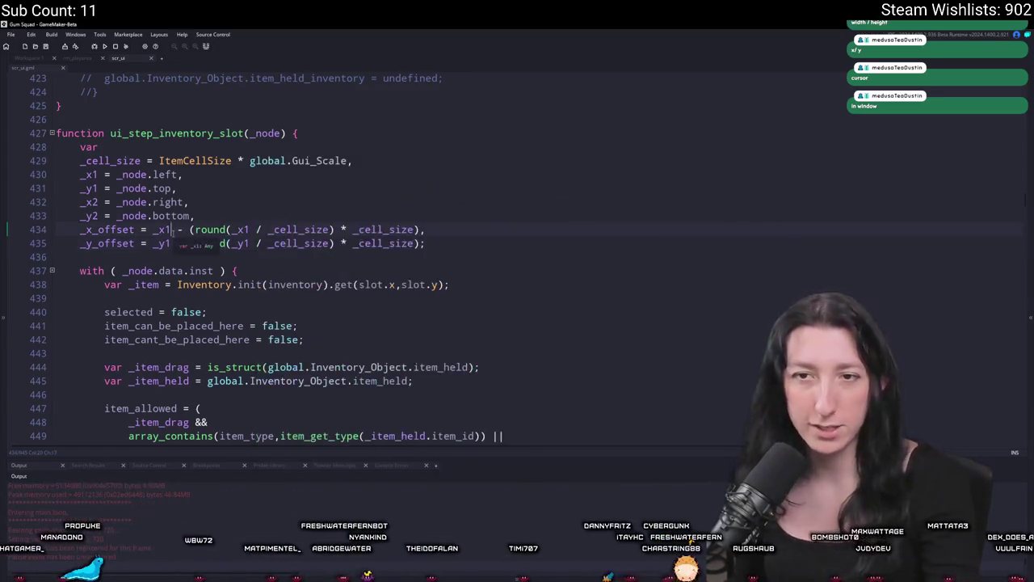
pyautogui.scroll(-3, 239, 181)
pyautogui.scroll(1, 239, 181)
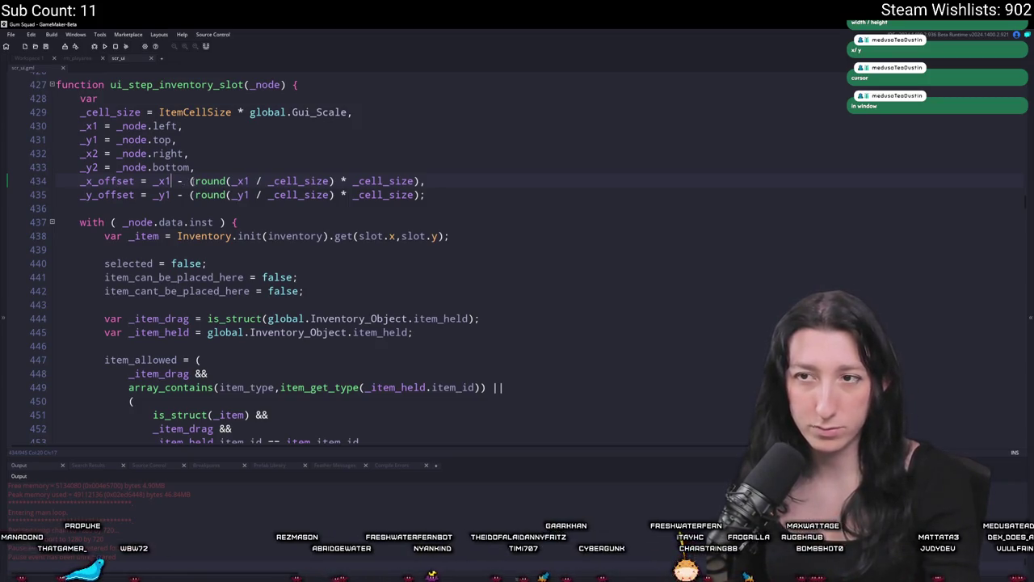
pyautogui.click(171, 181)
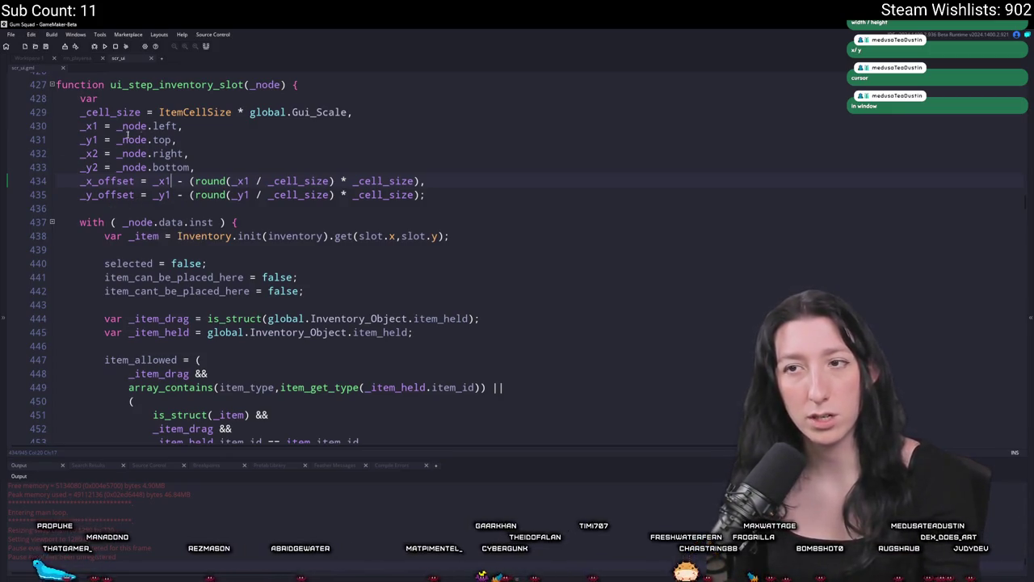
pyautogui.scroll(-5, 208, 183)
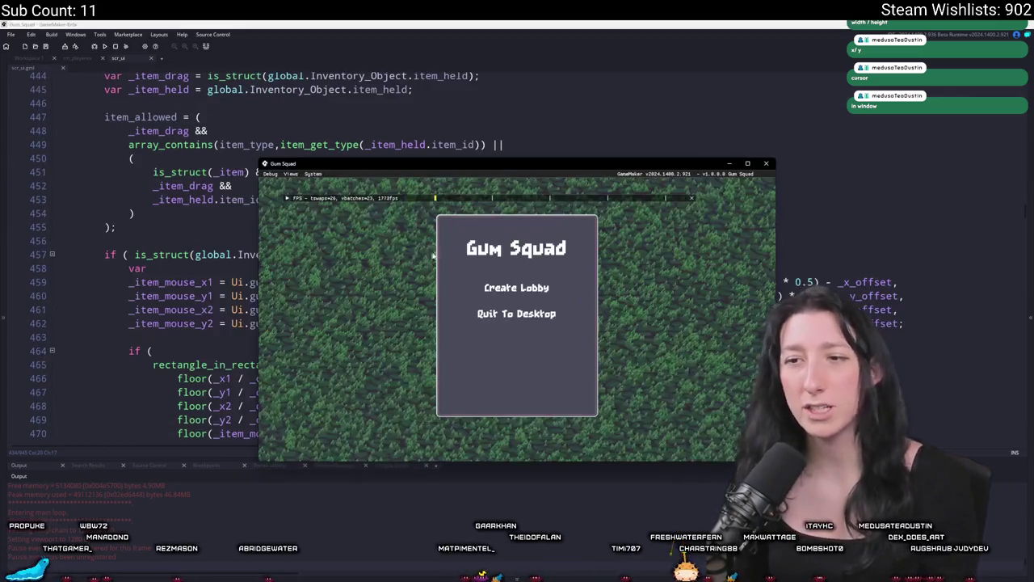
pyautogui.click(501, 284)
pyautogui.press('Tab')
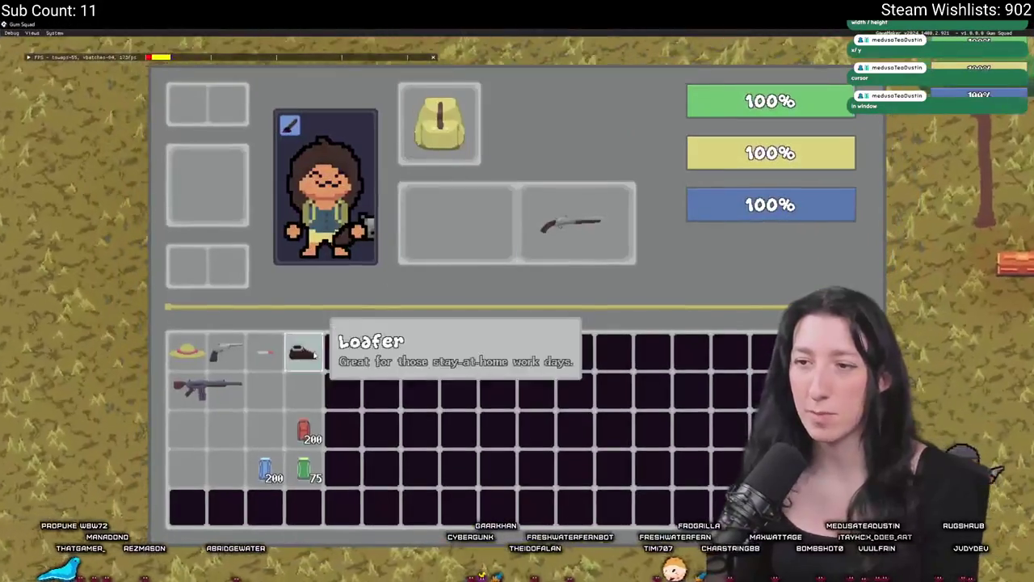
# Drop the loafer in the fourth top-row cell, pick up the rifle, and return to the slot code.
pyautogui.moveTo(299, 380)
pyautogui.mouseDown()
pyautogui.moveTo(212, 454)
pyautogui.moveTo(352, 325)
pyautogui.moveTo(498, 412)
pyautogui.moveTo(682, 449)
pyautogui.moveTo(303, 425)
pyautogui.moveTo(267, 351)
pyautogui.moveTo(303, 351)
pyautogui.mouseUp()
pyautogui.moveTo(206, 387)
pyautogui.mouseDown()
pyautogui.moveTo(376, 298)
pyautogui.moveTo(466, 213)
pyautogui.moveTo(440, 213)
pyautogui.moveTo(453, 213)
pyautogui.moveTo(460, 283)
pyautogui.moveTo(285, 290)
pyautogui.moveTo(212, 267)
pyautogui.moveTo(217, 231)
pyautogui.moveTo(206, 386)
pyautogui.mouseUp()
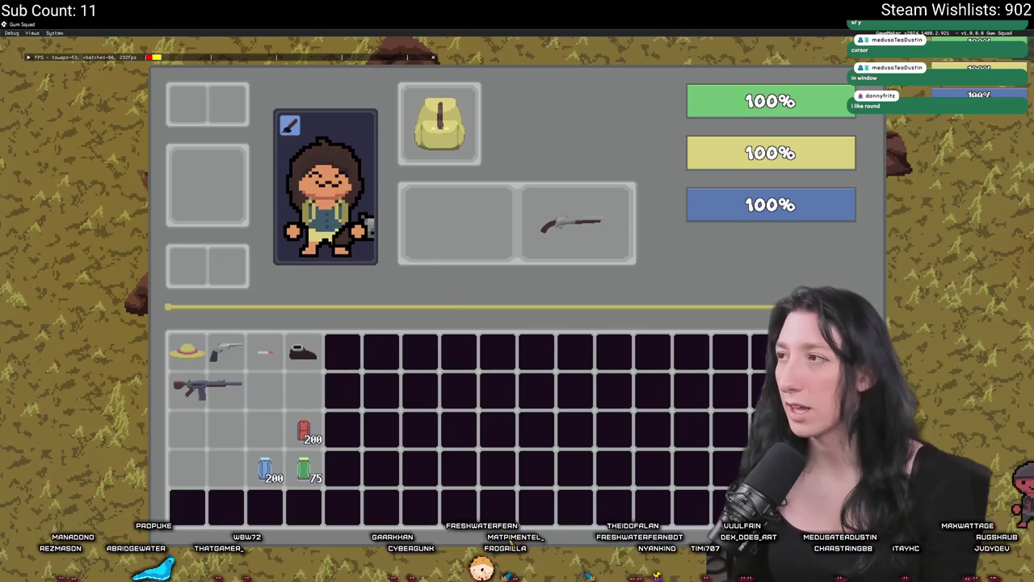
pyautogui.press('Escape')
pyautogui.scroll(6, 391, 181)
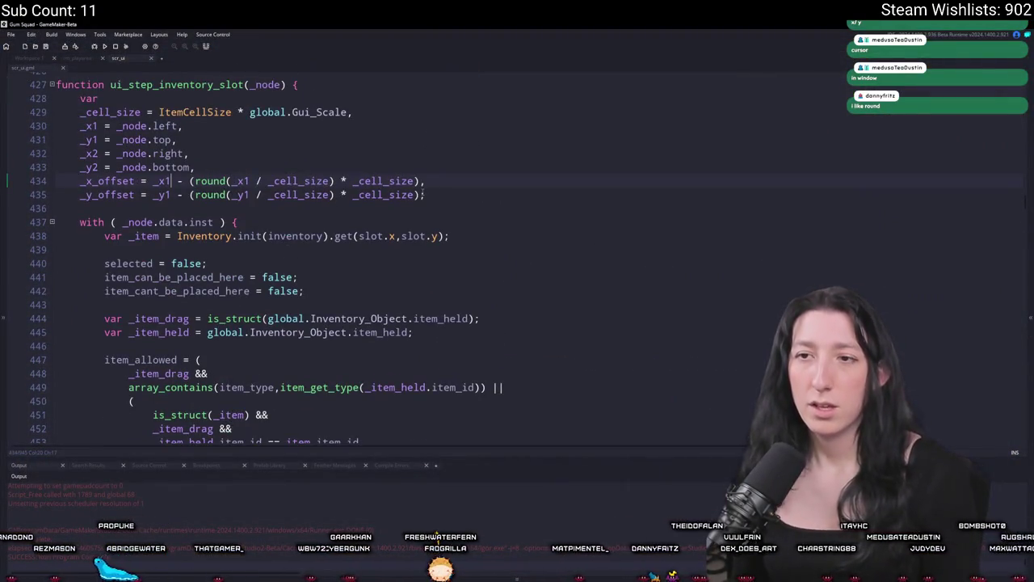
# Change round back to floor on both offset lines, undoing a stray edit on line 435.
pyautogui.moveTo(229, 181); pyautogui.dragTo(195, 195)
pyautogui.write('floor')
pyautogui.scroll(-3, 285, 181)
pyautogui.hotkey('ctrl', 'Delete')
pyautogui.write('r')
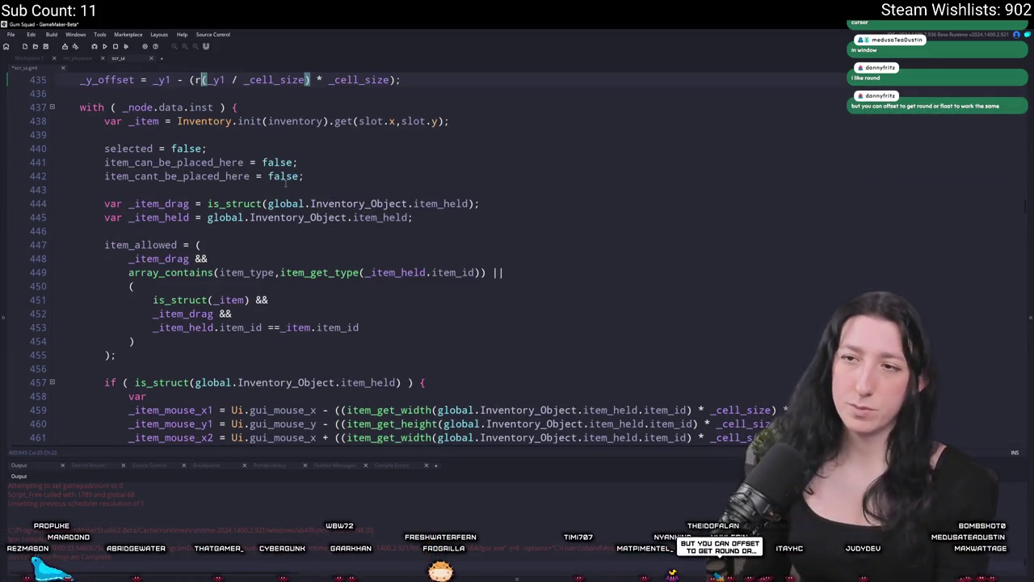
pyautogui.hotkey('ctrl', 'z')
# Dismiss the Save As prompt and open the Windows start search.
pyautogui.hotkey('ctrl', 'shift', 's')
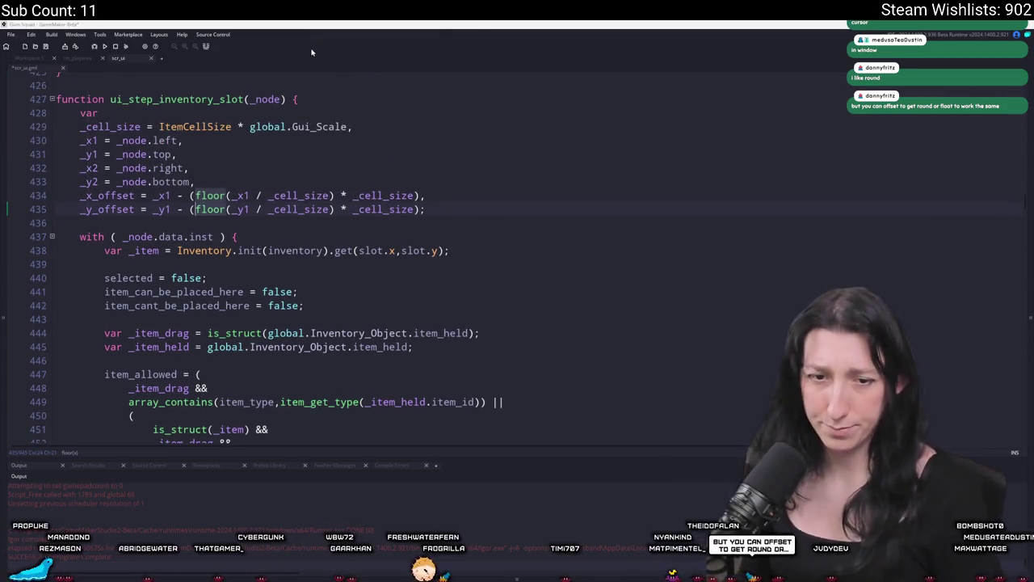
pyautogui.press('Escape')
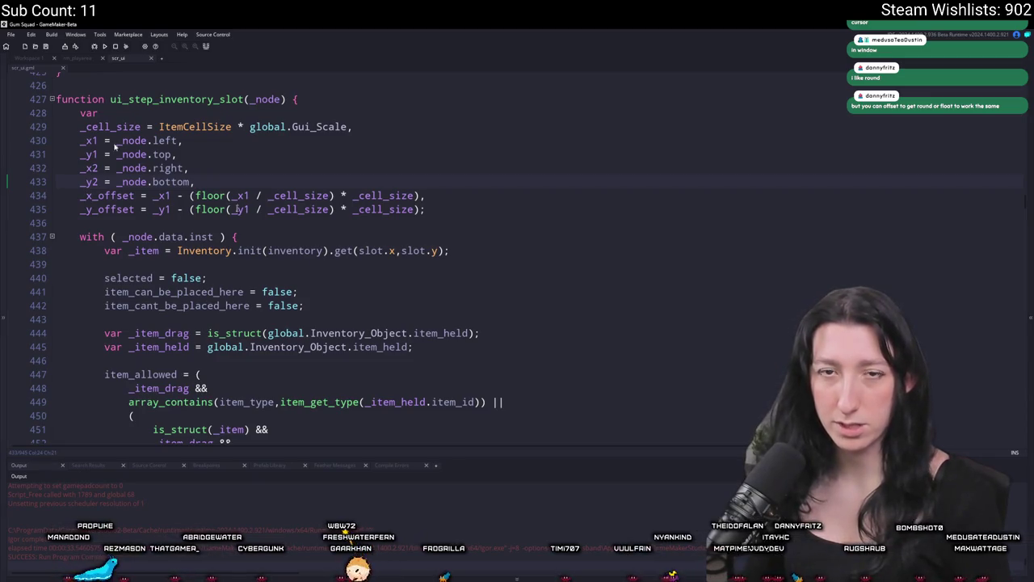
pyautogui.press('super')
# Launch Calculator and divide 514 by 96.
pyautogui.write('ca')
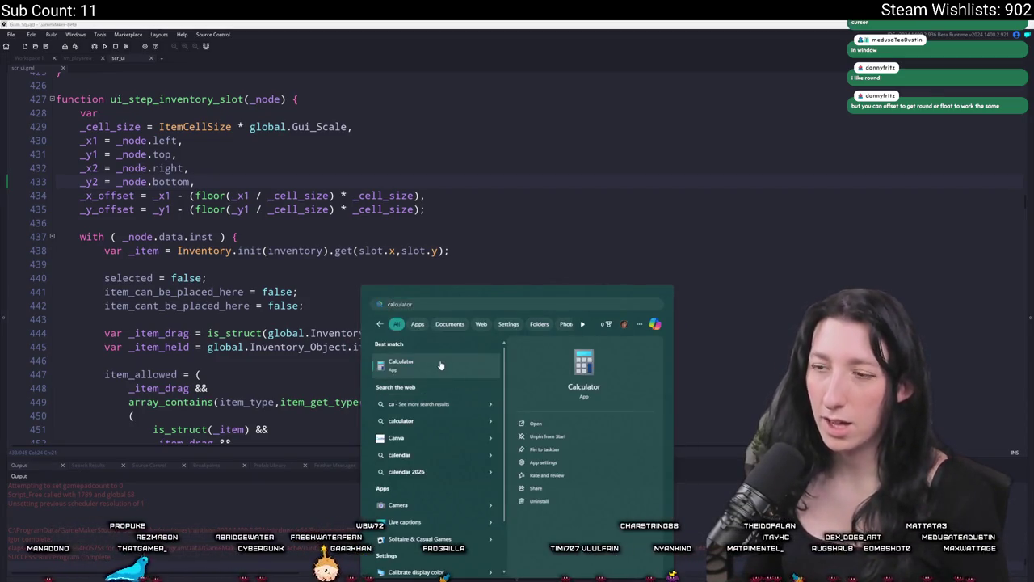
pyautogui.press('Return')
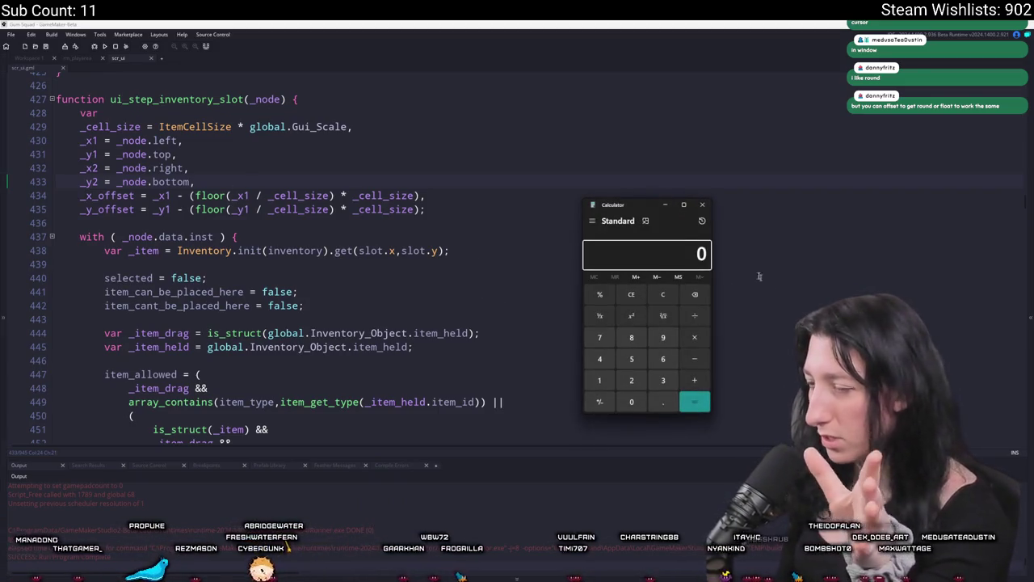
pyautogui.moveTo(629, 209); pyautogui.dragTo(563, 187)
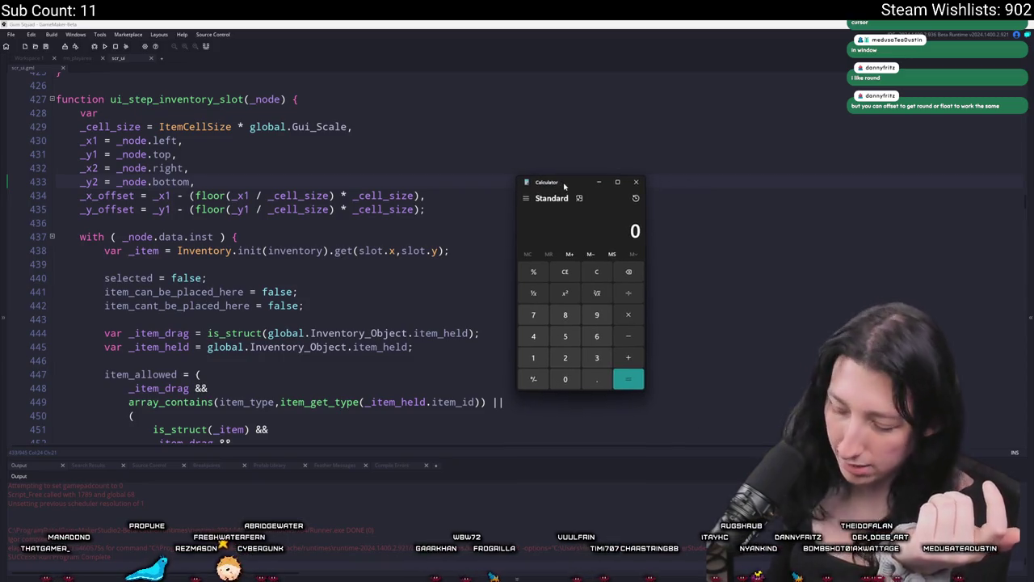
pyautogui.write('514')
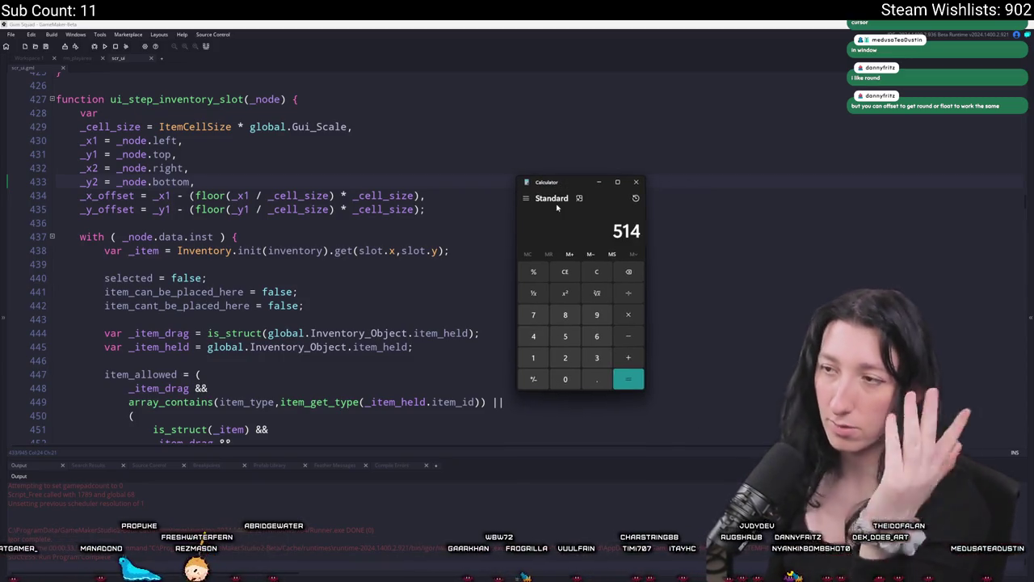
pyautogui.click(591, 271)
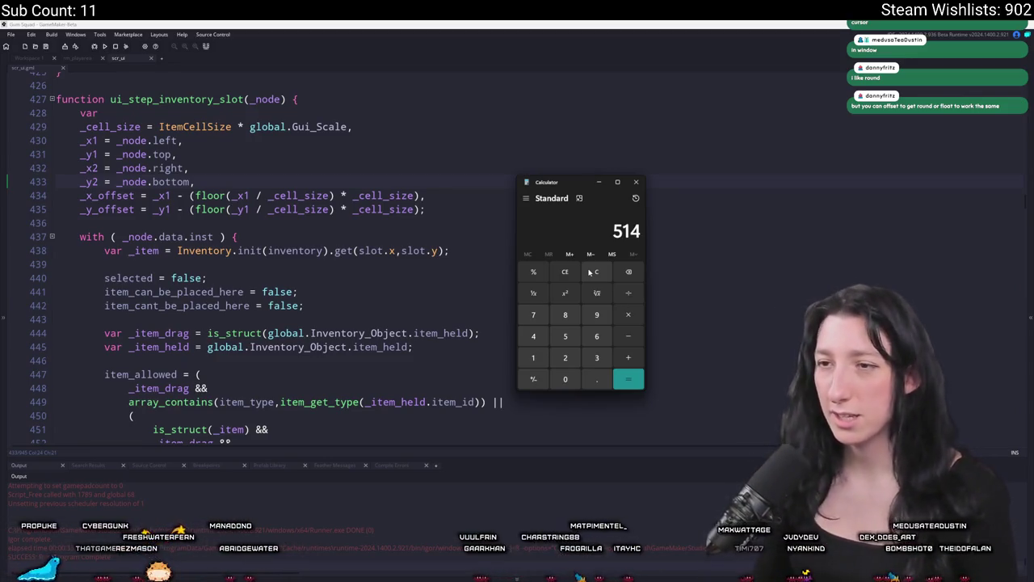
pyautogui.write('+96')
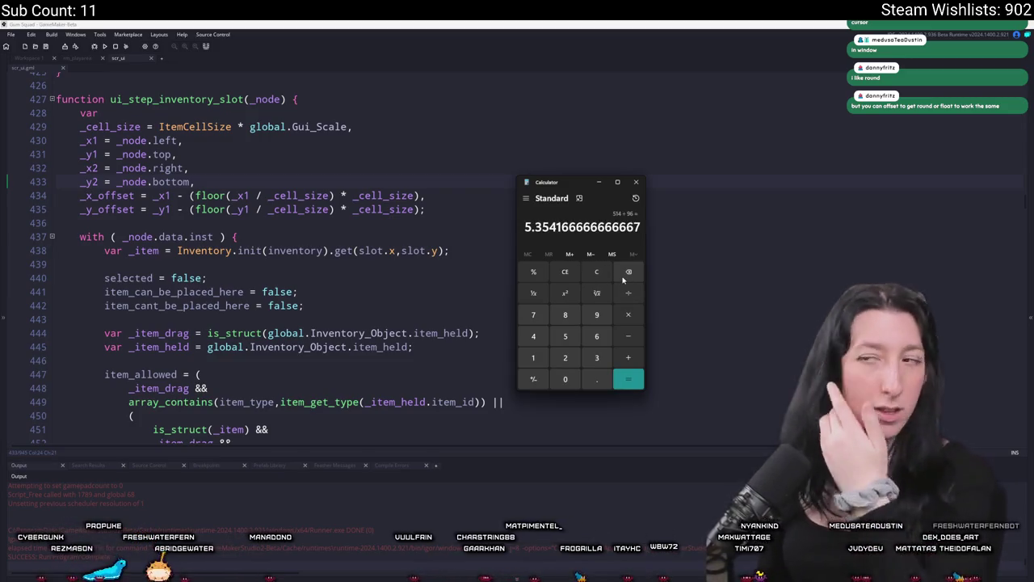
# Calculate 514 − 5 in Calculator.
pyautogui.click(604, 272)
pyautogui.write('514 ')
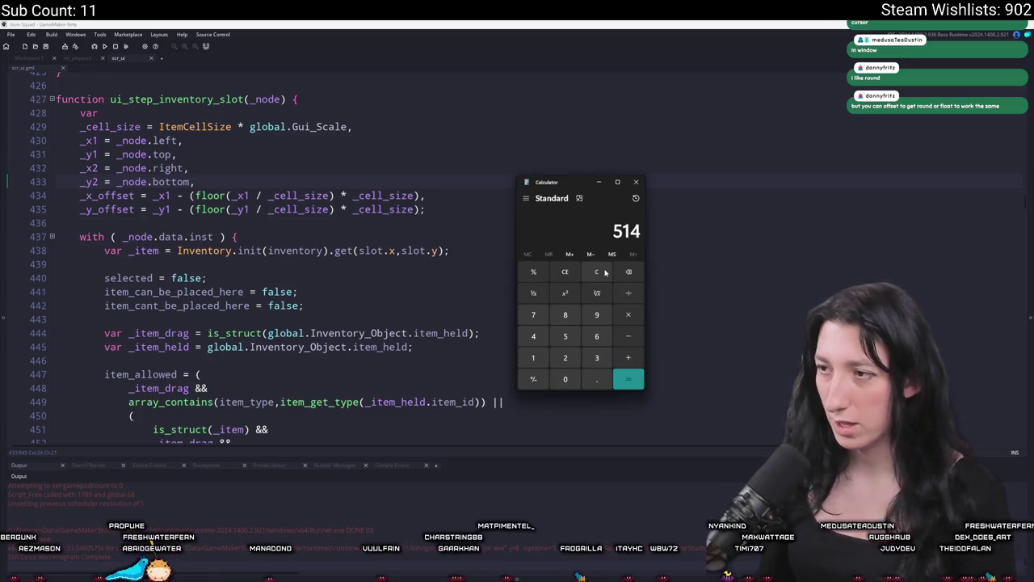
pyautogui.write('- 5')
pyautogui.press('Return')
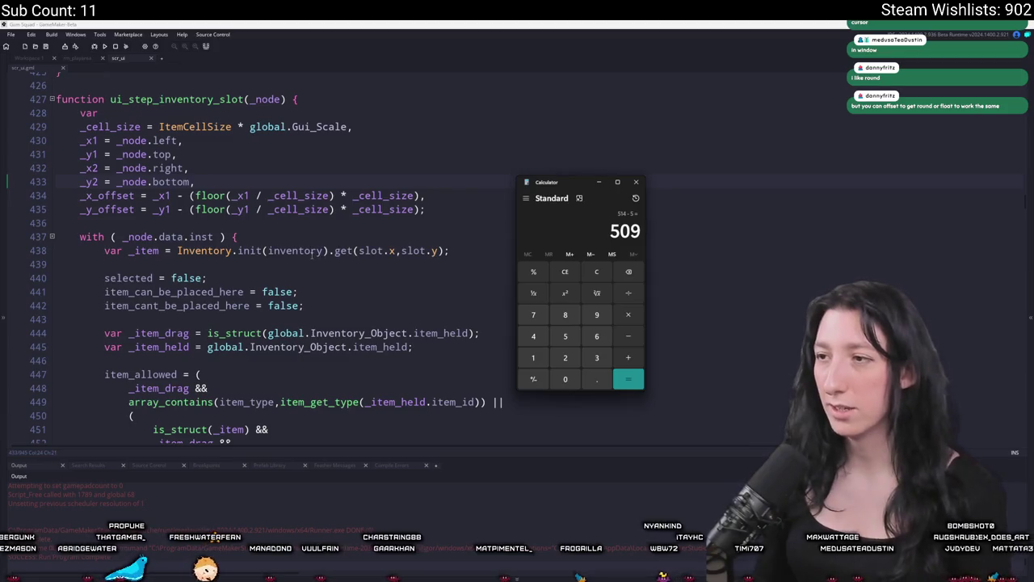
# Add a // 514 comment below the offset lines in the slot script.
pyautogui.scroll(1, 388, 242)
pyautogui.click(470, 227)
pyautogui.press('Return')
pyautogui.press('Return')
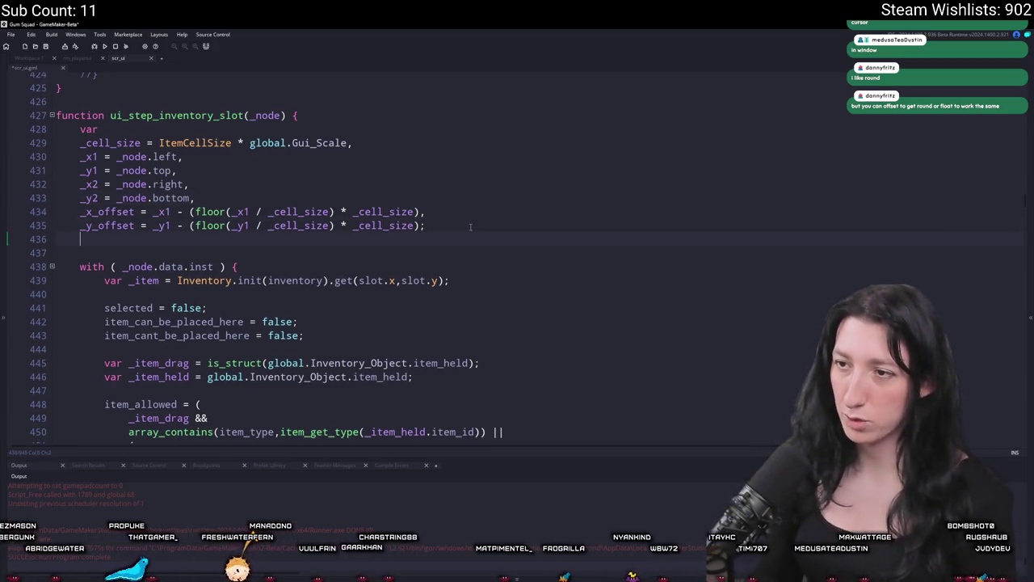
pyautogui.write('// 514')
# Divide 509 by 96 in Calculator, giving about 5.30.
pyautogui.hotkey('alt', 'Tab')
pyautogui.scroll(-4, 475, 216)
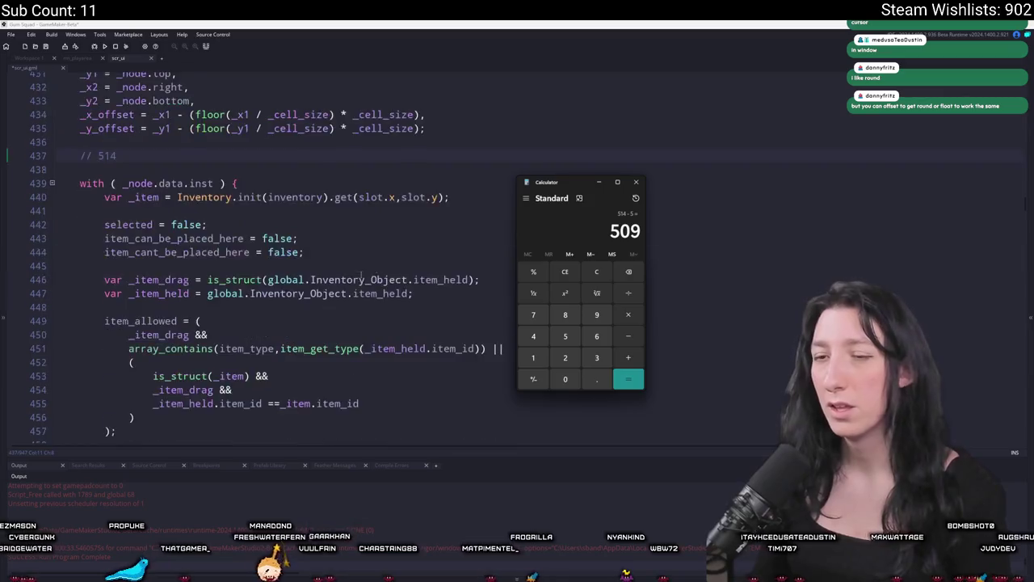
pyautogui.write('09')
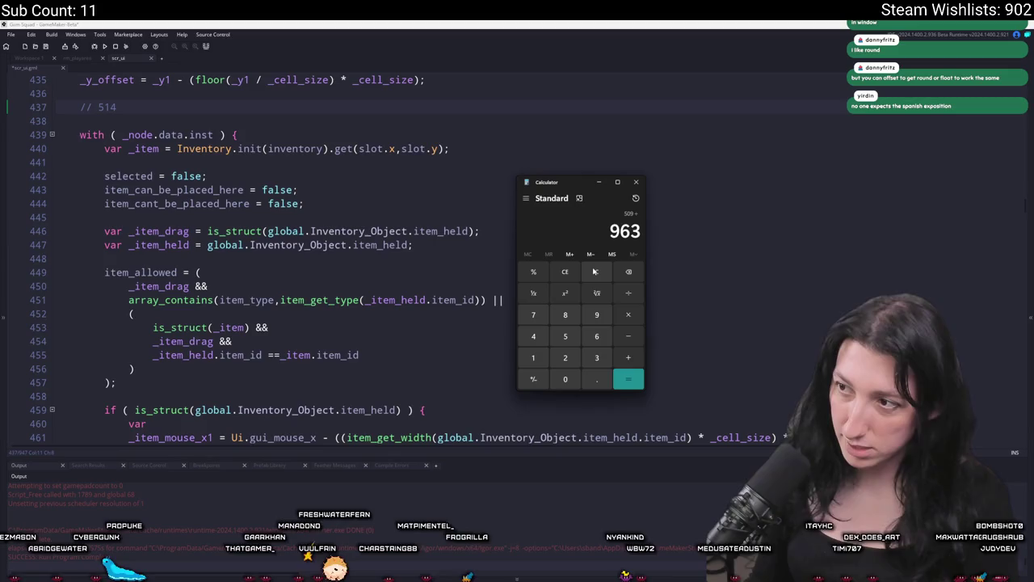
pyautogui.press('BackSpace')
pyautogui.press('Return')
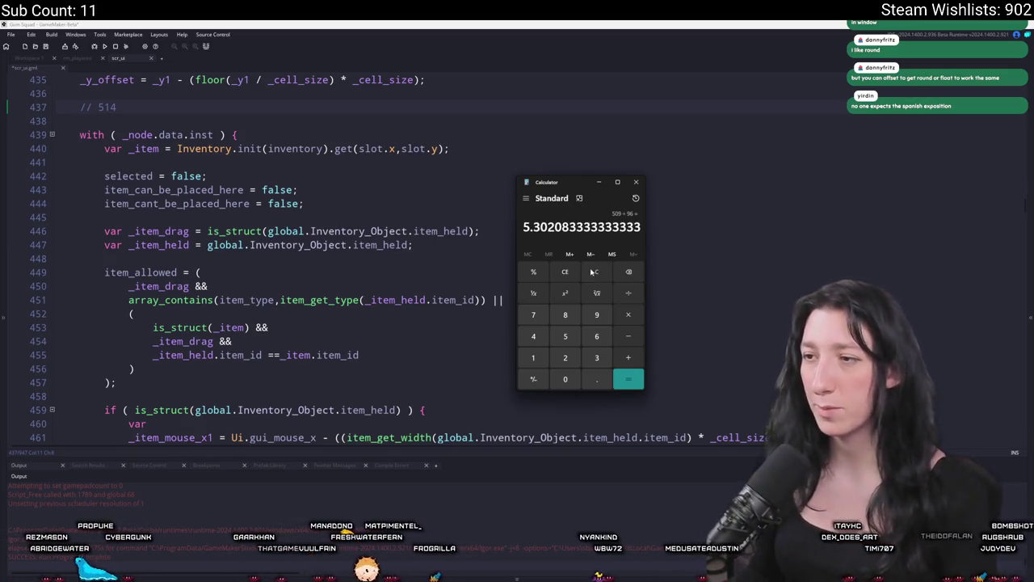
pyautogui.write('5')
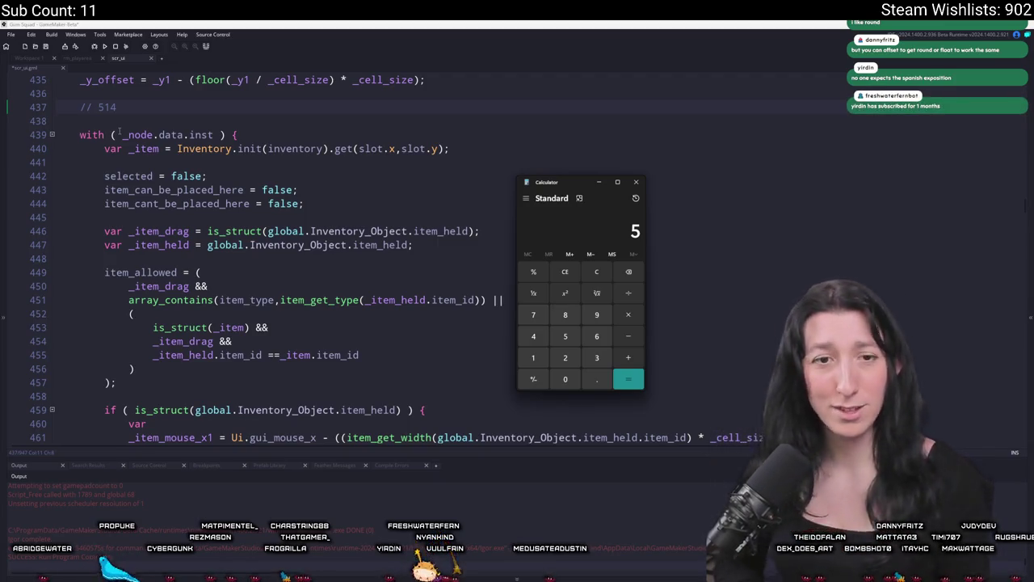
# Recompute 514 ÷ 96, about 5.35, and close Calculator.
pyautogui.click(119, 132)
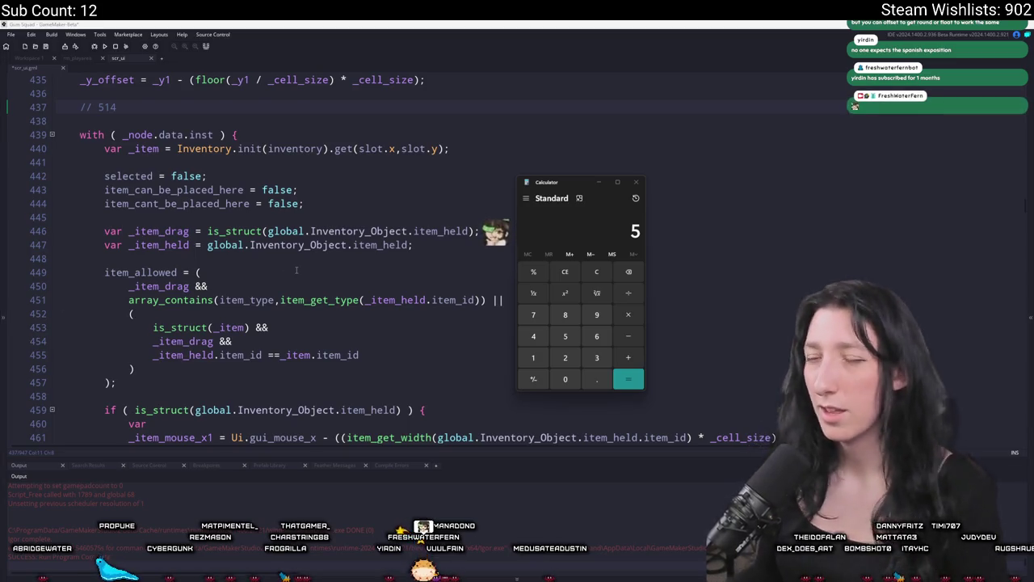
pyautogui.scroll(5, 297, 269)
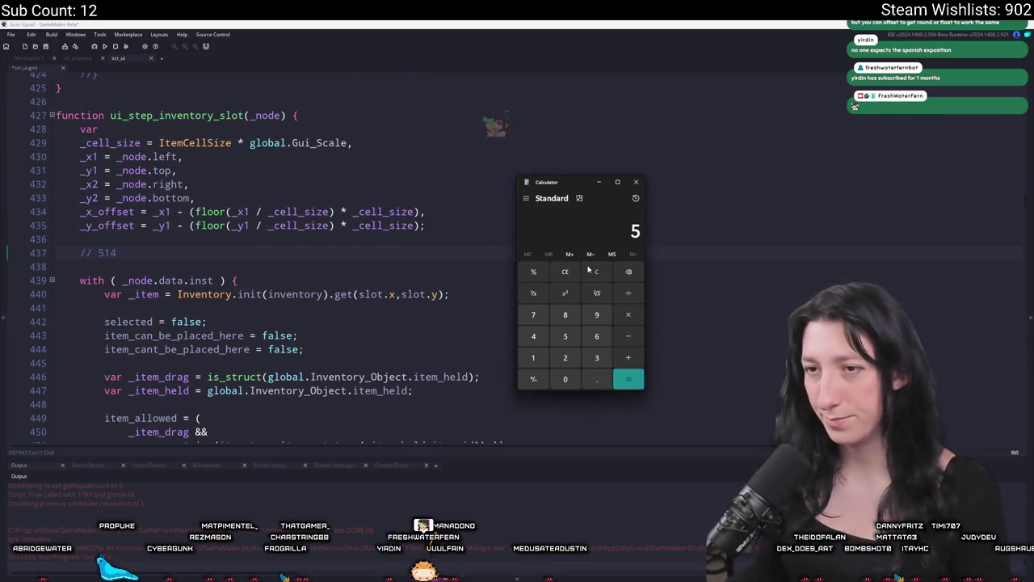
pyautogui.write('14')
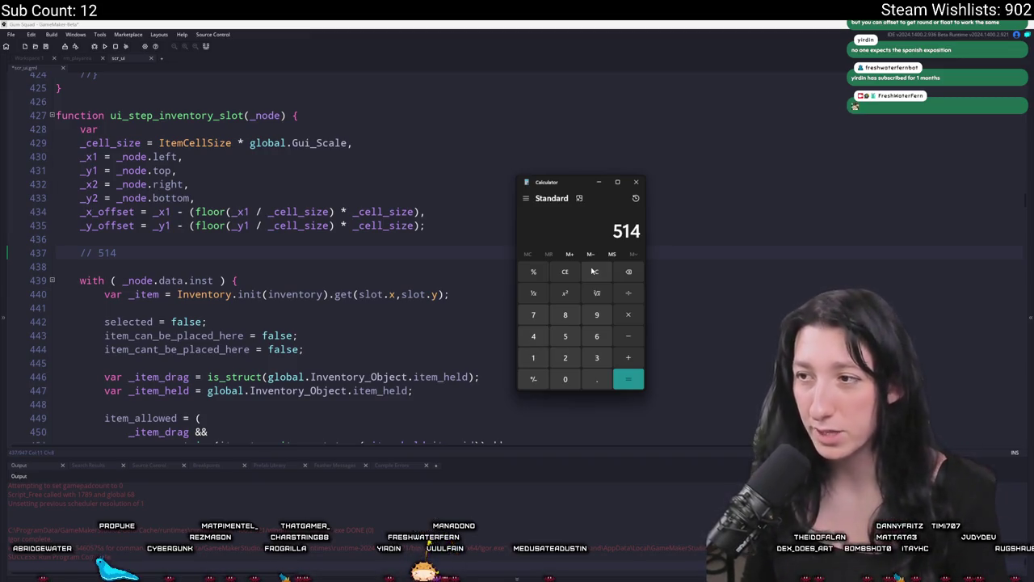
pyautogui.write('/96')
pyautogui.press('Return')
pyautogui.write('5')
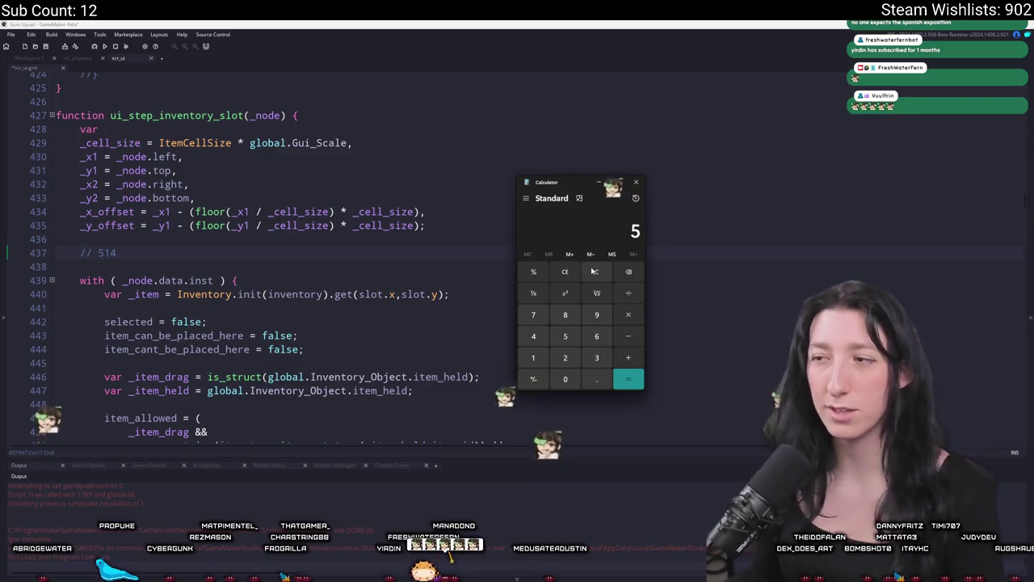
pyautogui.click(635, 181)
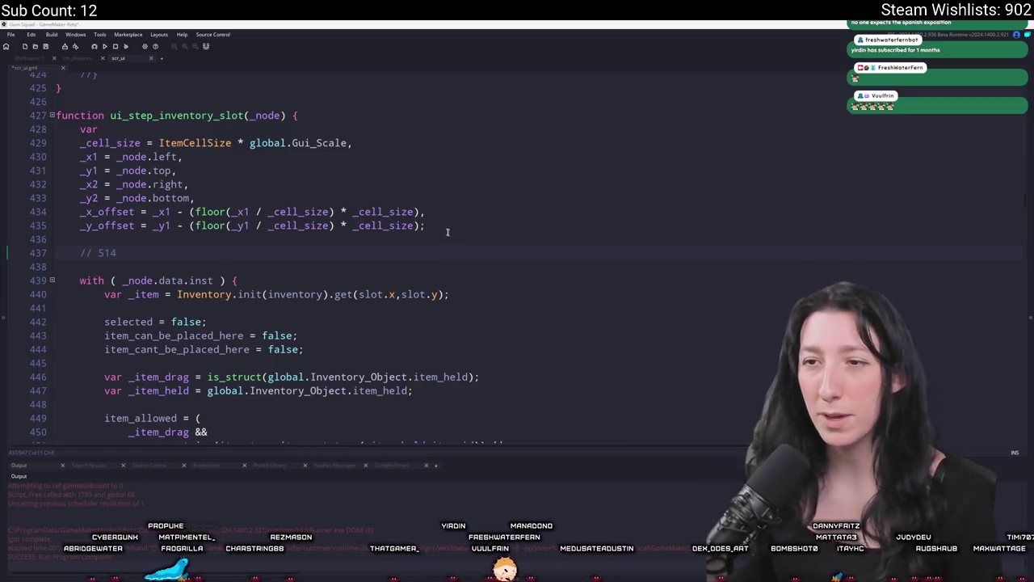
# Cut the _x_offset/_y_offset lines, end _node.bottom with a semicolon, and delete the // 514 comment.
pyautogui.click(421, 225)
pyautogui.moveTo(421, 225)
pyautogui.mouseDown()
pyautogui.moveTo(74, 202)
pyautogui.moveTo(45, 212)
pyautogui.mouseUp()
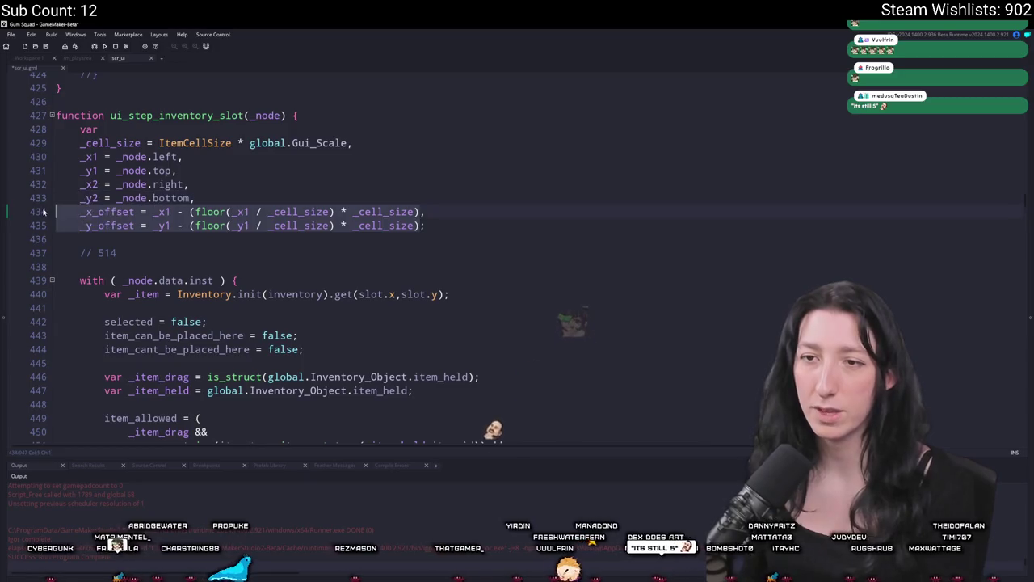
pyautogui.hotkey('ctrl', 'x')
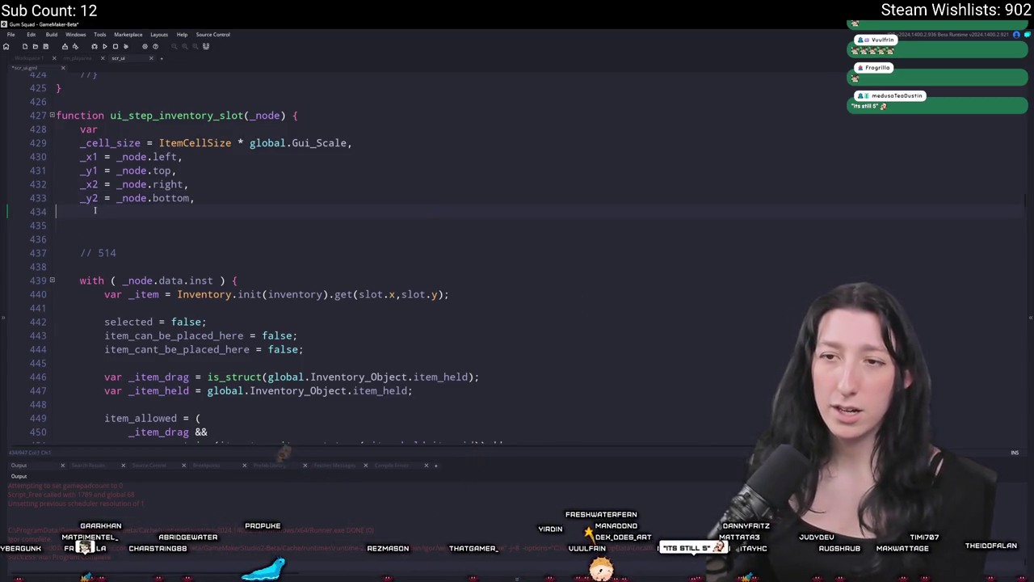
pyautogui.click(195, 198)
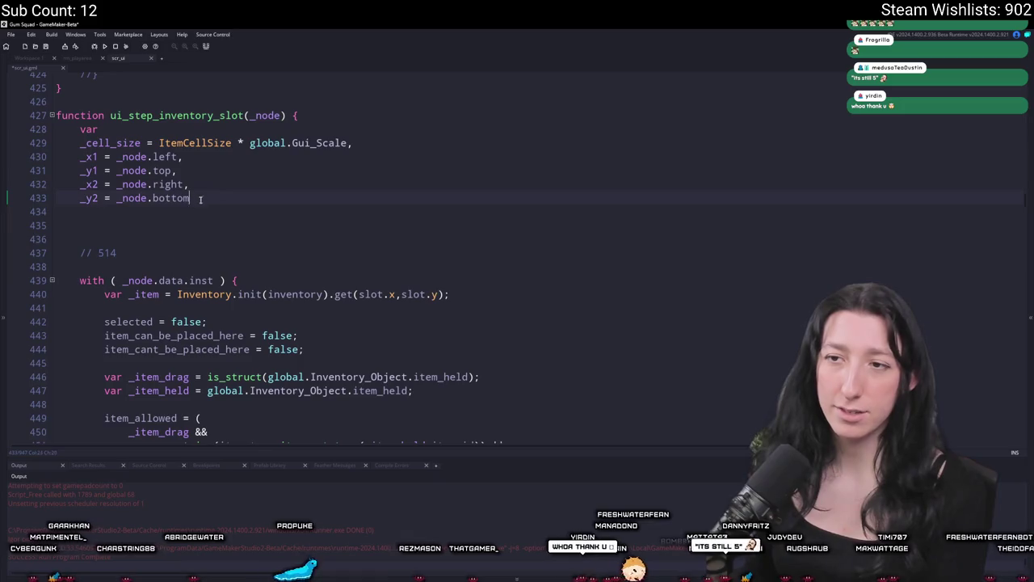
pyautogui.write(';')
pyautogui.press('Delete')
pyautogui.press('Delete')
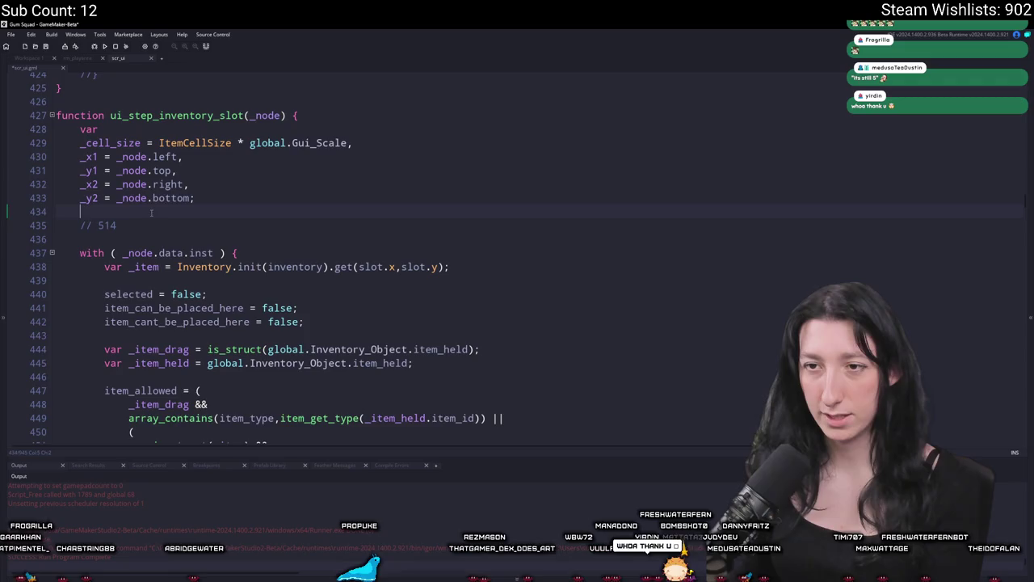
pyautogui.press('Delete')
# Scroll down to review the floored rectangle_in_rectangle bound checks.
pyautogui.scroll(-7, 592, 217)
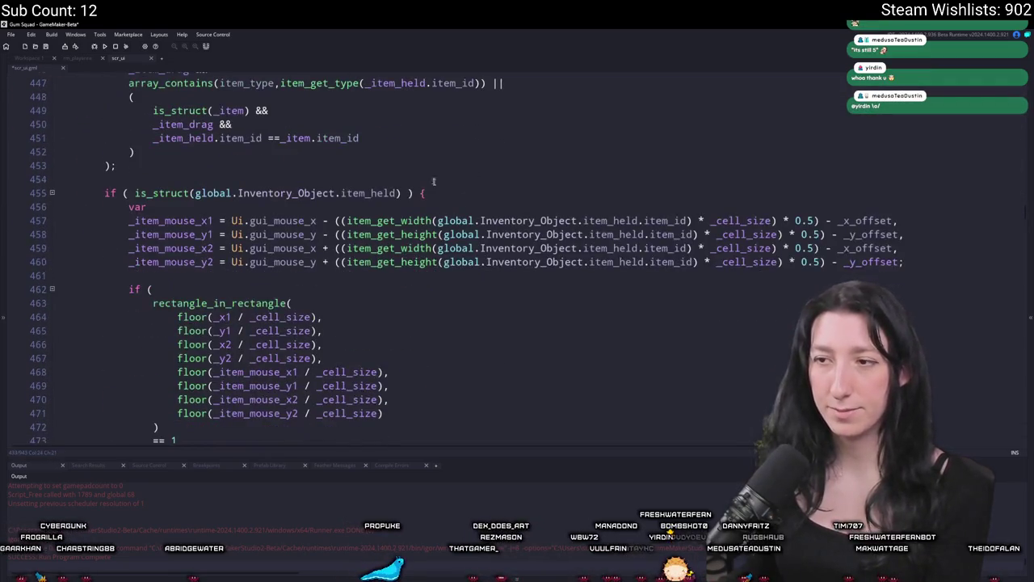
pyautogui.scroll(4, 592, 217)
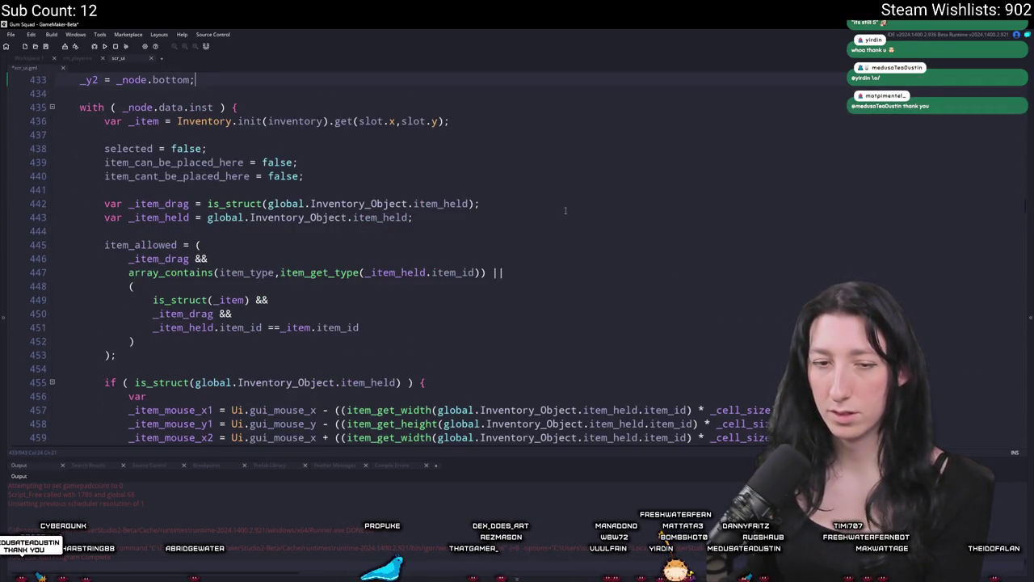
pyautogui.scroll(-3, 646, 214)
pyautogui.click(715, 202)
pyautogui.scroll(-3, 718, 216)
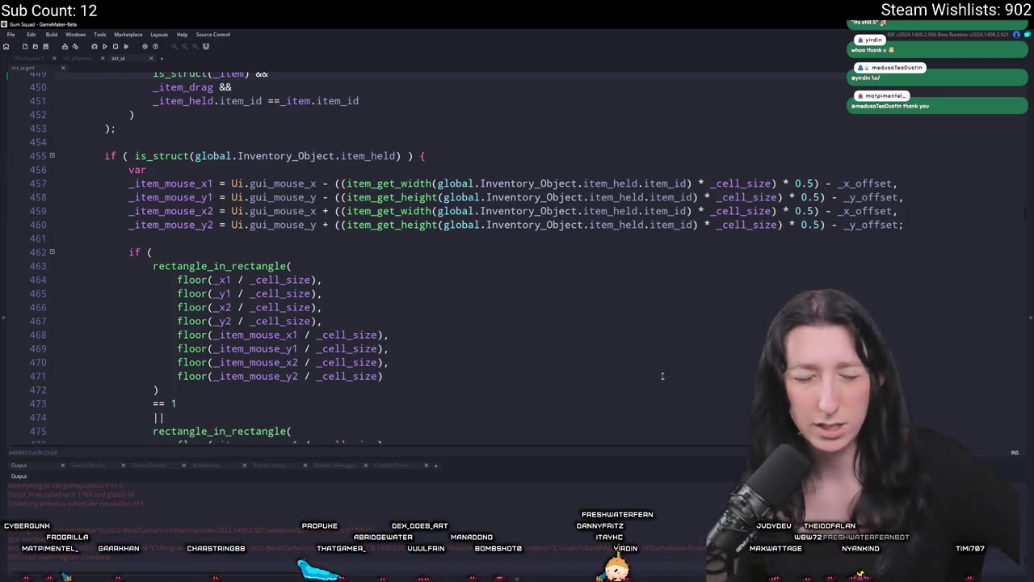
pyautogui.scroll(-1, 711, 356)
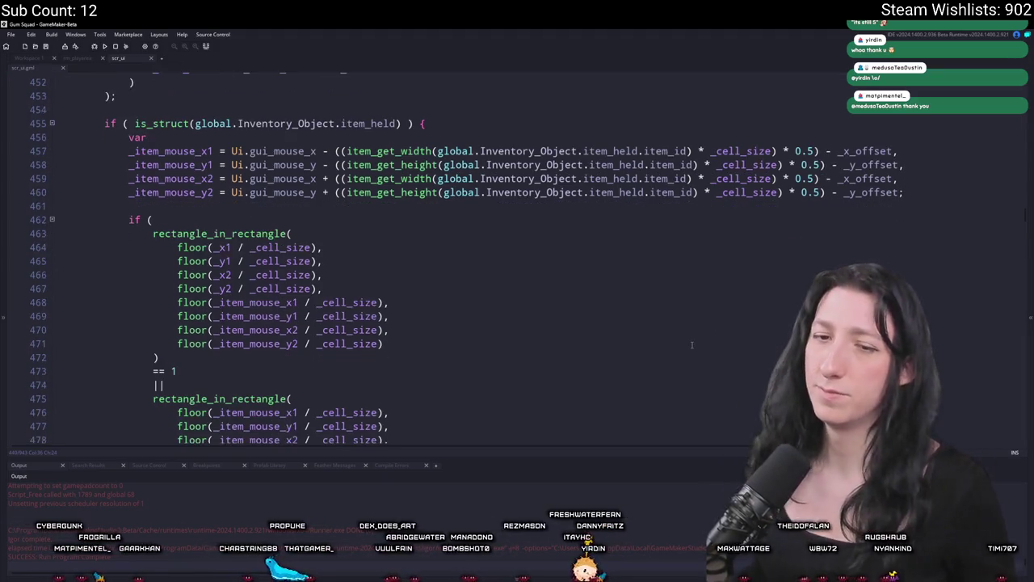
pyautogui.scroll(-1, 679, 315)
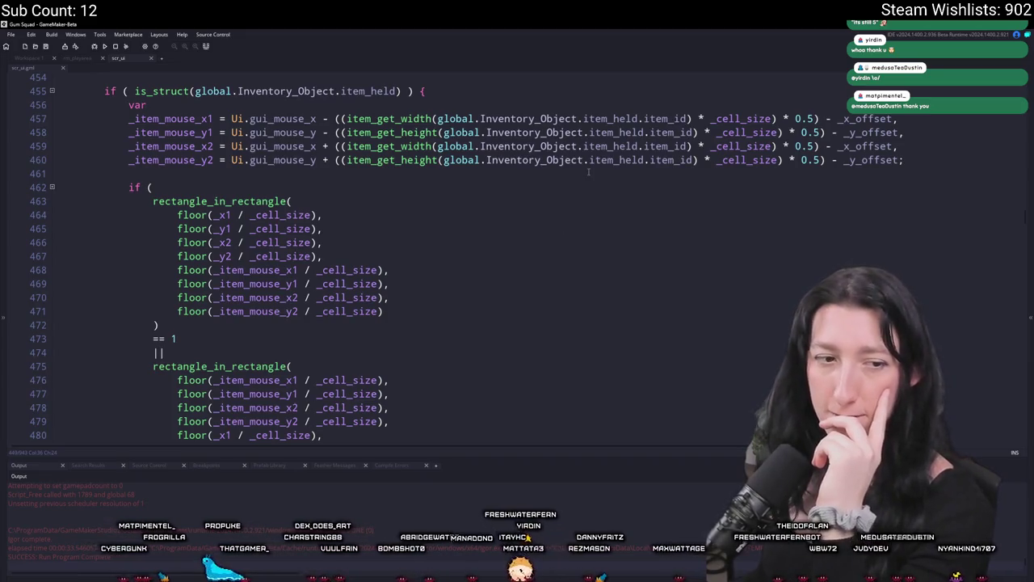
pyautogui.scroll(-2, 566, 231)
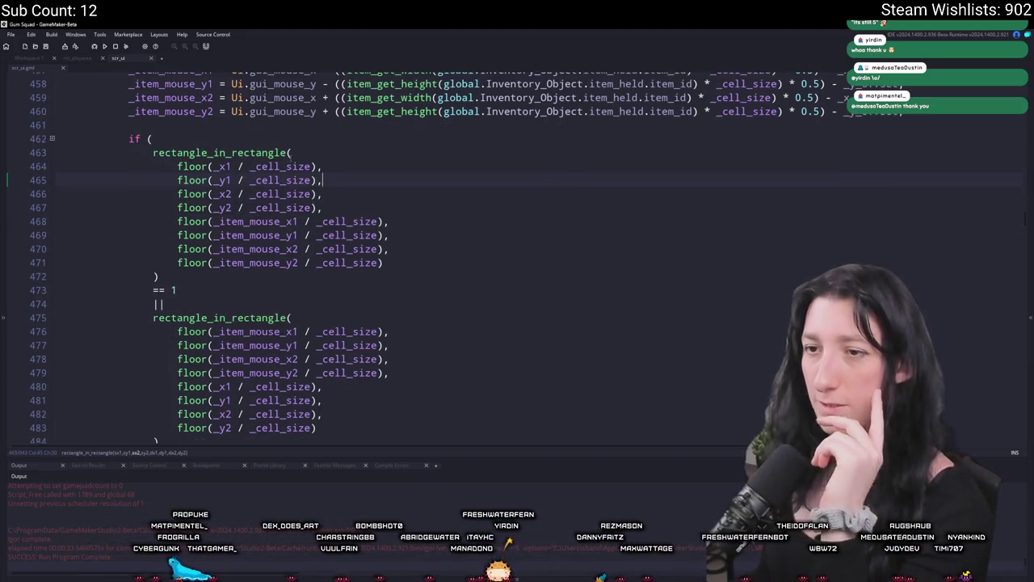
# Change floor to round on the four slot bound lines 464–467.
pyautogui.moveTo(208, 165); pyautogui.dragTo(209, 249)
pyautogui.click(208, 249)
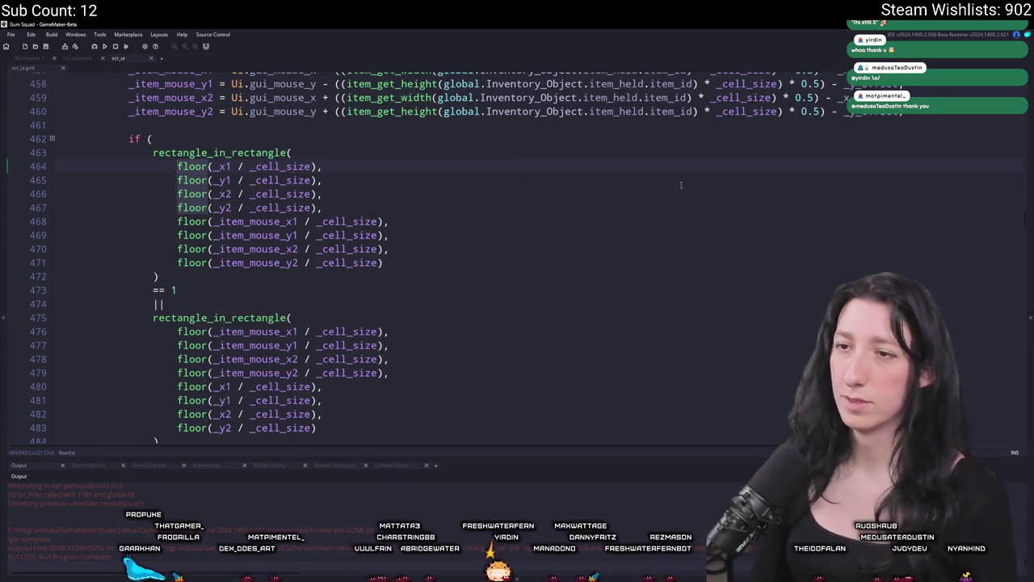
pyautogui.write('round')
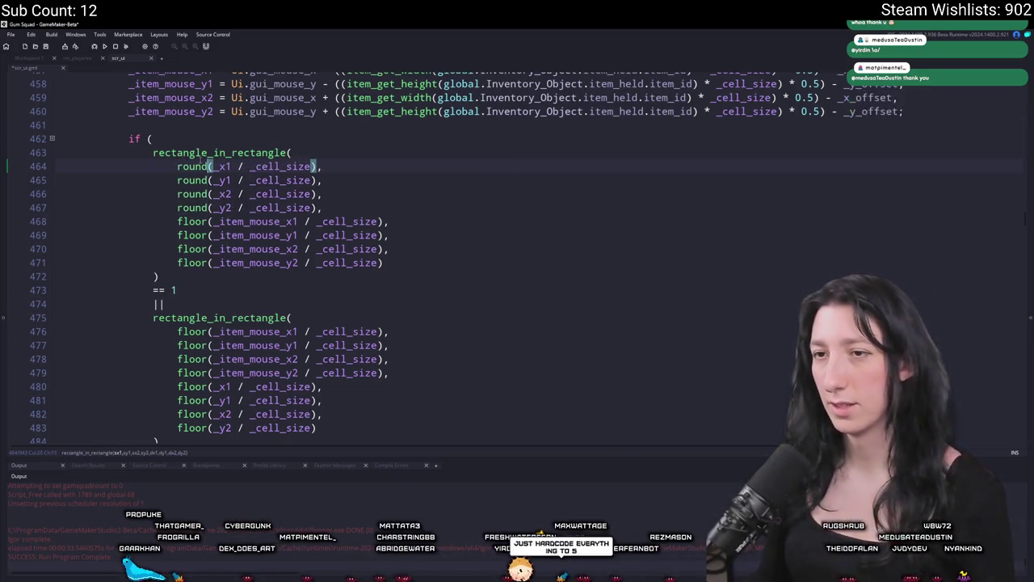
pyautogui.press('BackSpace')
pyautogui.press('BackSpace')
pyautogui.press('BackSpace')
pyautogui.write('und')
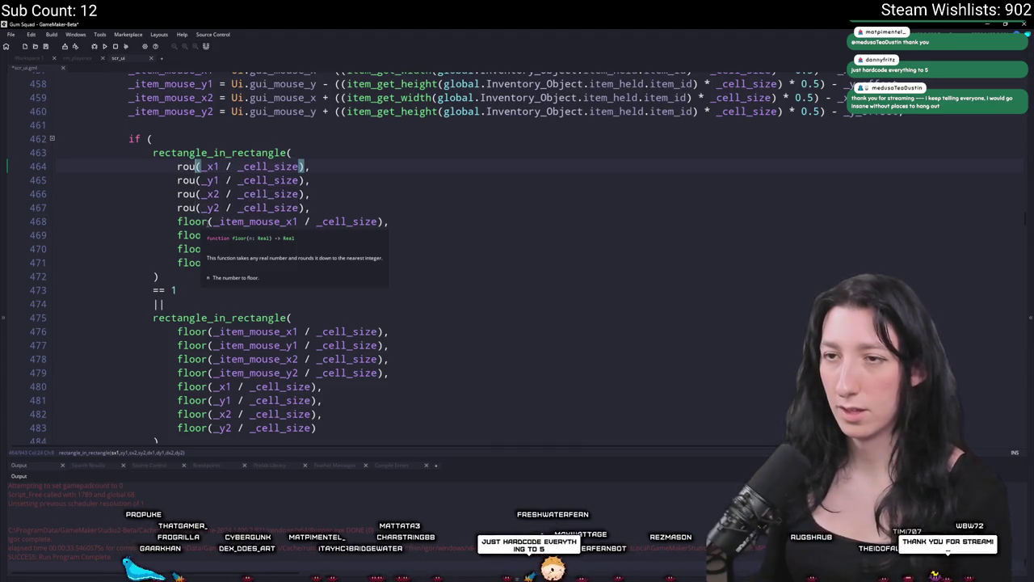
# Change floor to round on lines 476–479 and run the game with F5.
pyautogui.scroll(-2, 183, 310)
pyautogui.moveTo(211, 277); pyautogui.dragTo(178, 328)
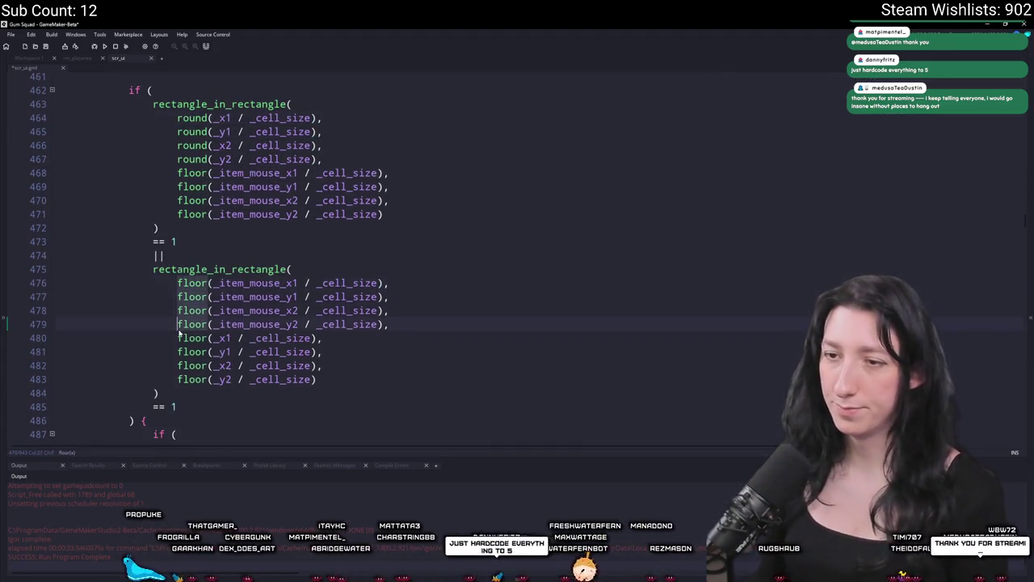
pyautogui.write('round')
pyautogui.press('F5')
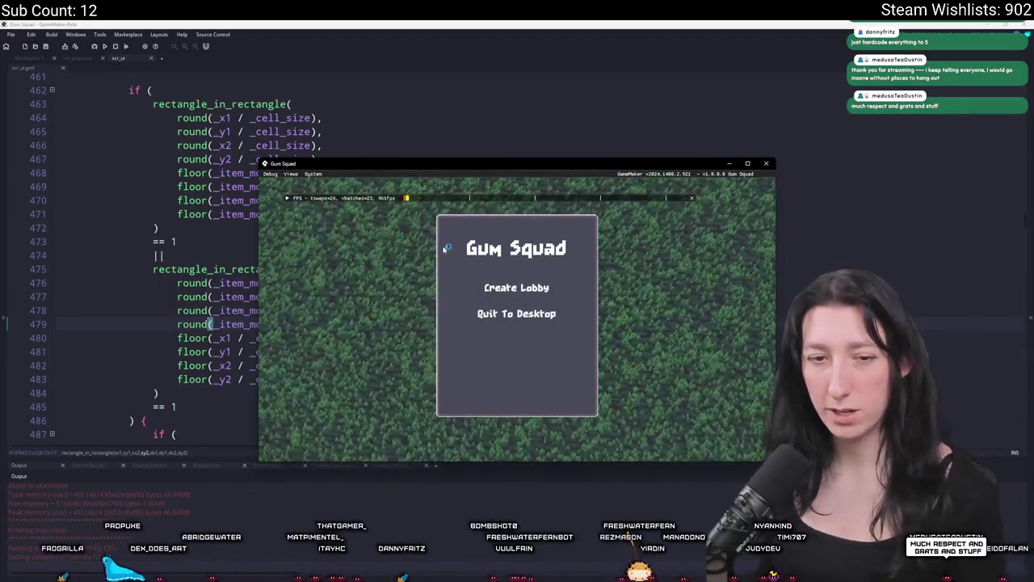
# Start a lobby, open the inventory full-screen, and abort the game after the _x_offset code error.
pyautogui.click(524, 289)
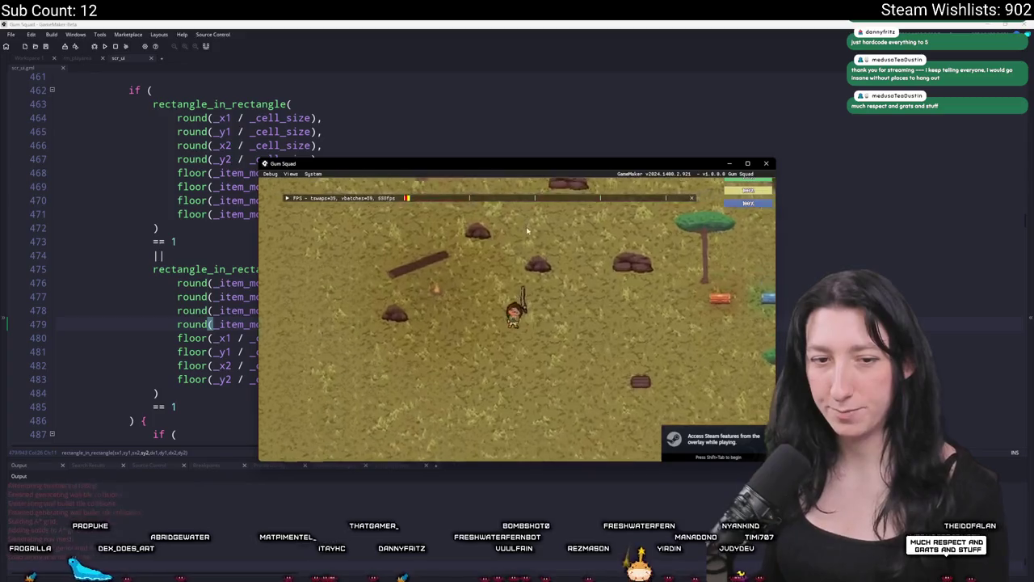
pyautogui.doubleClick(537, 166)
pyautogui.press('Tab')
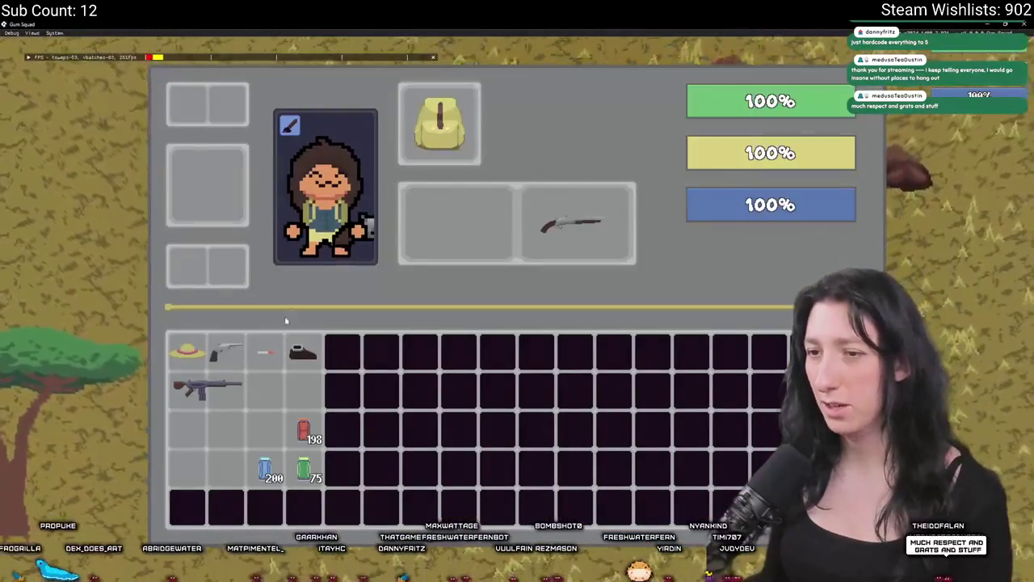
pyautogui.moveTo(240, 394)
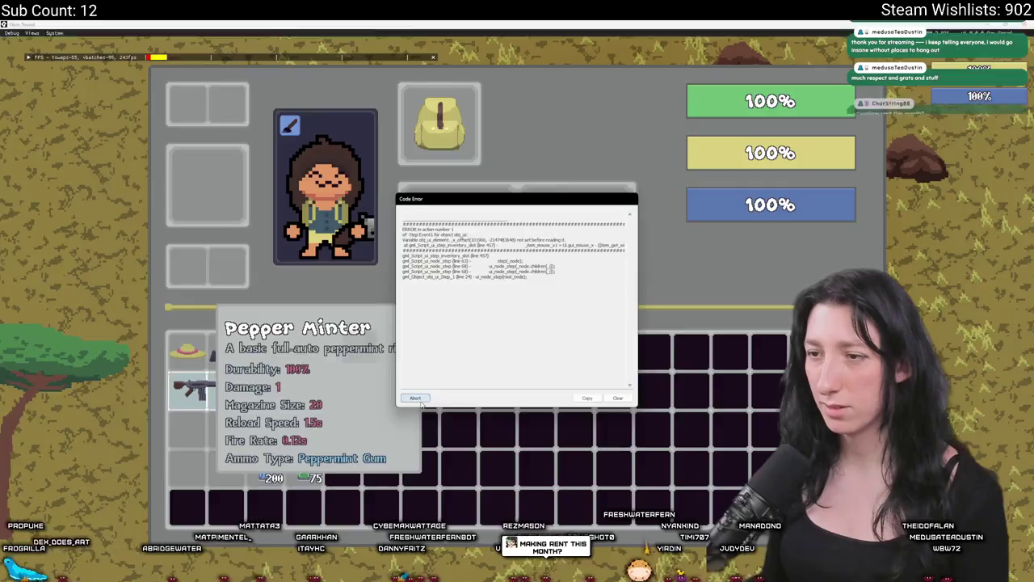
pyautogui.click(415, 397)
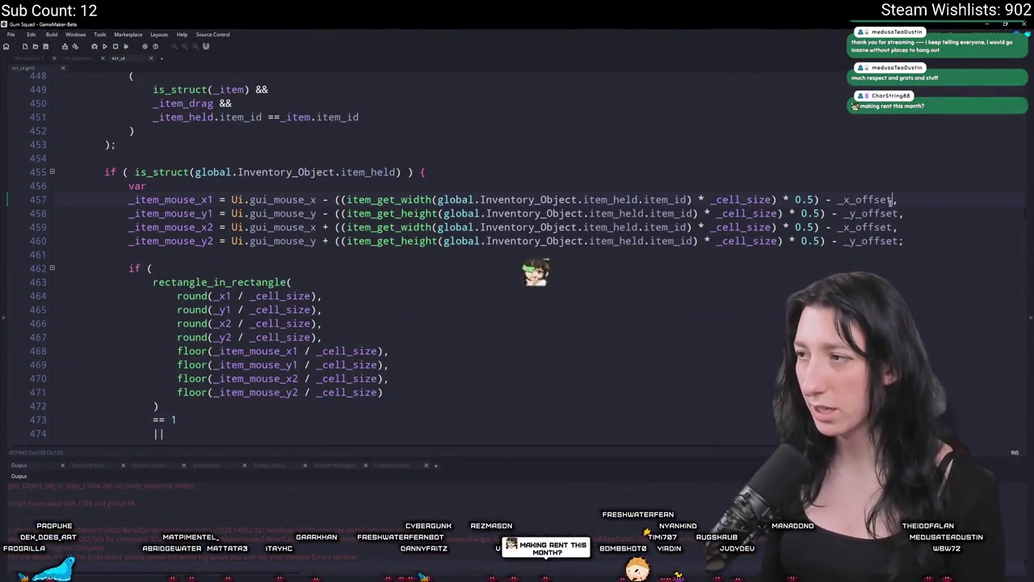
# Delete the - _x_offset and - _y_offset terms from the _item_mouse lines 457–460.
pyautogui.hotkey('ctrl', 'shift', 'Left')
pyautogui.hotkey('ctrl', 'shift', 'Left')
pyautogui.hotkey('ctrl', 'shift', 'Left')
pyautogui.press('BackSpace')
pyautogui.click(854, 214)
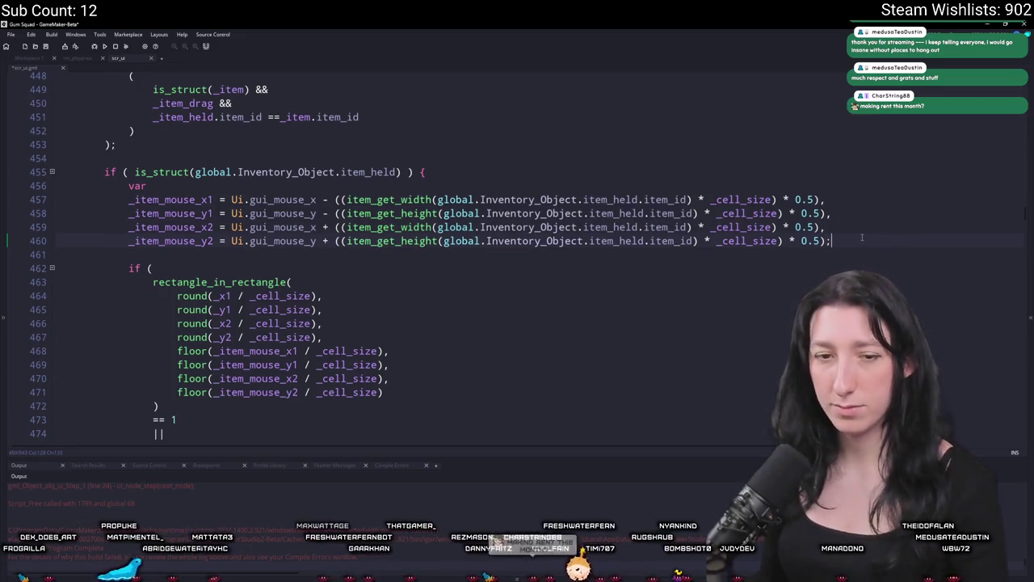
pyautogui.scroll(-3, 861, 236)
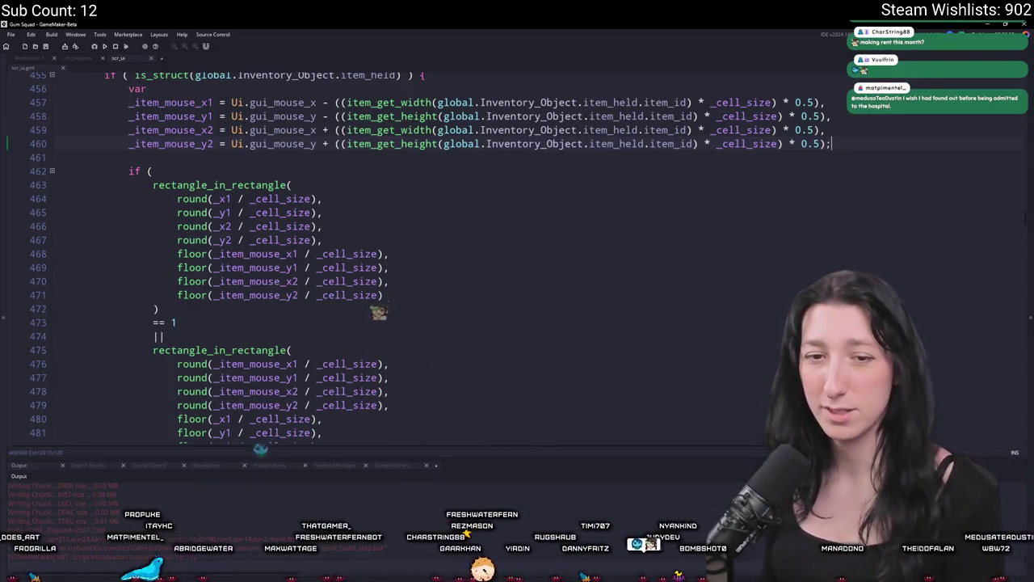
# Create a lobby, open the inventory, and move the cigarette item into the third row's first cell.
pyautogui.click(502, 287)
pyautogui.press('Tab')
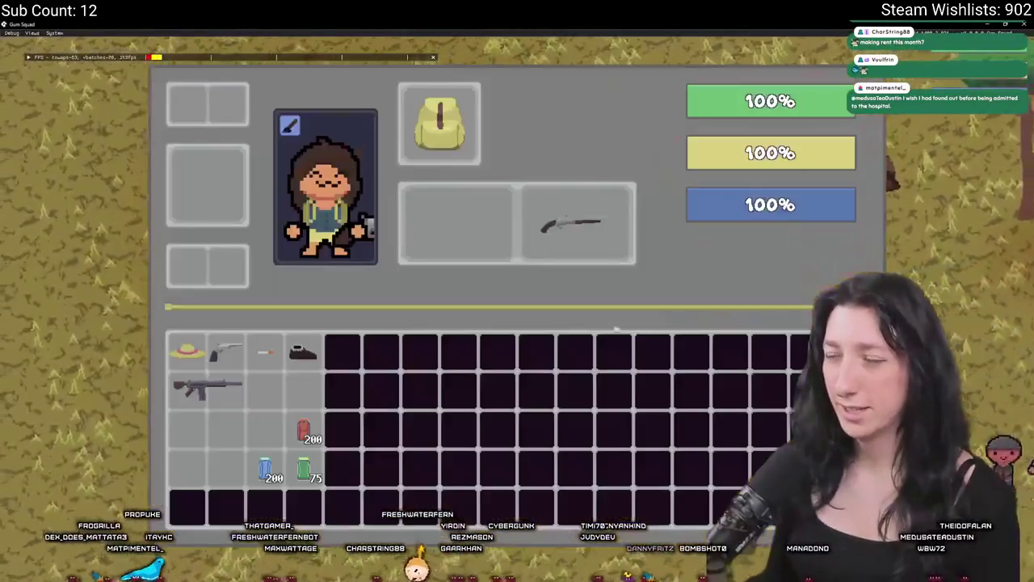
pyautogui.click(265, 351)
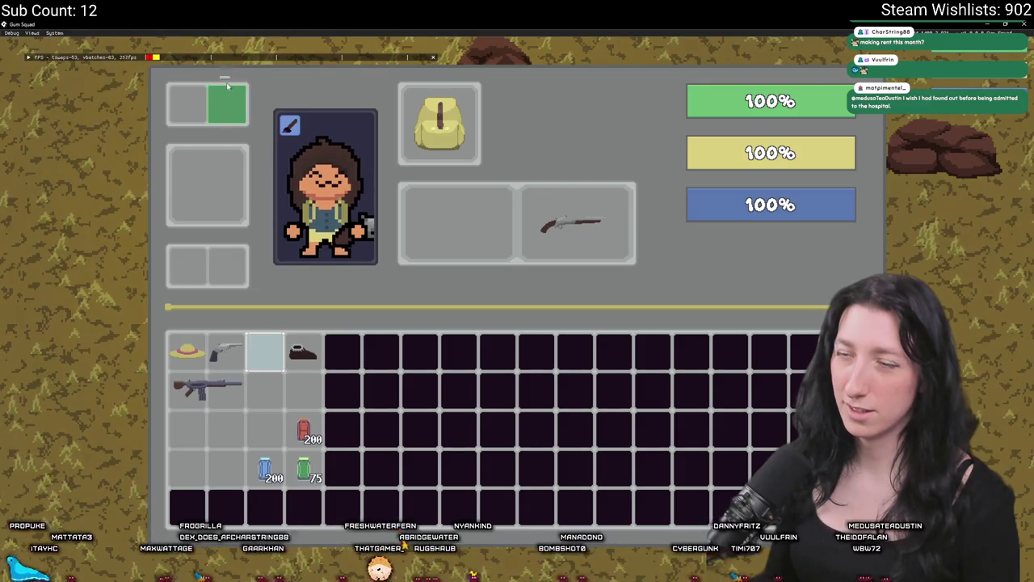
pyautogui.click(226, 445)
pyautogui.click(226, 445)
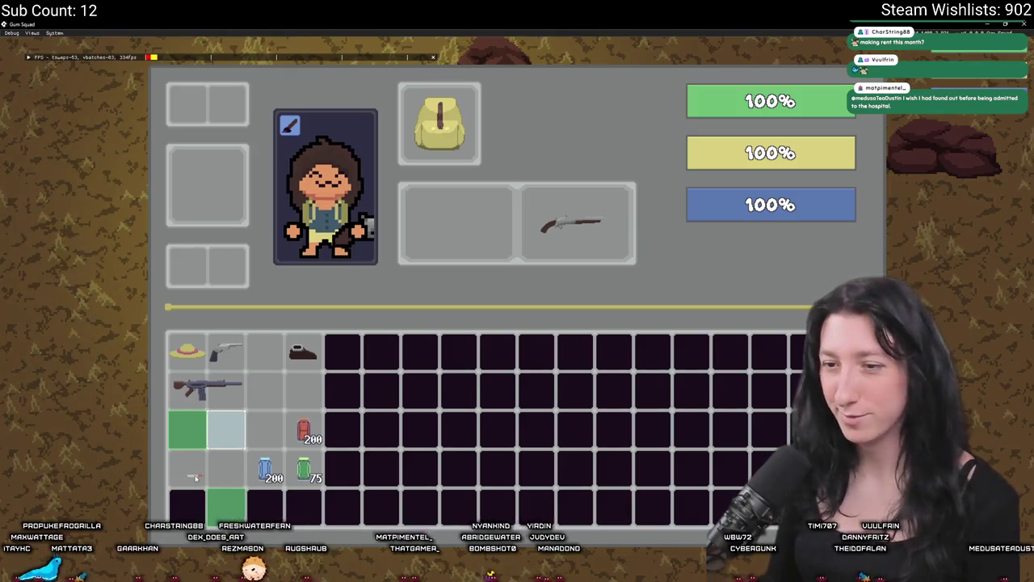
pyautogui.click(187, 429)
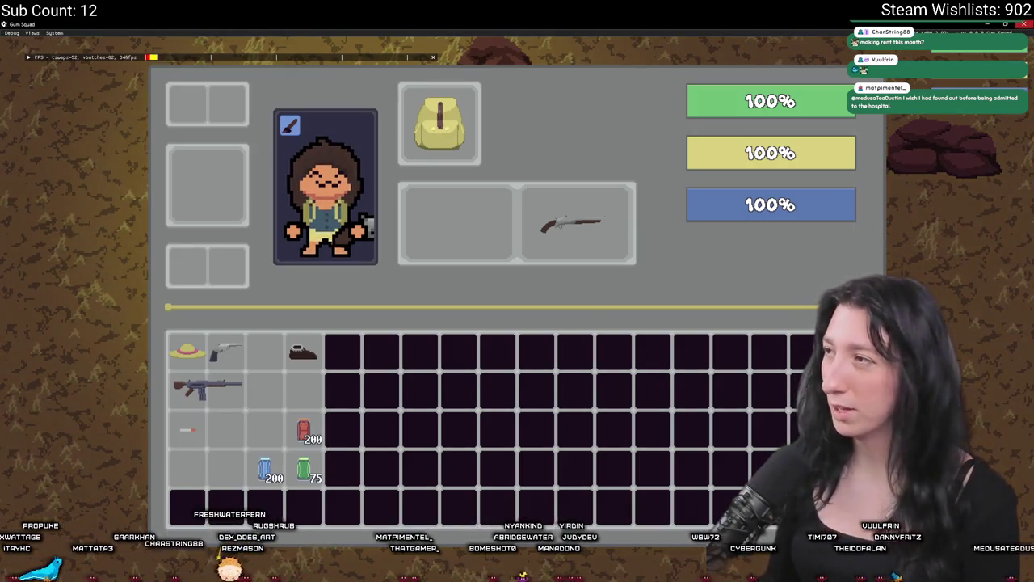
pyautogui.hotkey('alt', 'Tab')
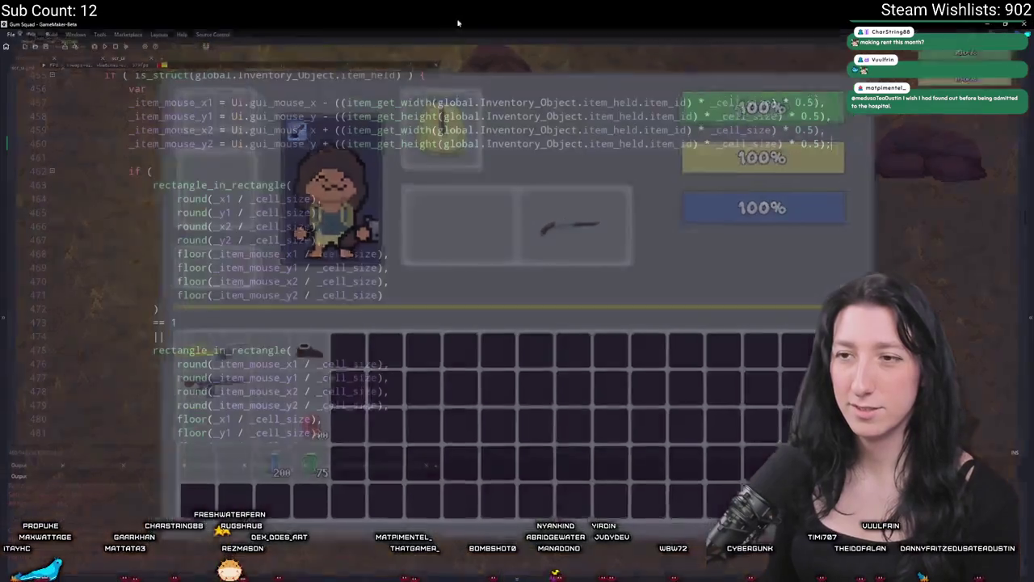
# Column-replace floor with round on lines 468–471 and 480–483, then run the game with F5.
pyautogui.scroll(-3, 345, 238)
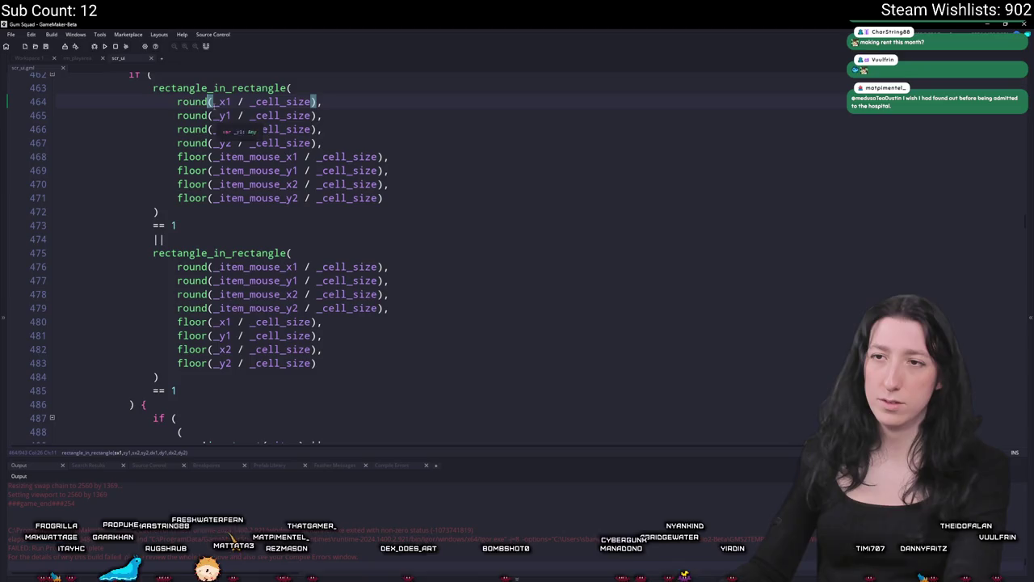
pyautogui.moveTo(208, 156); pyautogui.dragTo(179, 202)
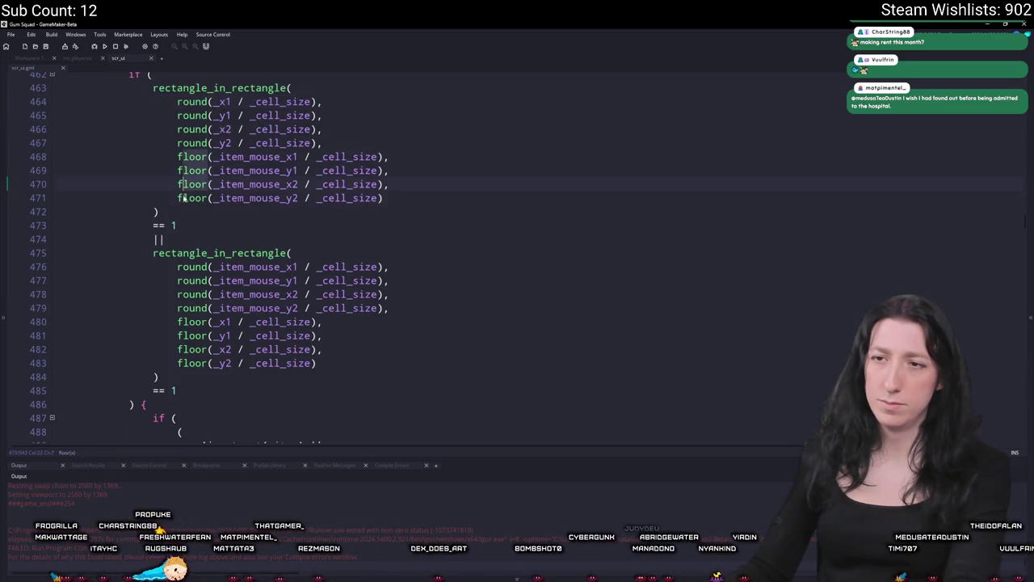
pyautogui.write('round')
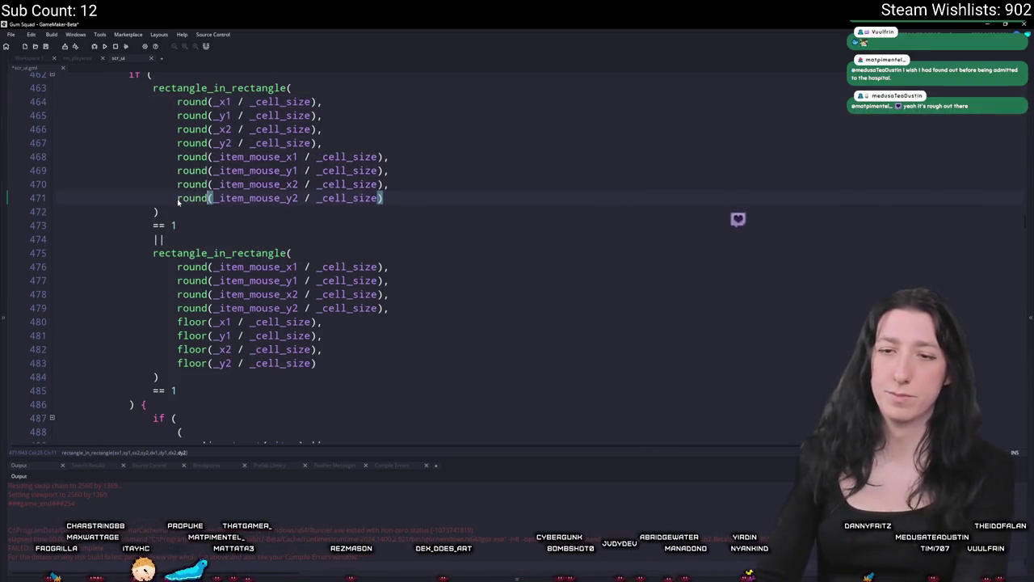
pyautogui.moveTo(206, 322); pyautogui.dragTo(178, 365)
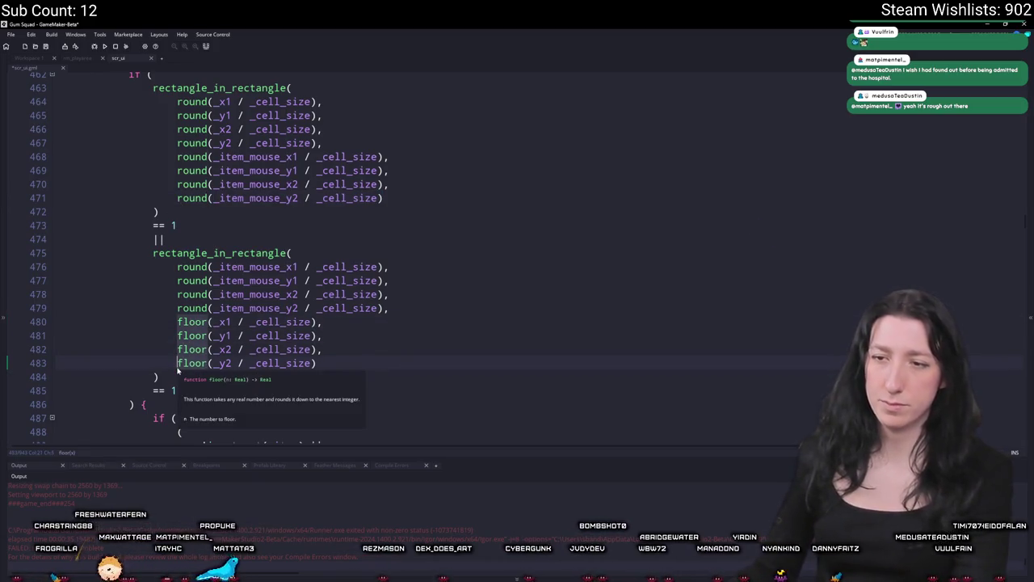
pyautogui.write('round')
pyautogui.press('F5')
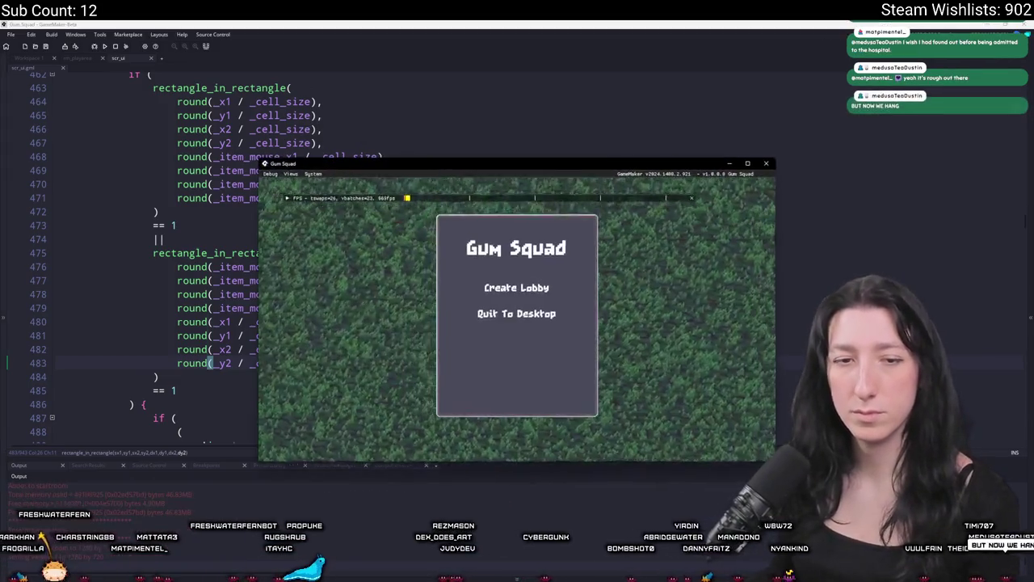
# Create a lobby and equip the loafer in the foot slot.
pyautogui.click(485, 279)
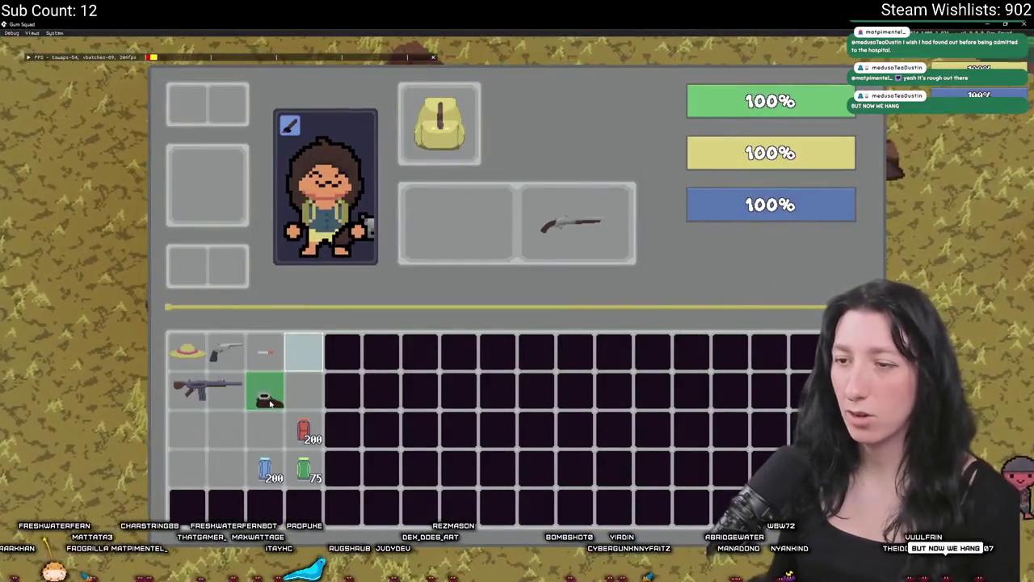
pyautogui.moveTo(187, 352)
pyautogui.mouseDown()
pyautogui.moveTo(173, 237)
pyautogui.moveTo(190, 300)
pyautogui.moveTo(187, 271)
pyautogui.mouseUp()
pyautogui.moveTo(210, 391)
pyautogui.mouseDown()
pyautogui.moveTo(189, 157)
pyautogui.moveTo(215, 183)
pyautogui.moveTo(438, 224)
pyautogui.moveTo(461, 260)
pyautogui.moveTo(439, 223)
pyautogui.moveTo(465, 179)
pyautogui.moveTo(477, 226)
pyautogui.moveTo(566, 226)
pyautogui.moveTo(392, 233)
pyautogui.moveTo(437, 235)
pyautogui.moveTo(464, 180)
pyautogui.moveTo(308, 382)
pyautogui.moveTo(194, 494)
pyautogui.moveTo(203, 446)
pyautogui.moveTo(216, 448)
pyautogui.moveTo(281, 392)
pyautogui.mouseUp()
# Move the rifle to row 2 columns 3–4, the revolver to row 4, and equip the straw hat.
pyautogui.moveTo(226, 352); pyautogui.dragTo(220, 473)
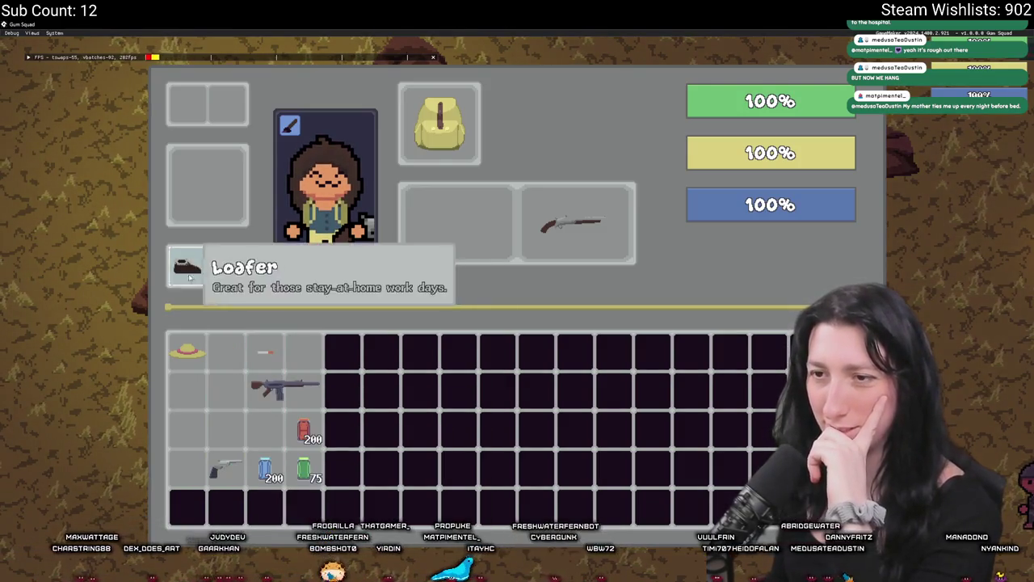
pyautogui.moveTo(186, 266); pyautogui.dragTo(226, 267)
pyautogui.moveTo(187, 349)
pyautogui.mouseDown()
pyautogui.moveTo(212, 90)
pyautogui.moveTo(186, 84)
pyautogui.moveTo(192, 104)
pyautogui.moveTo(163, 109)
pyautogui.moveTo(211, 101)
pyautogui.moveTo(156, 100)
pyautogui.moveTo(203, 101)
pyautogui.moveTo(192, 100)
pyautogui.mouseUp()
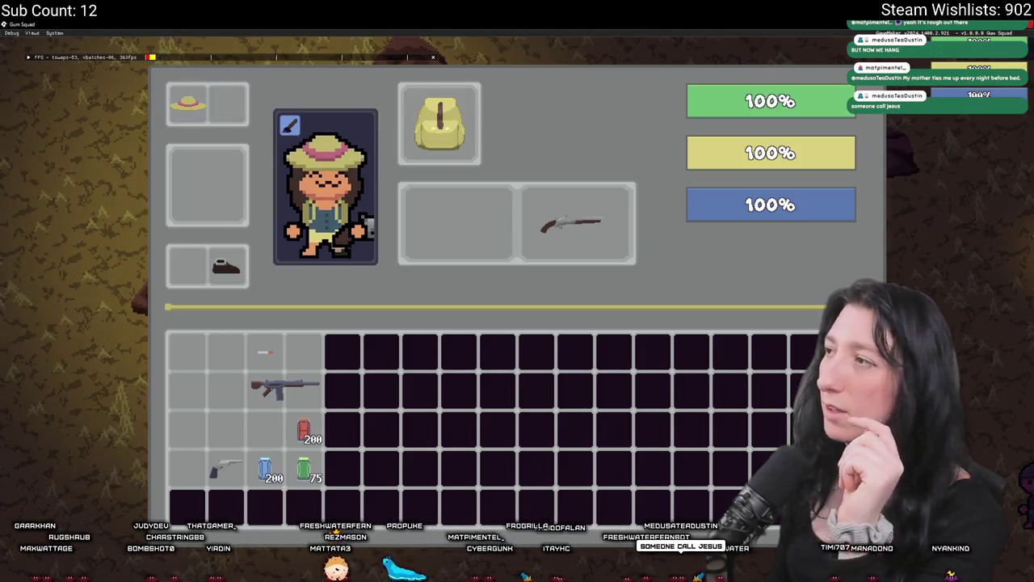
pyautogui.hotkey('alt', 'Tab')
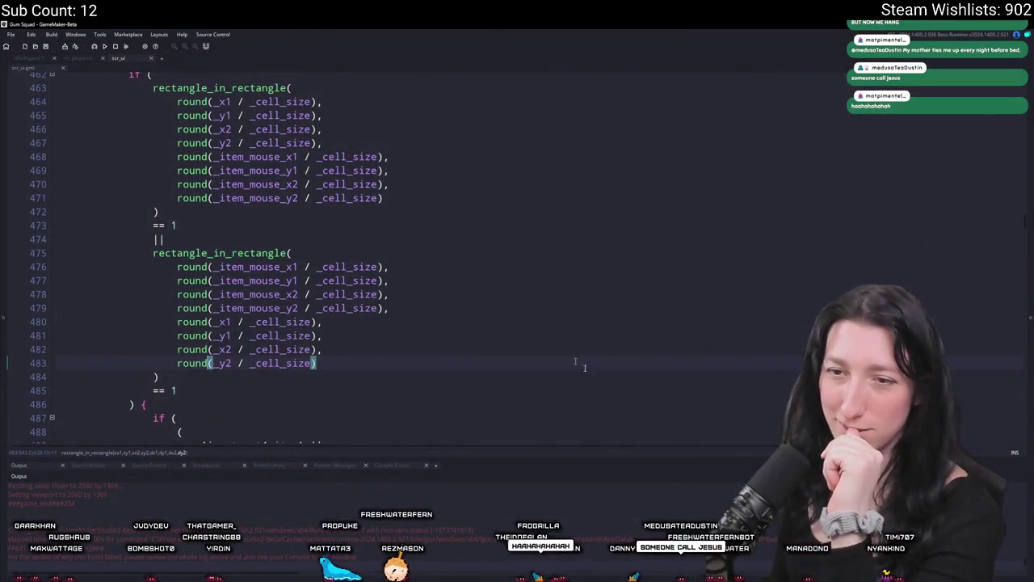
# Check the round() documentation, then replace round with floor in the first rectangle_in_rectangle call.
pyautogui.click(462, 338)
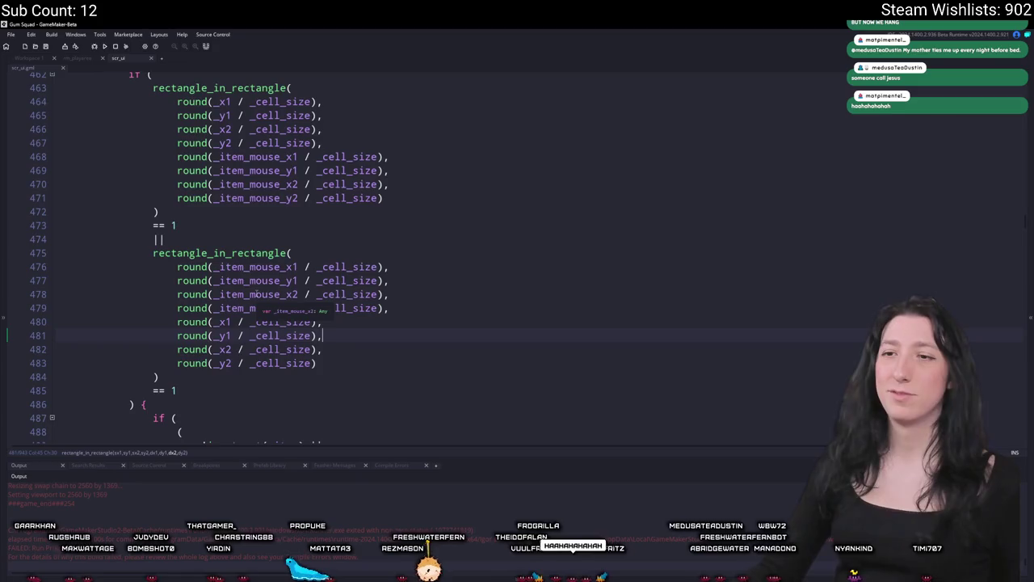
pyautogui.moveTo(173, 83)
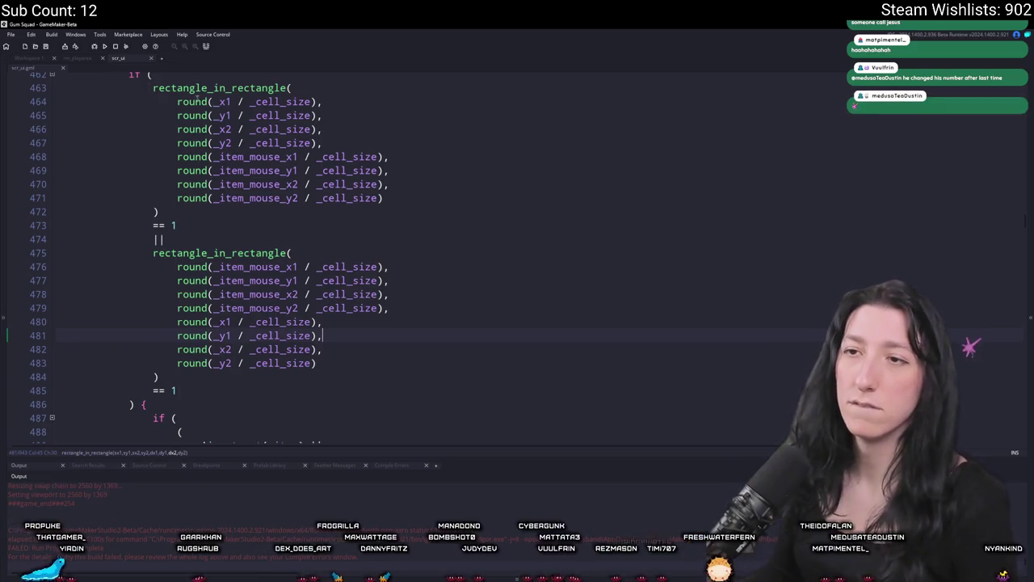
pyautogui.click(175, 199)
pyautogui.moveTo(172, 201)
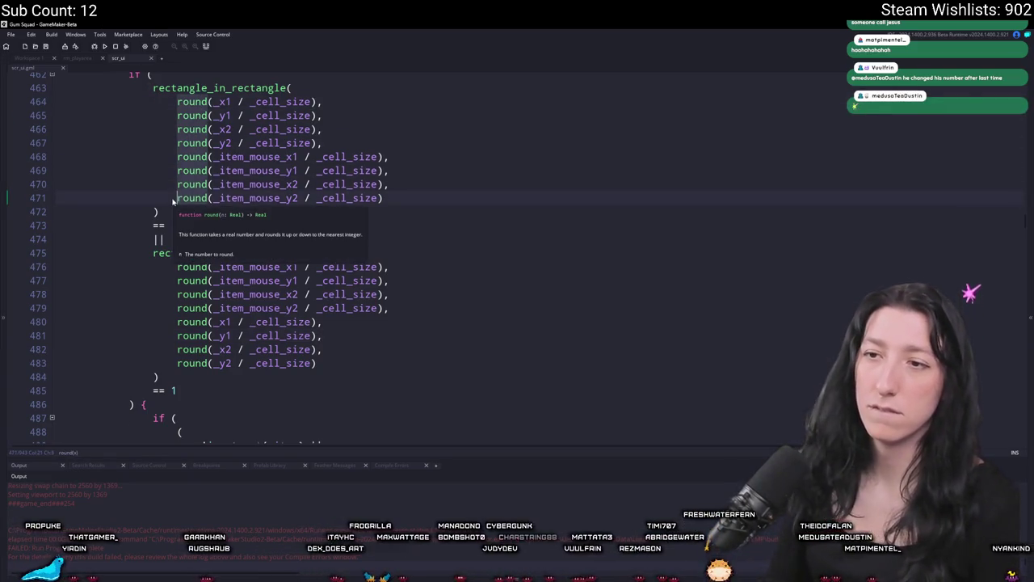
pyautogui.write('floor')
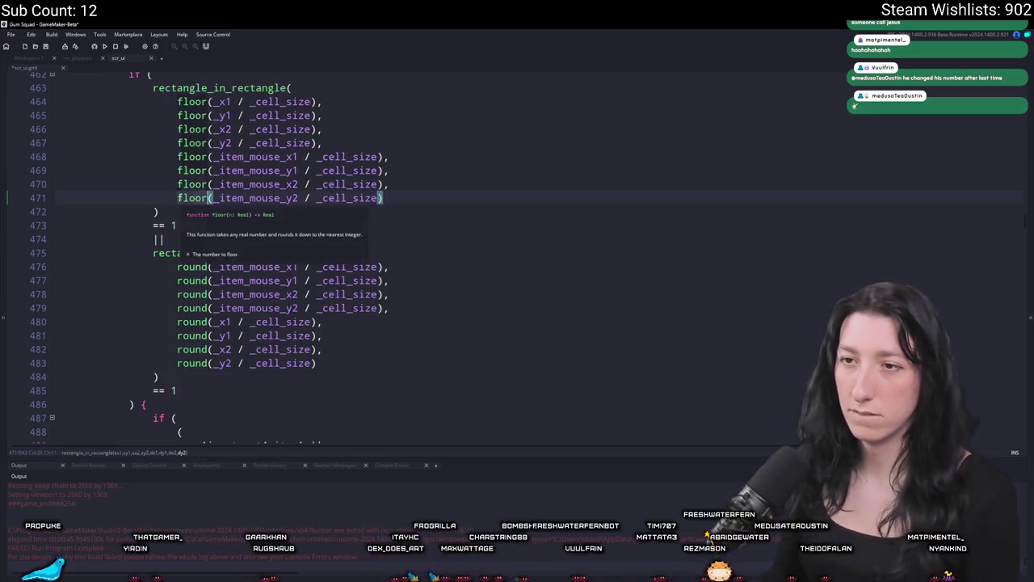
# Column-replace round with floor on lines 476–483, then review the code above.
pyautogui.moveTo(178, 266)
pyautogui.mouseDown()
pyautogui.moveTo(208, 321)
pyautogui.moveTo(208, 362)
pyautogui.mouseUp()
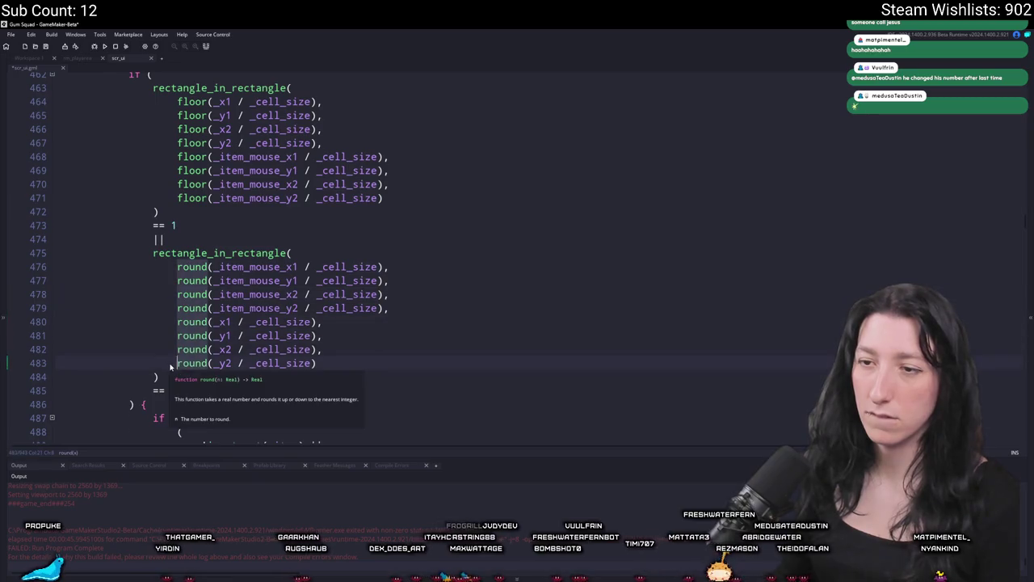
pyautogui.write('floor')
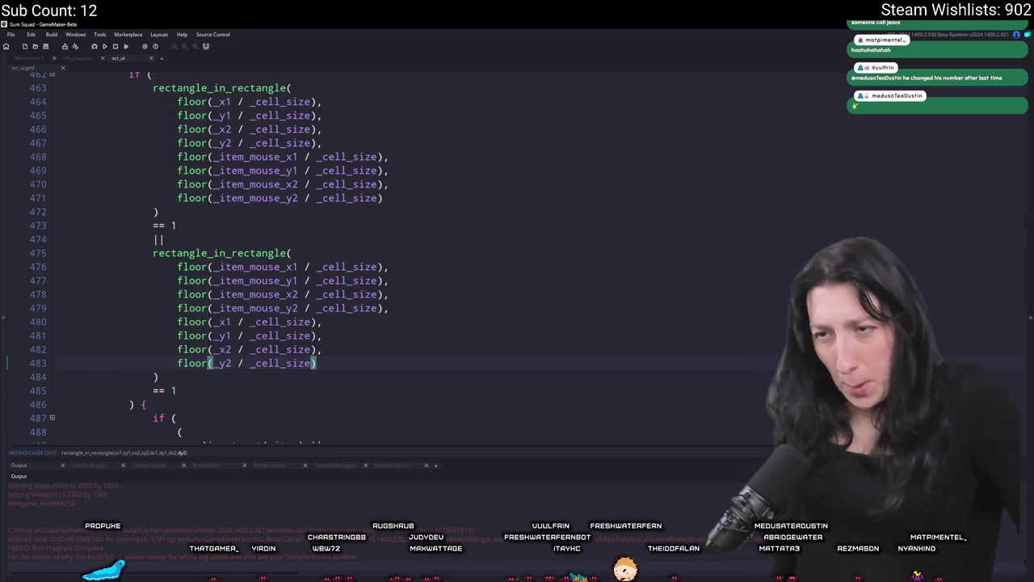
pyautogui.doubleClick(324, 267)
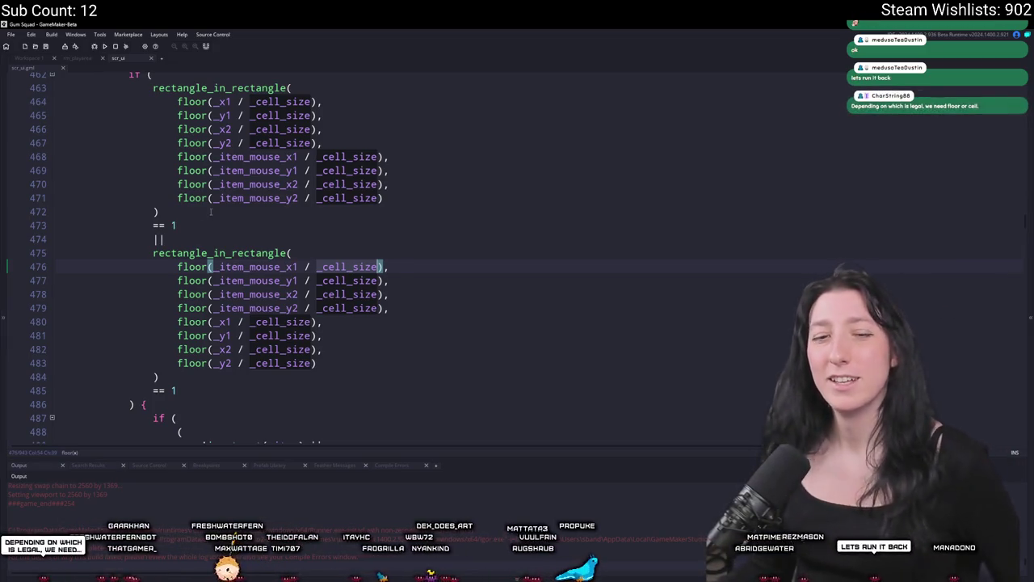
pyautogui.scroll(5, 425, 258)
pyautogui.scroll(-3, 252, 247)
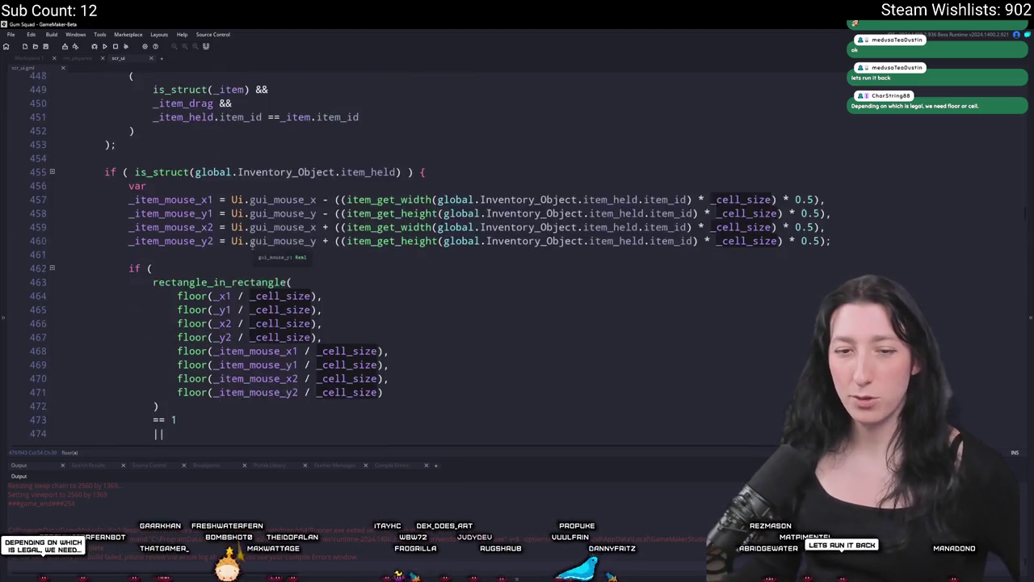
pyautogui.scroll(3, 243, 236)
pyautogui.scroll(8, 243, 236)
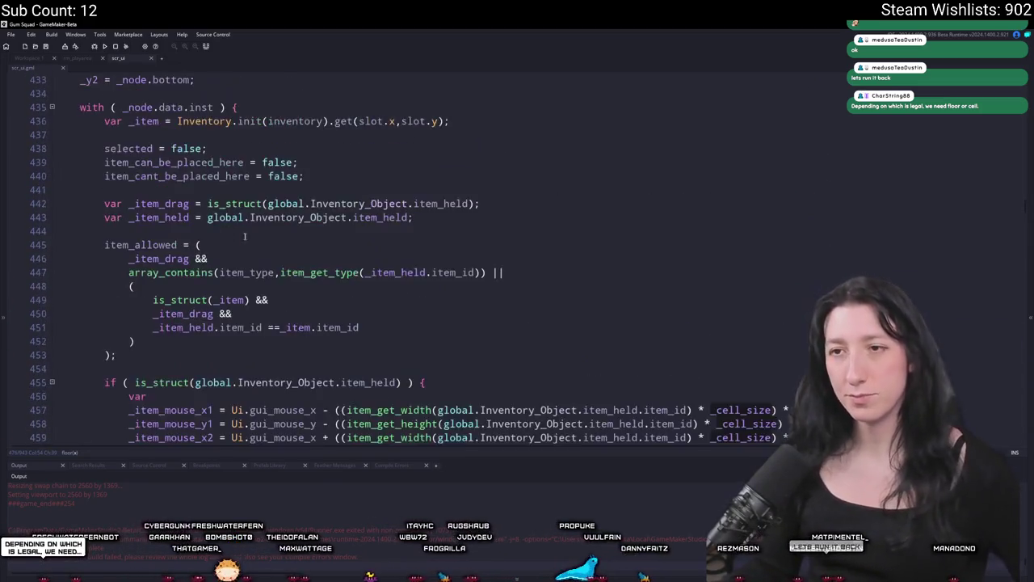